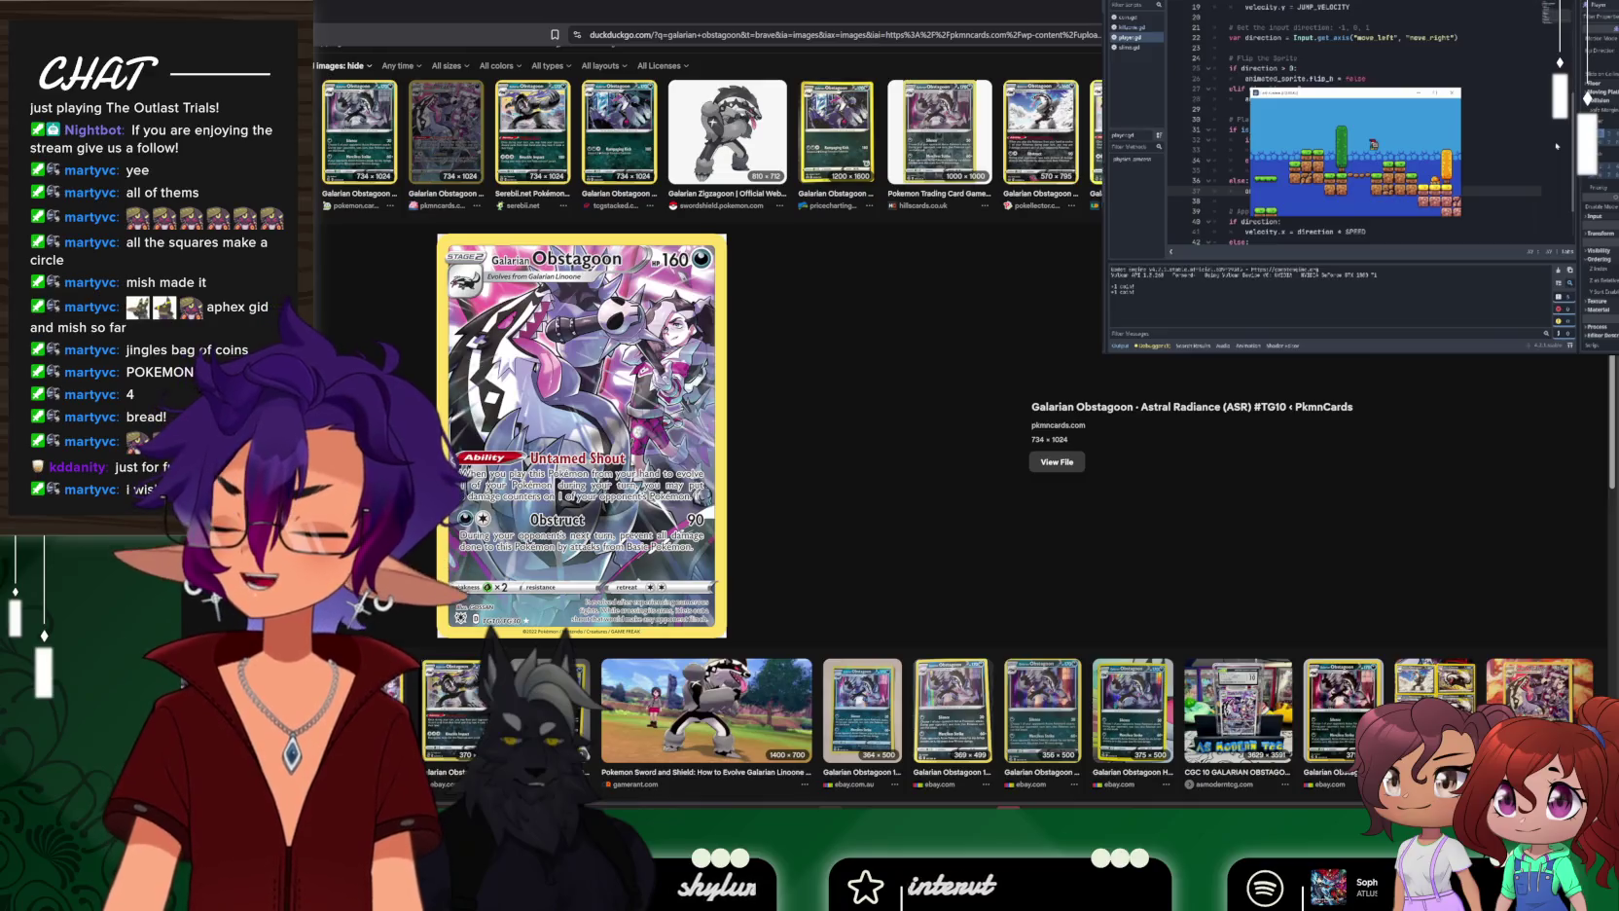
Leave the DuckDuckGo image search and put focus back in Godot's player.gd script editor
key(alt+Tab)
click(338, 280)
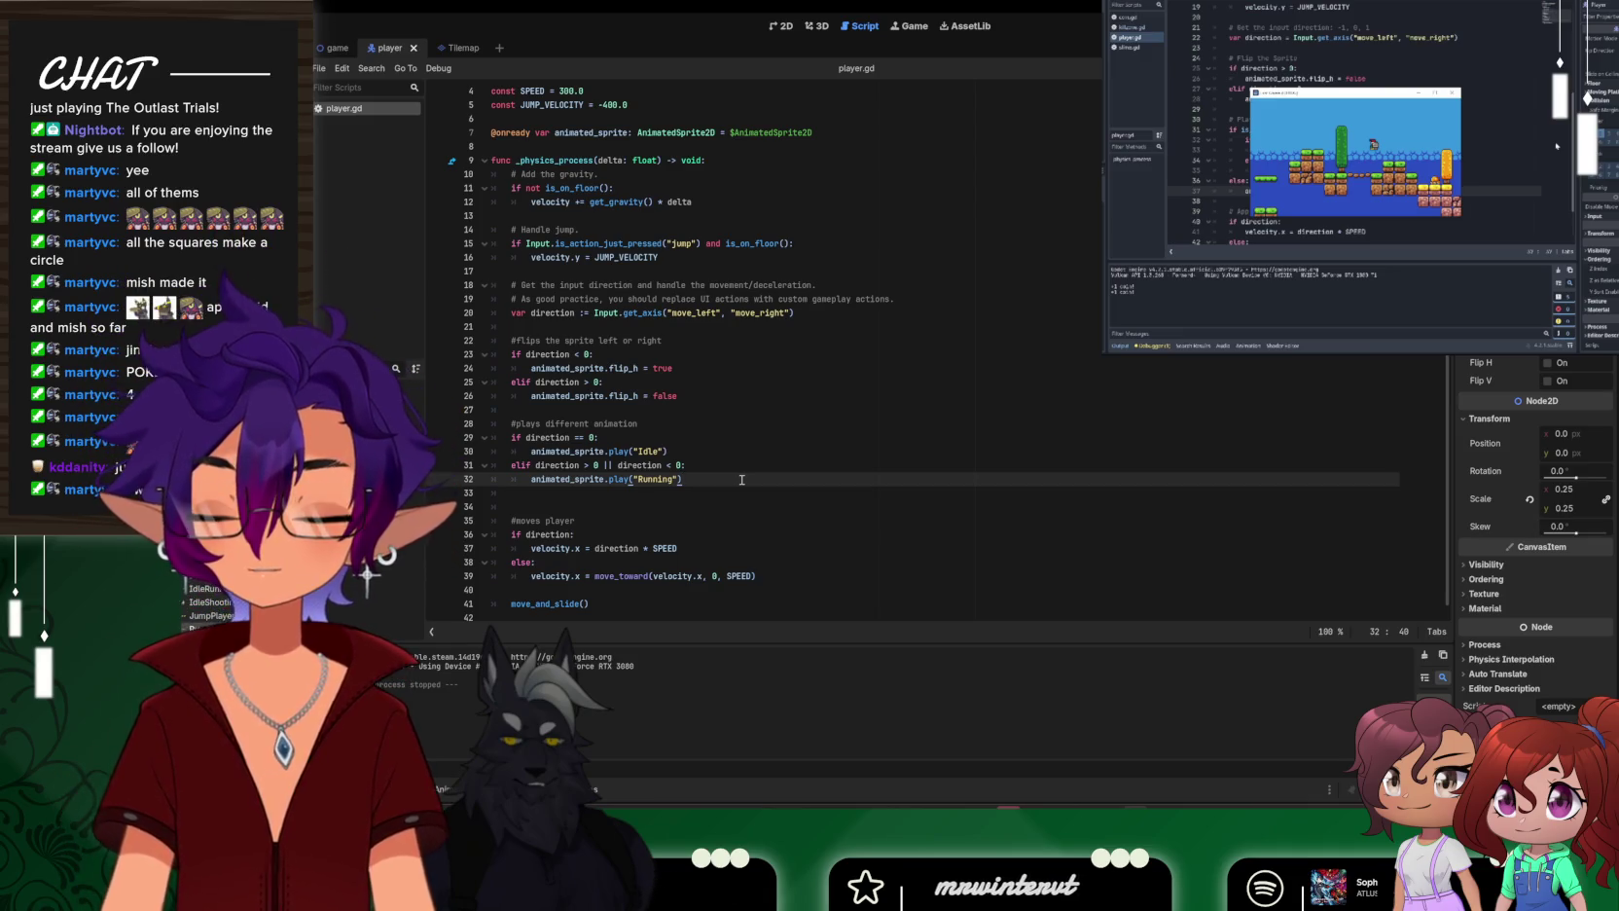
In player.gd, replace 'elif direction > 0 || direction < 0:' with 'else:', then save and run with F5
click(565, 411)
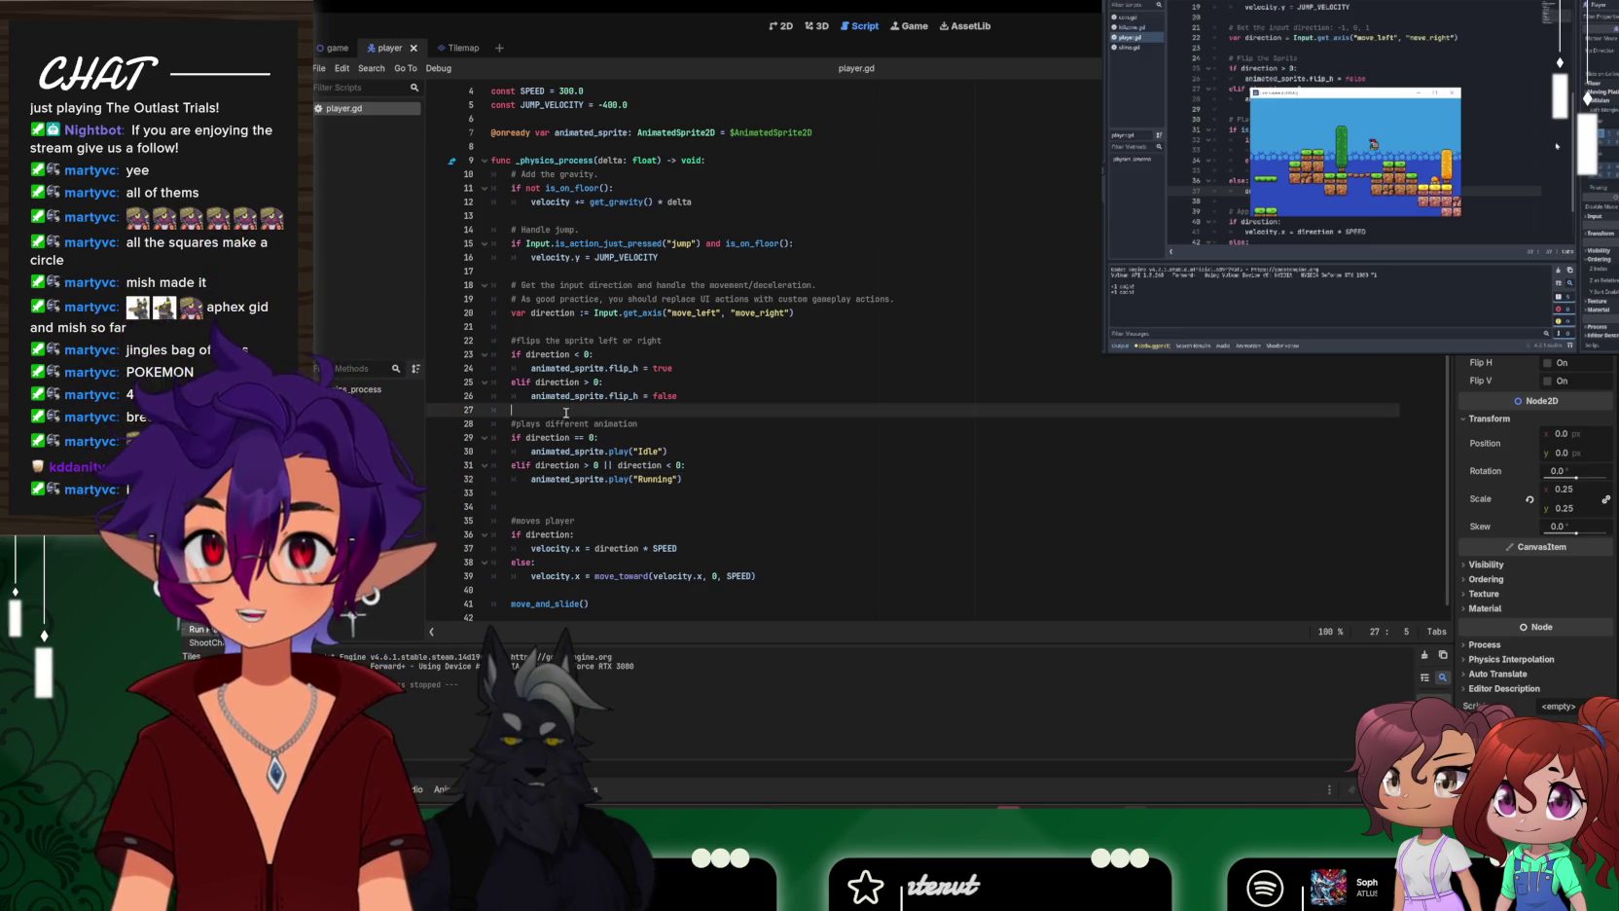
key(Return)
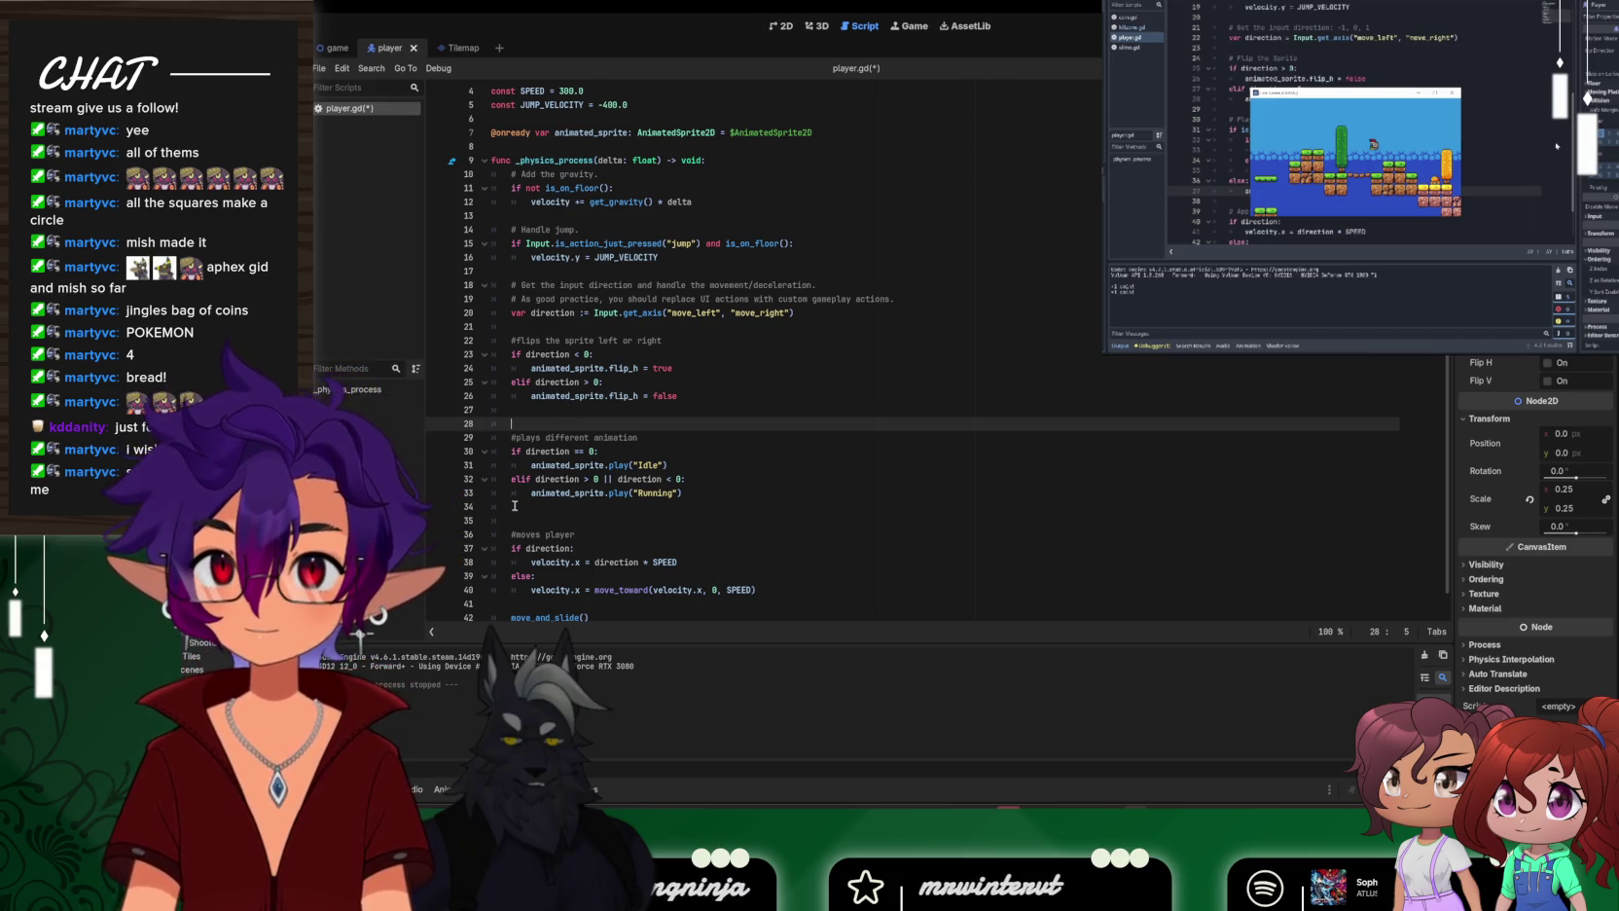
click(531, 479)
text(se)
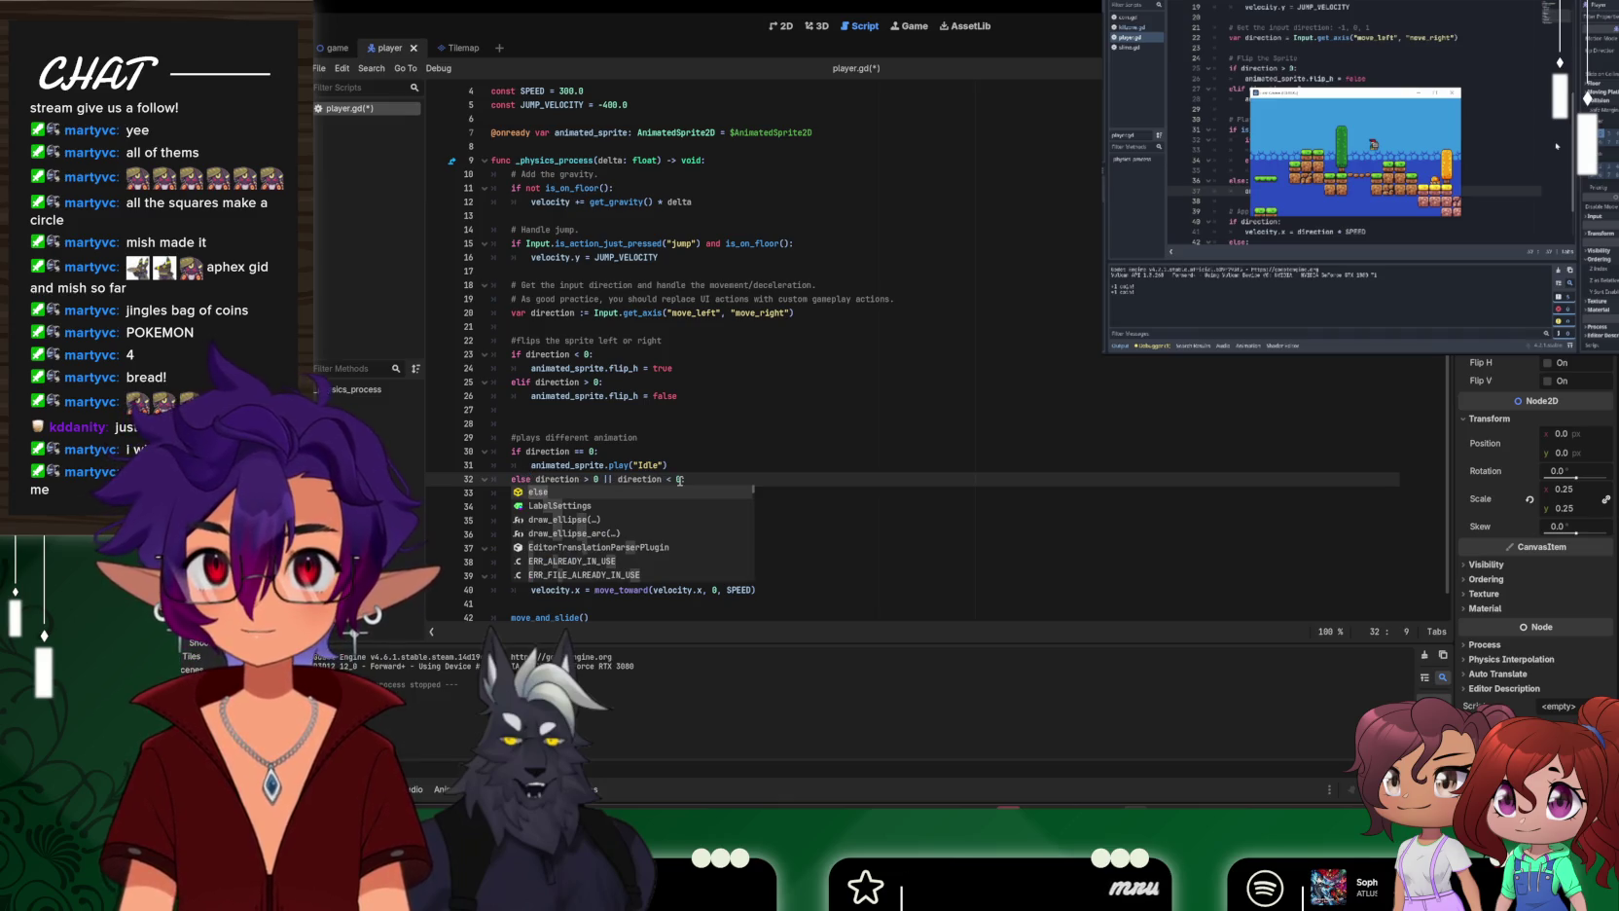
click(572, 425)
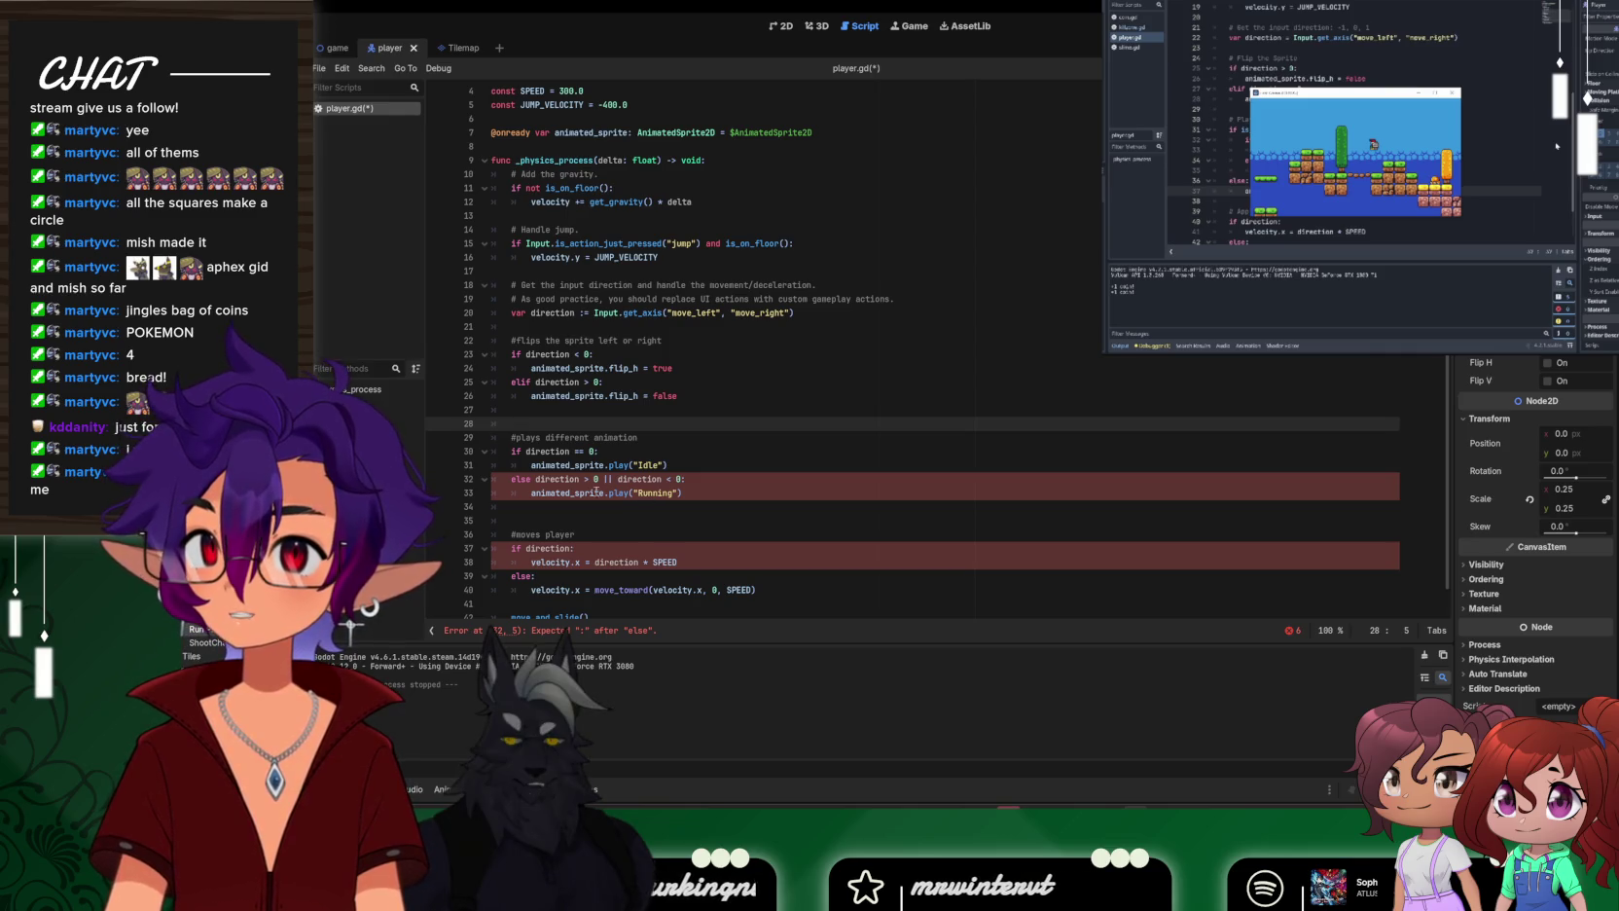
drag(534, 479, 688, 478)
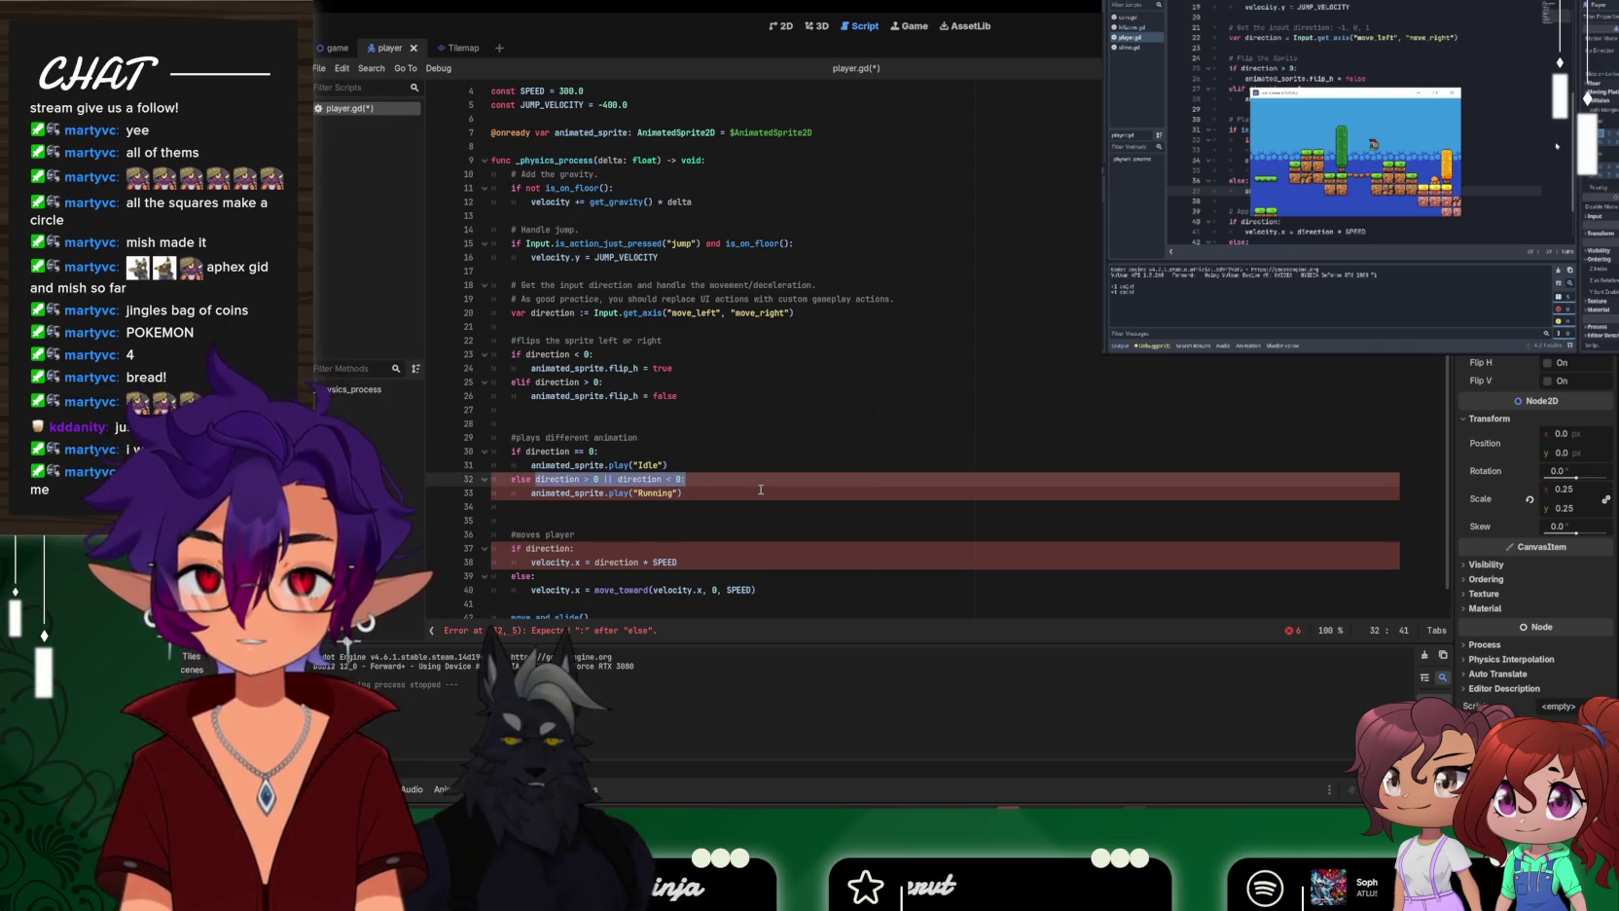
key(BackSpace)
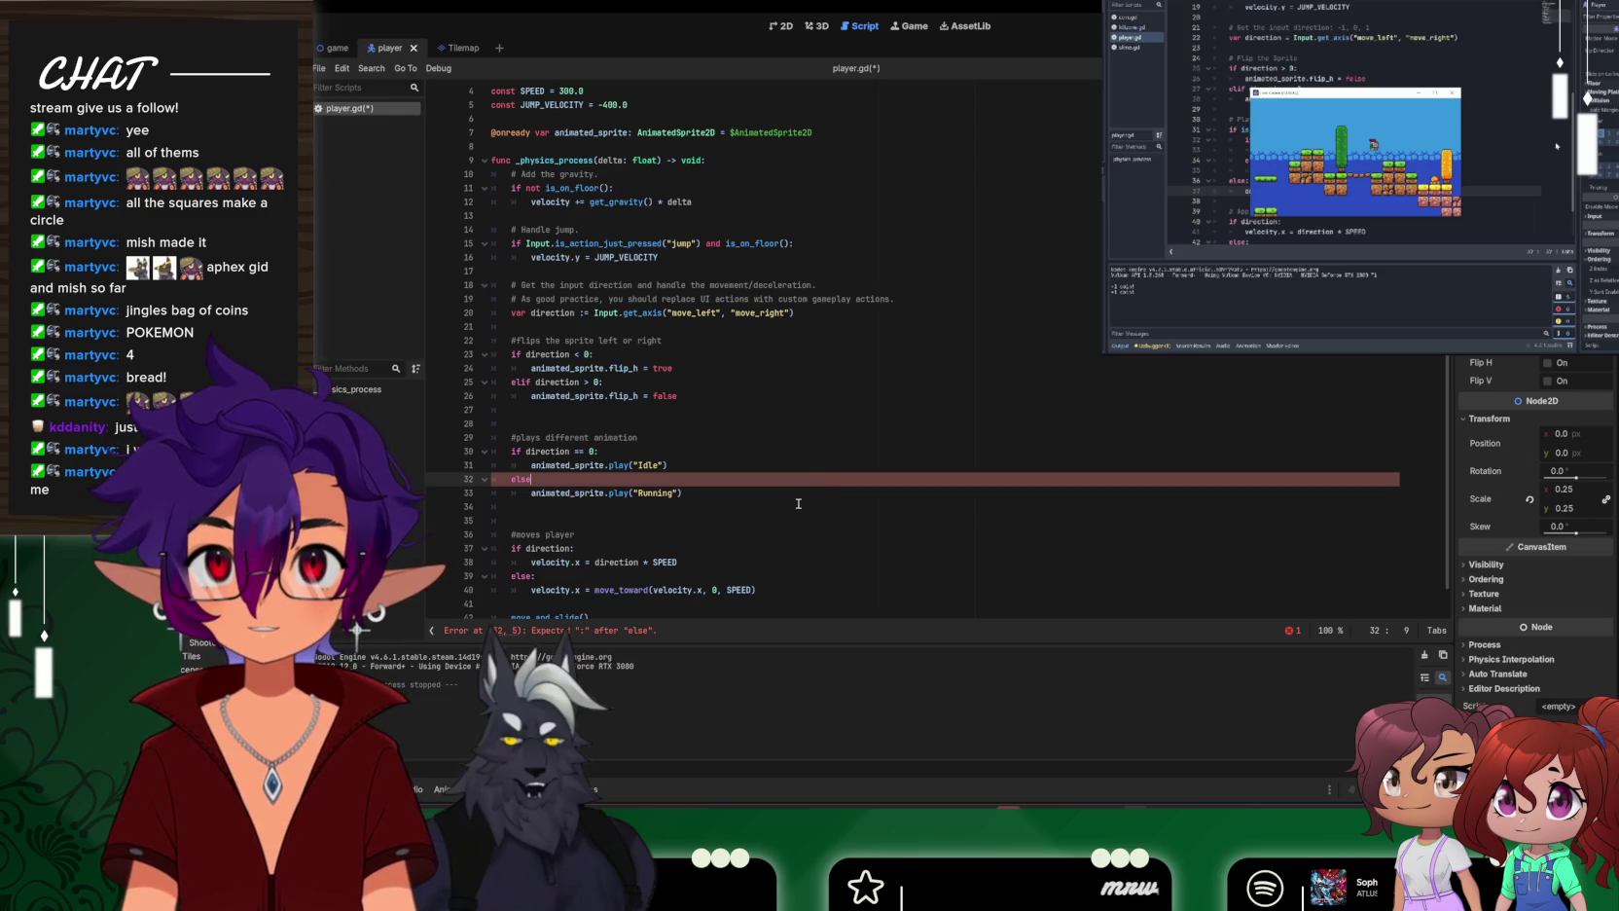
text(:)
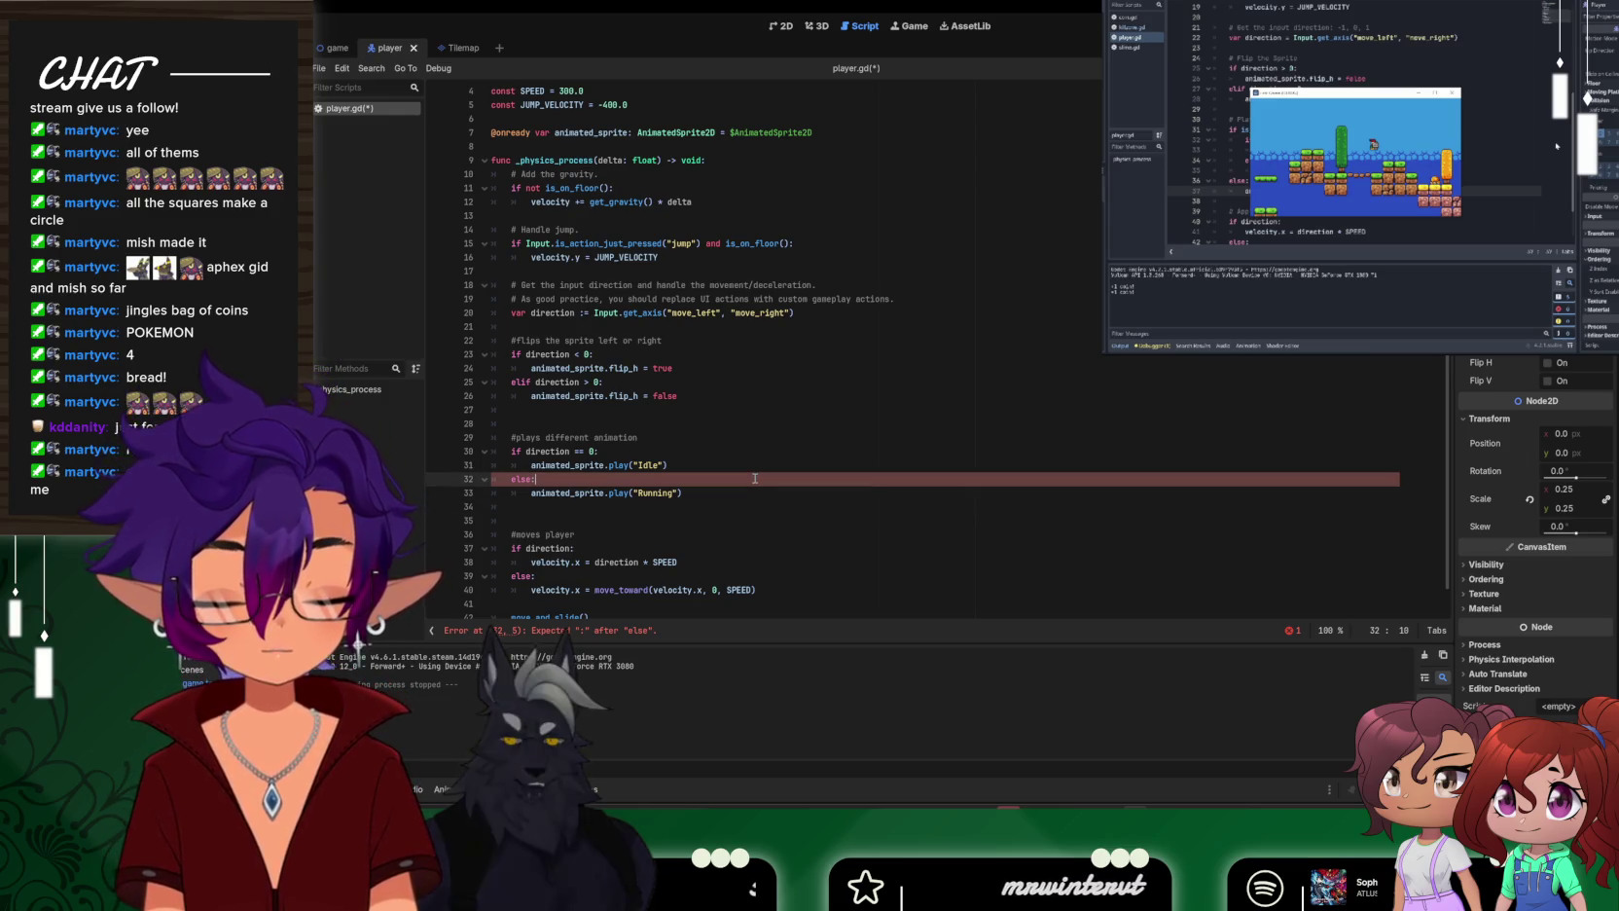
click(755, 506)
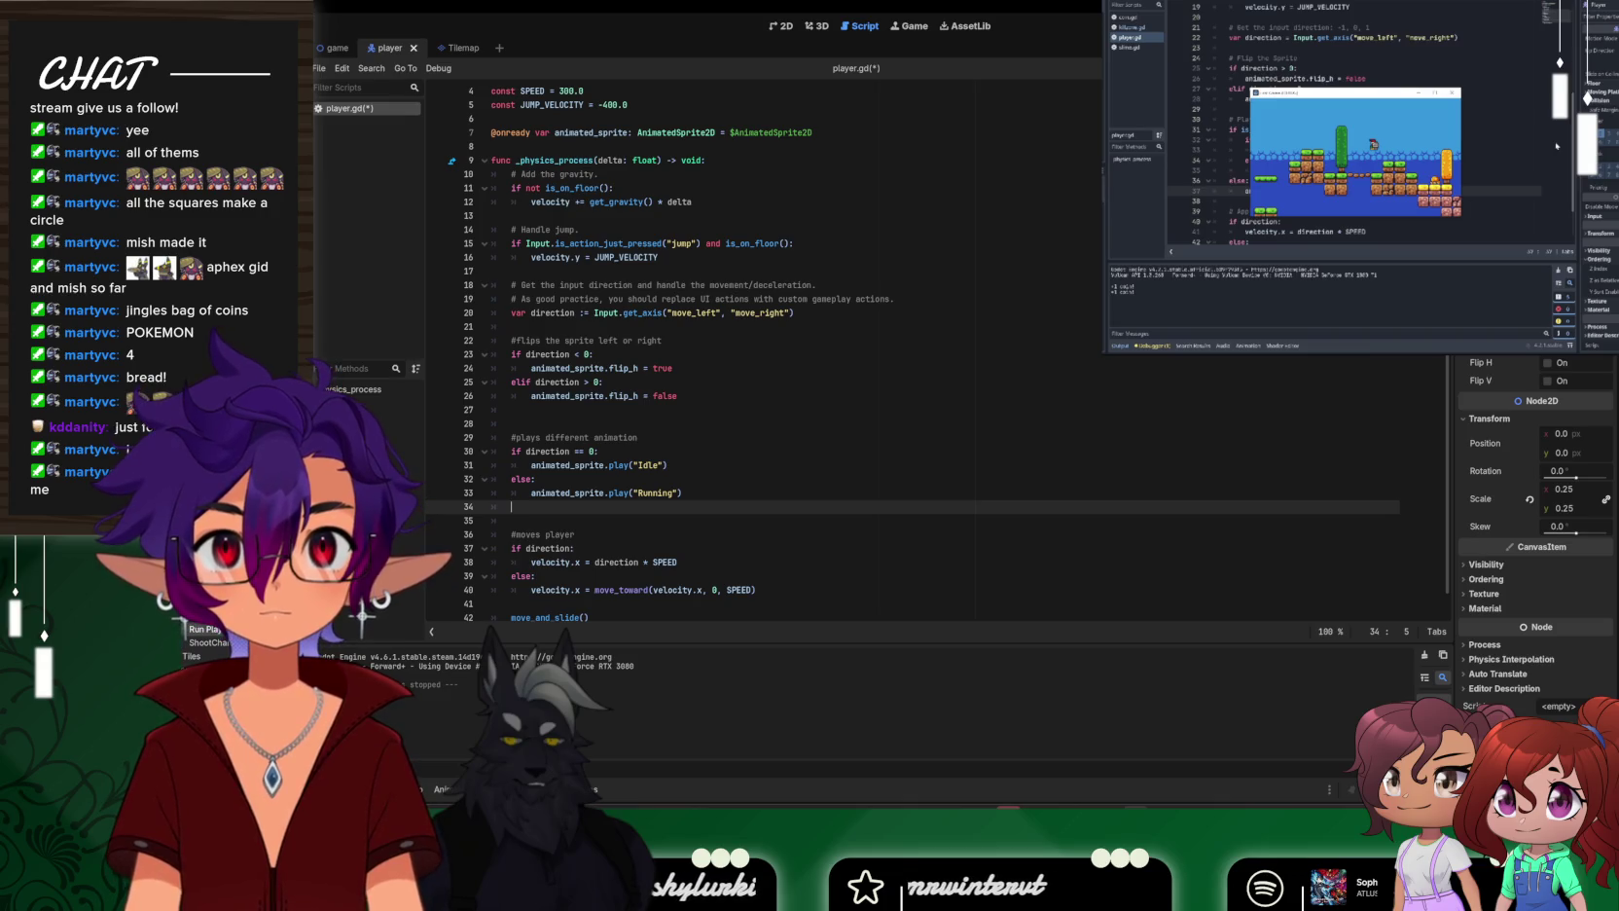
key(F5)
Test the player running right and left, then close the game window
key(Right)
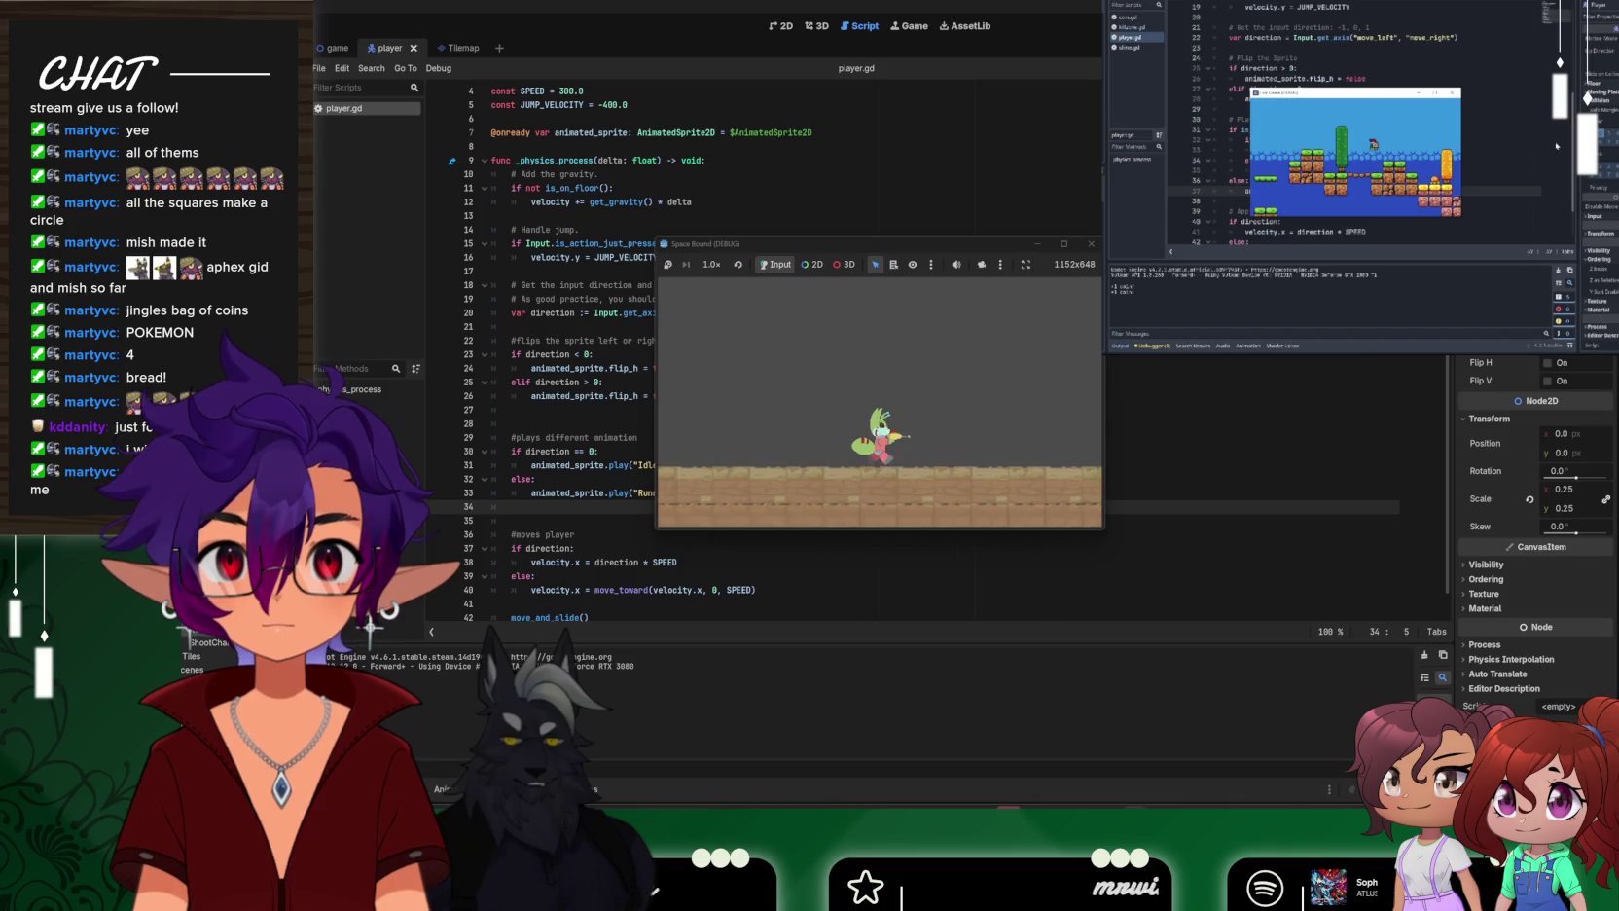
key(Left)
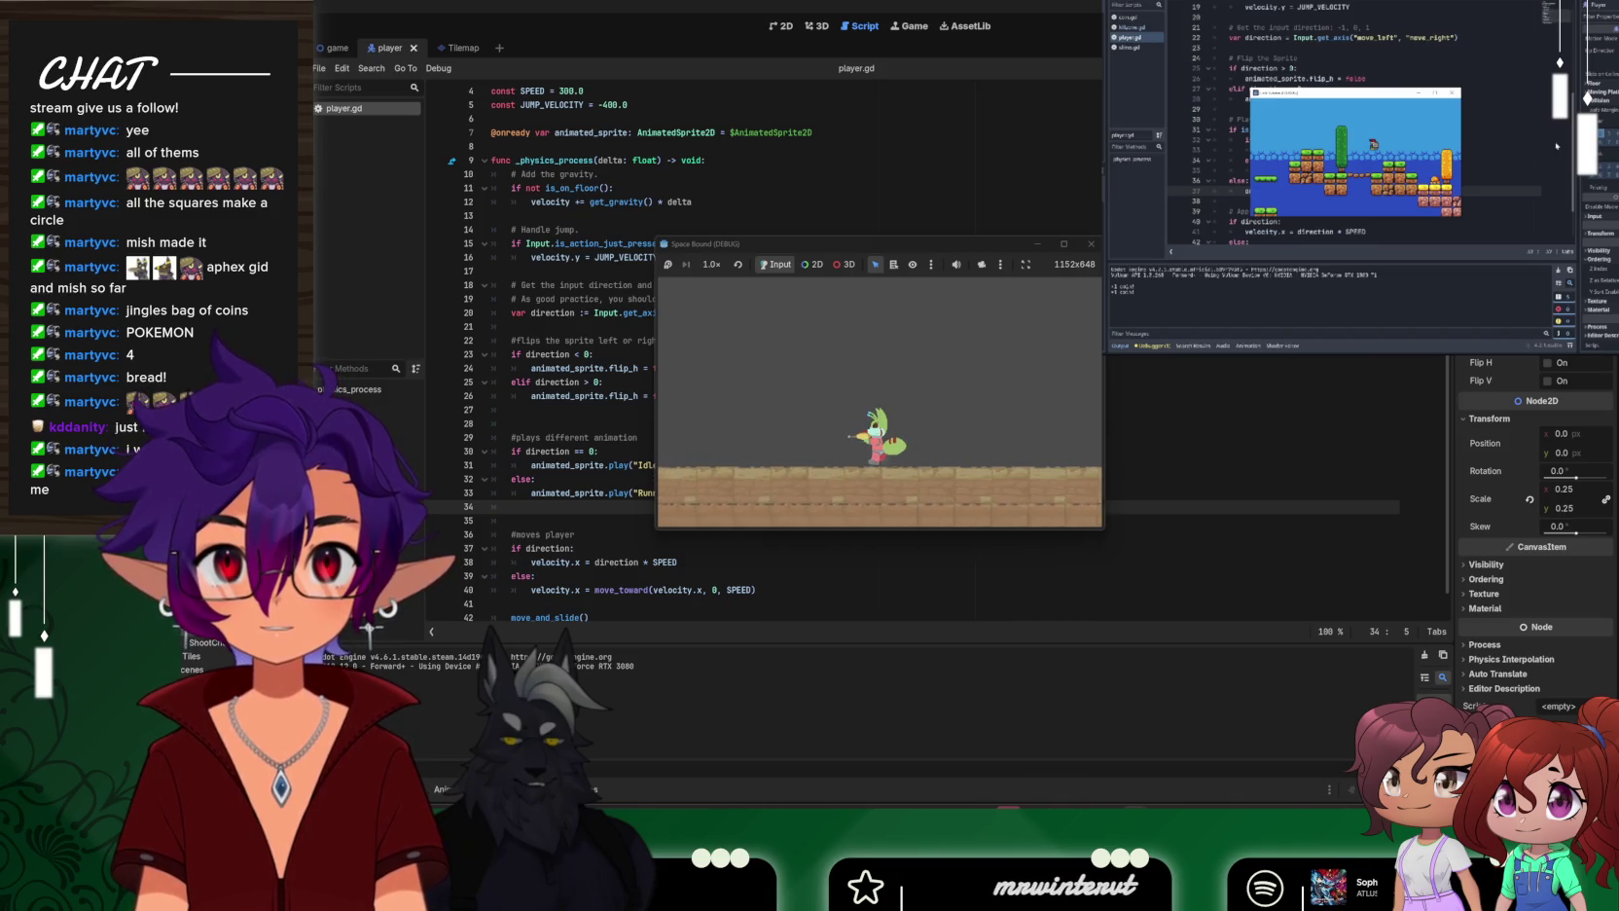
click(1091, 245)
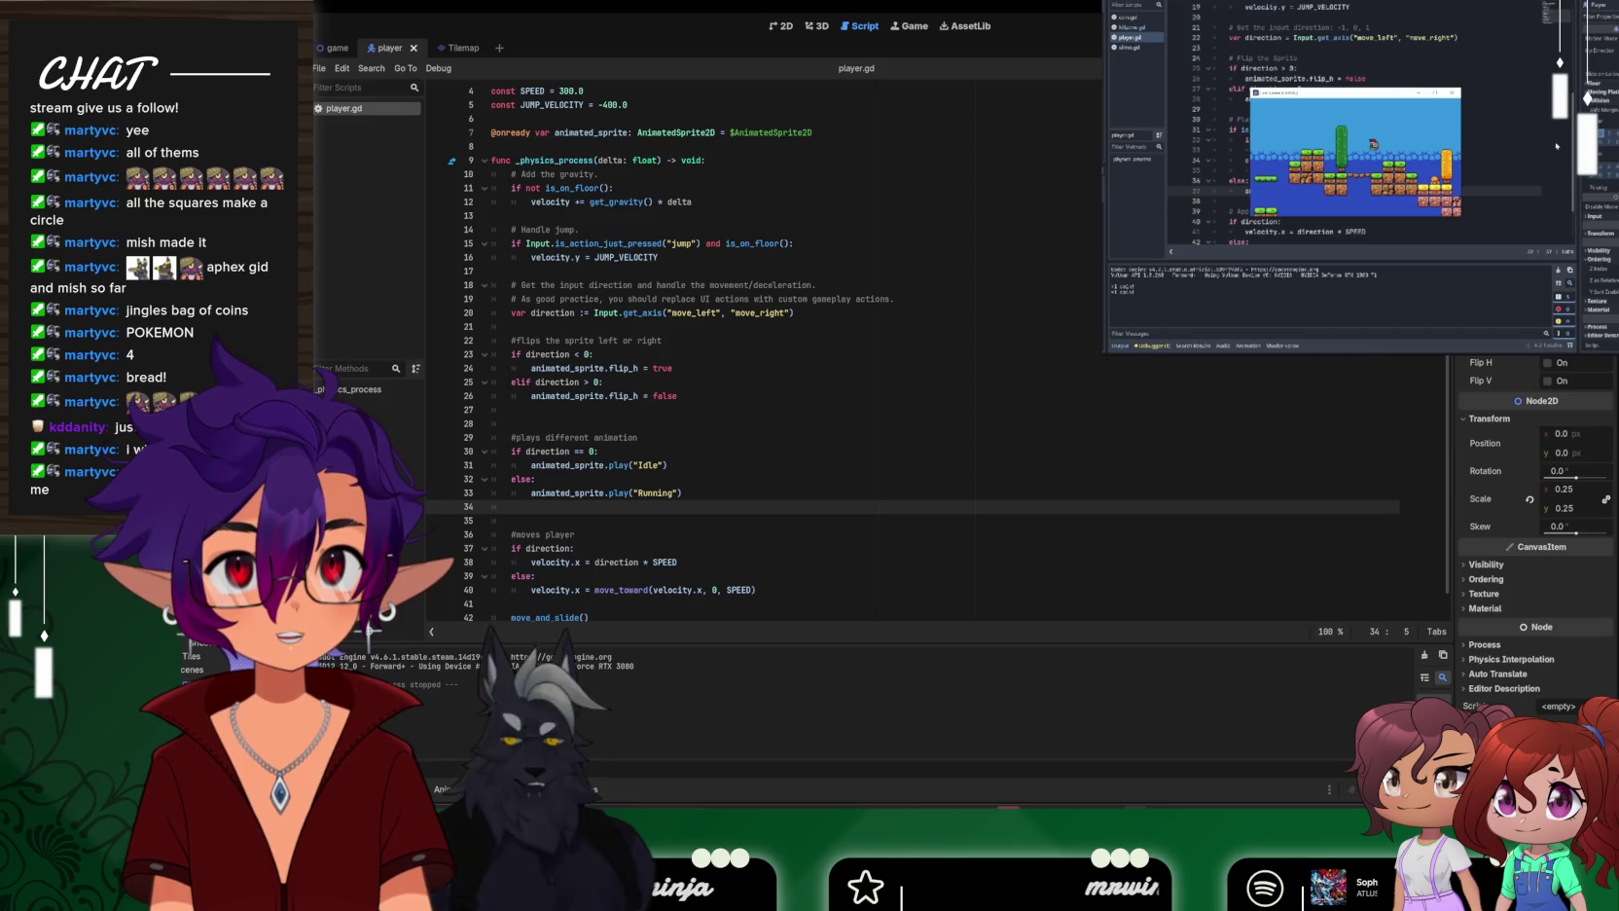
Relaunch the game, run the player both ways and jump, then stop it with F8
key(F5)
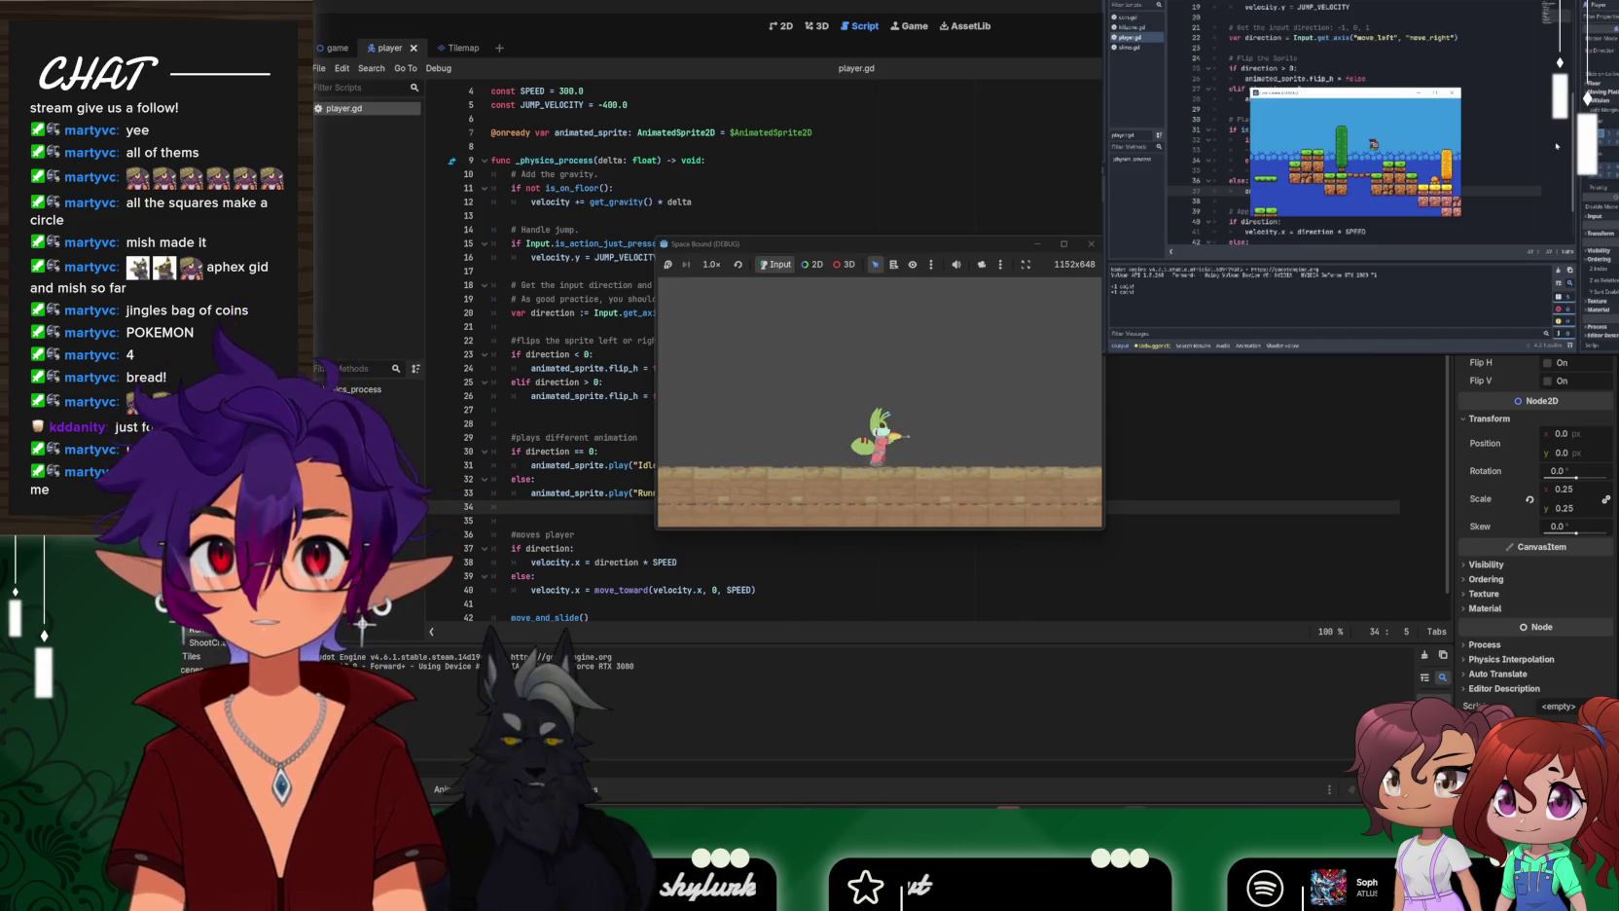
key(Right)
key(Left)
key(Left)
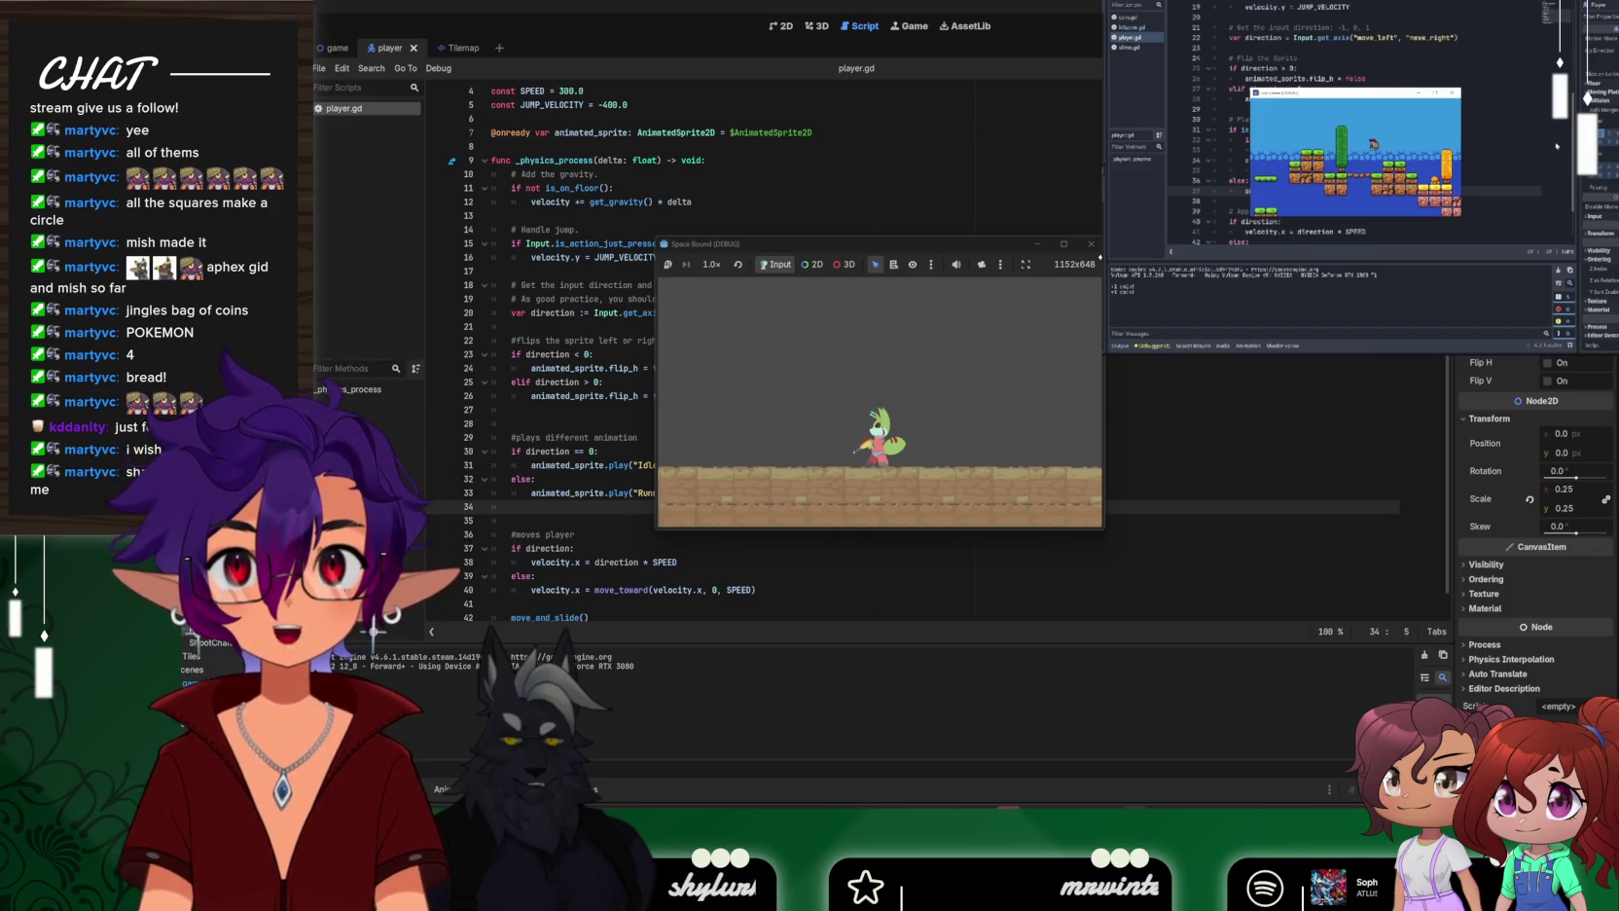
key(Right)
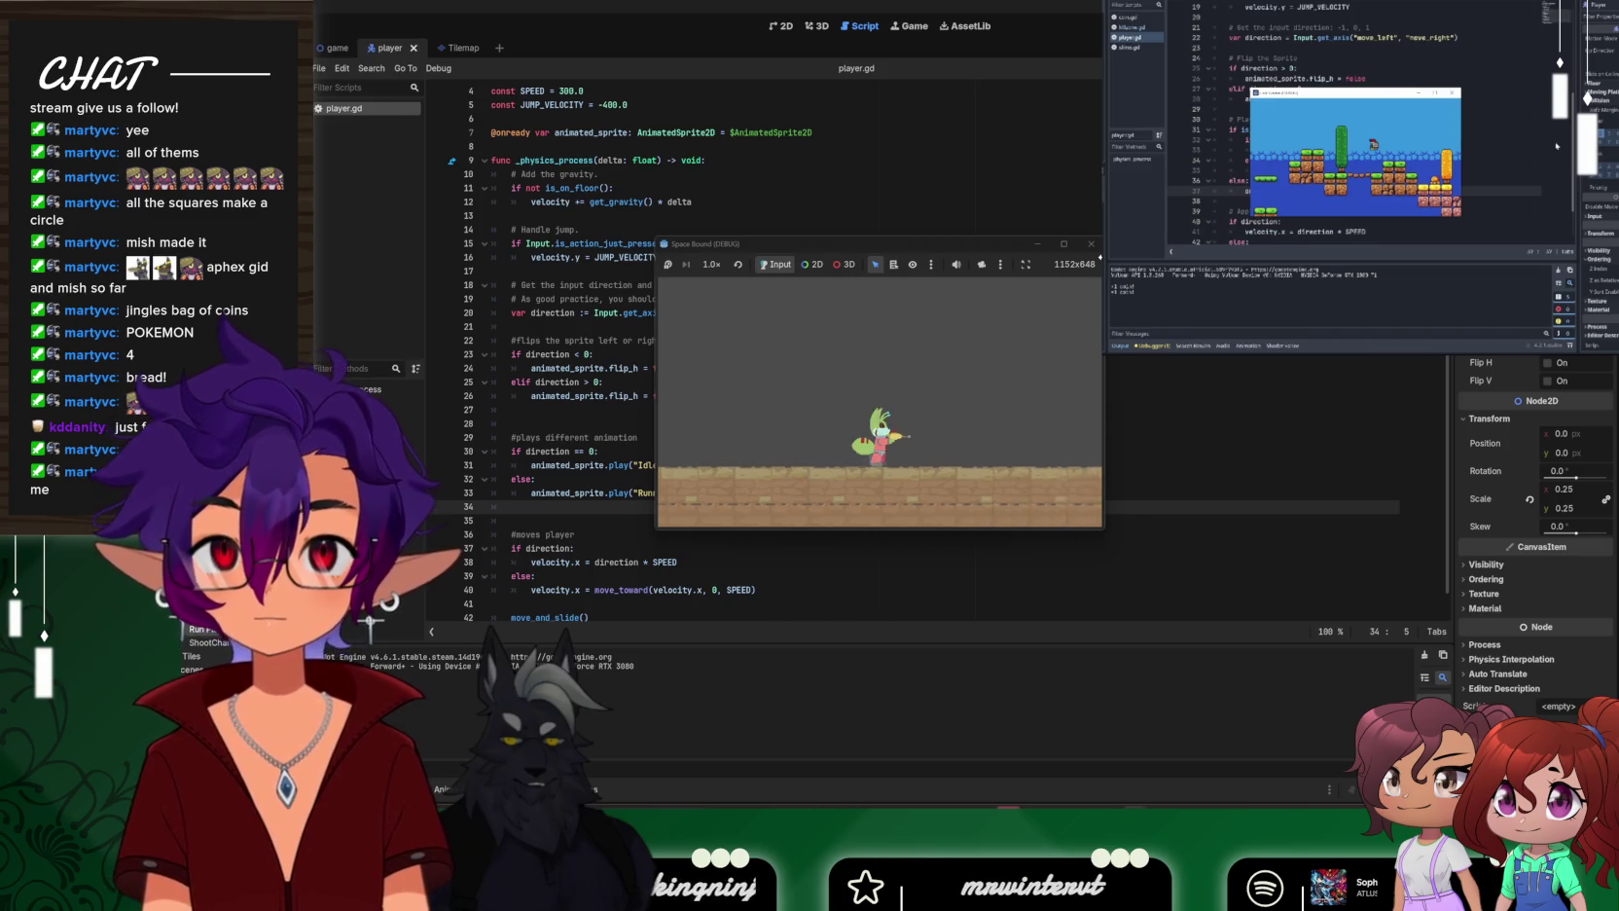
key(Left)
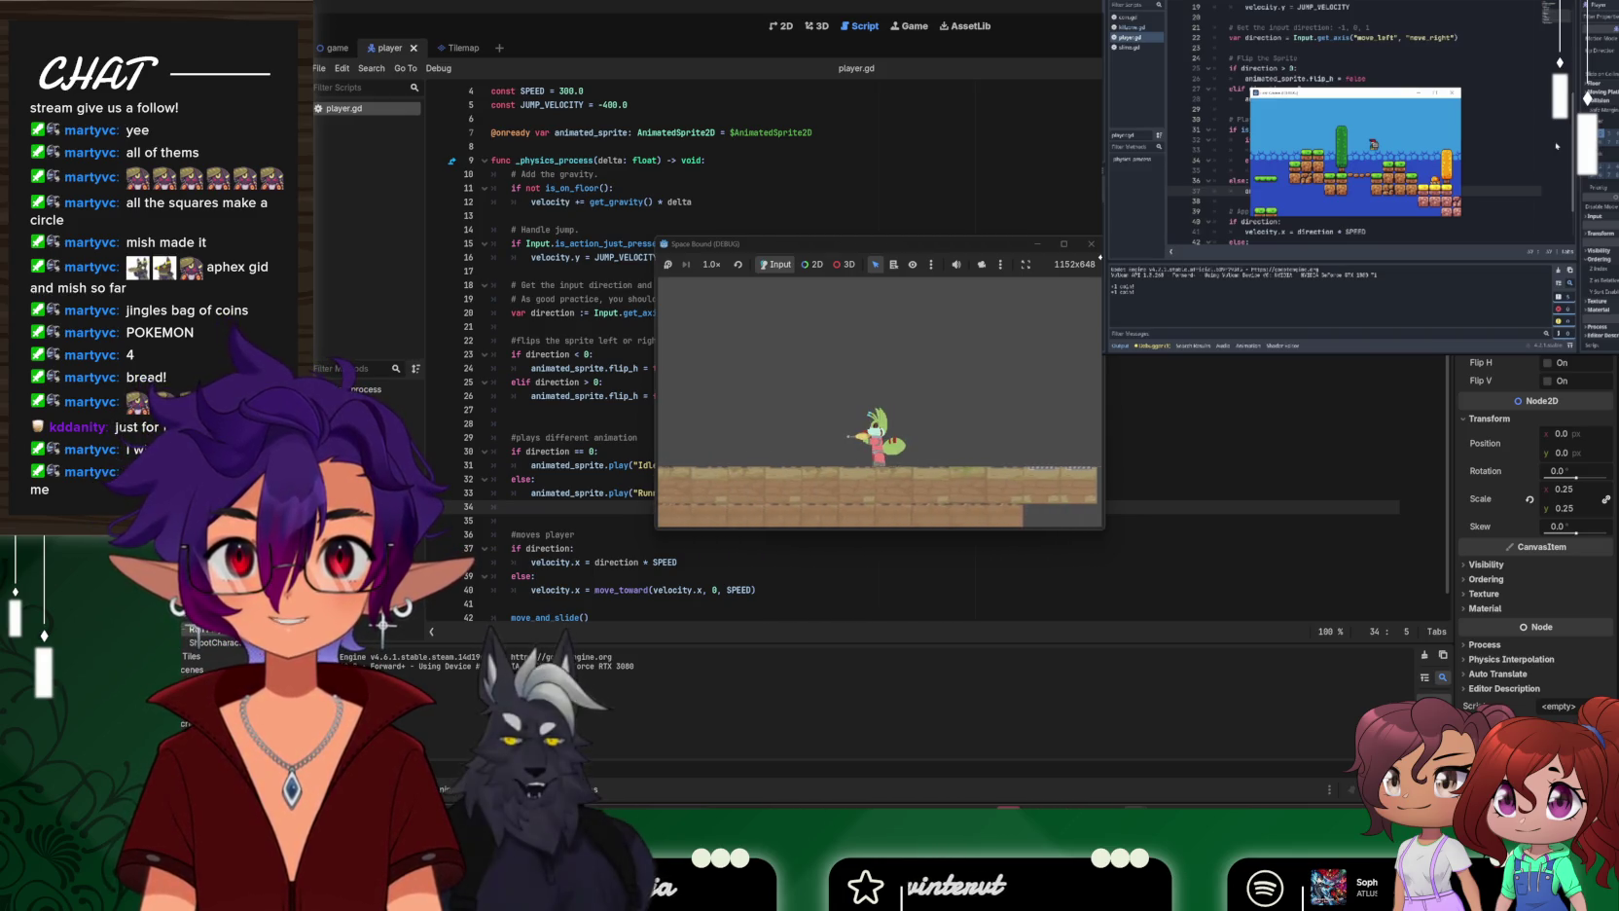
key(Left)
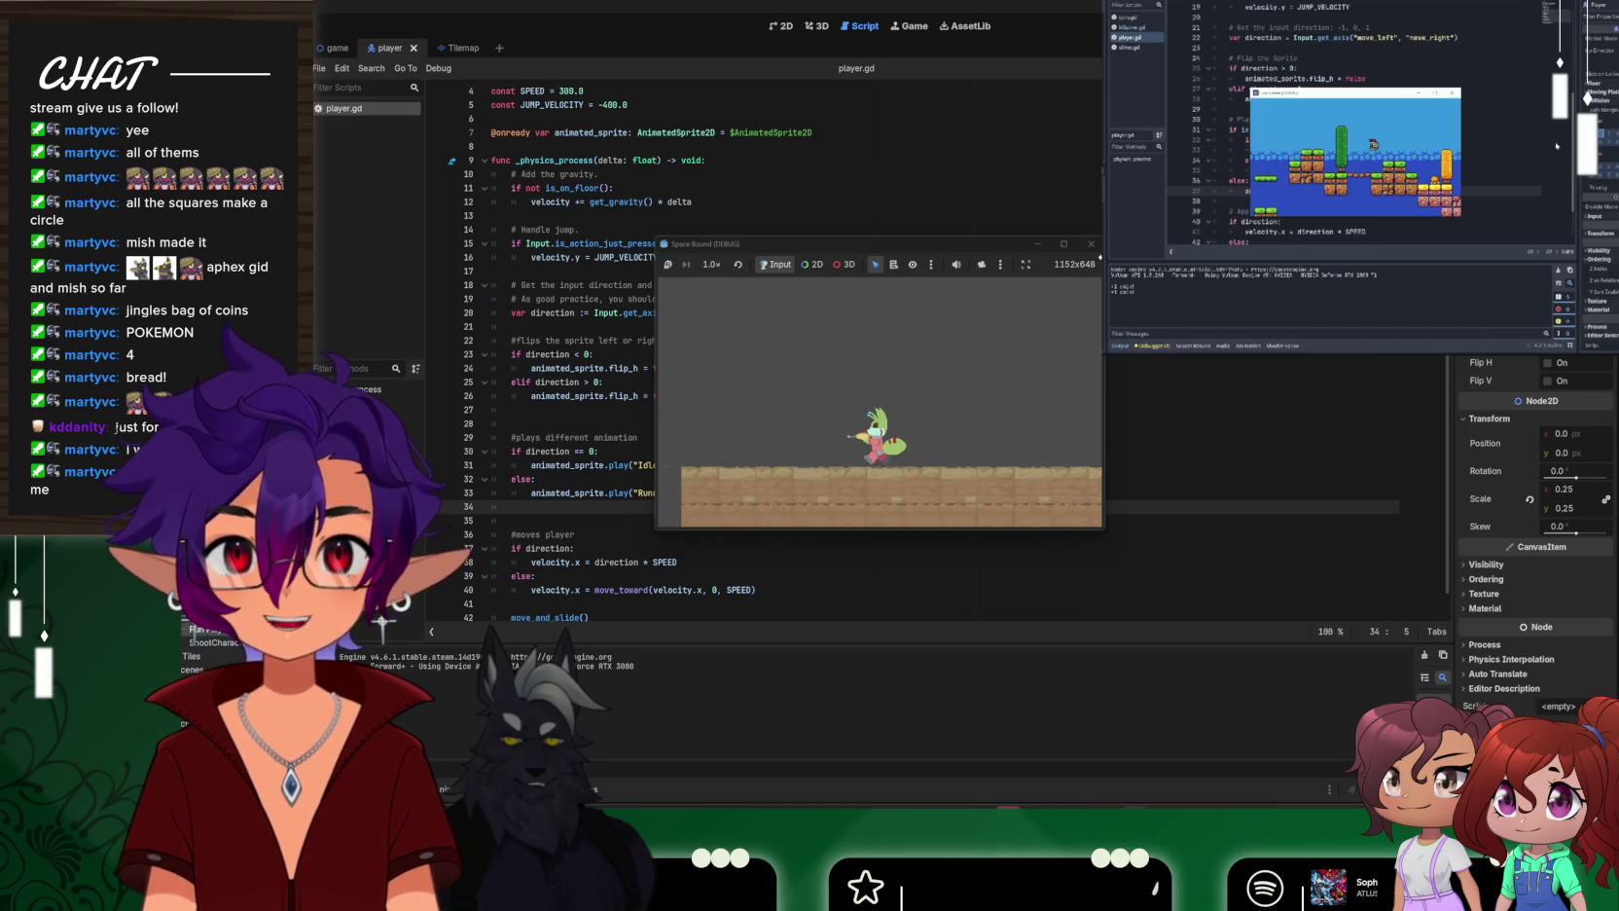
key(space)
key(Right)
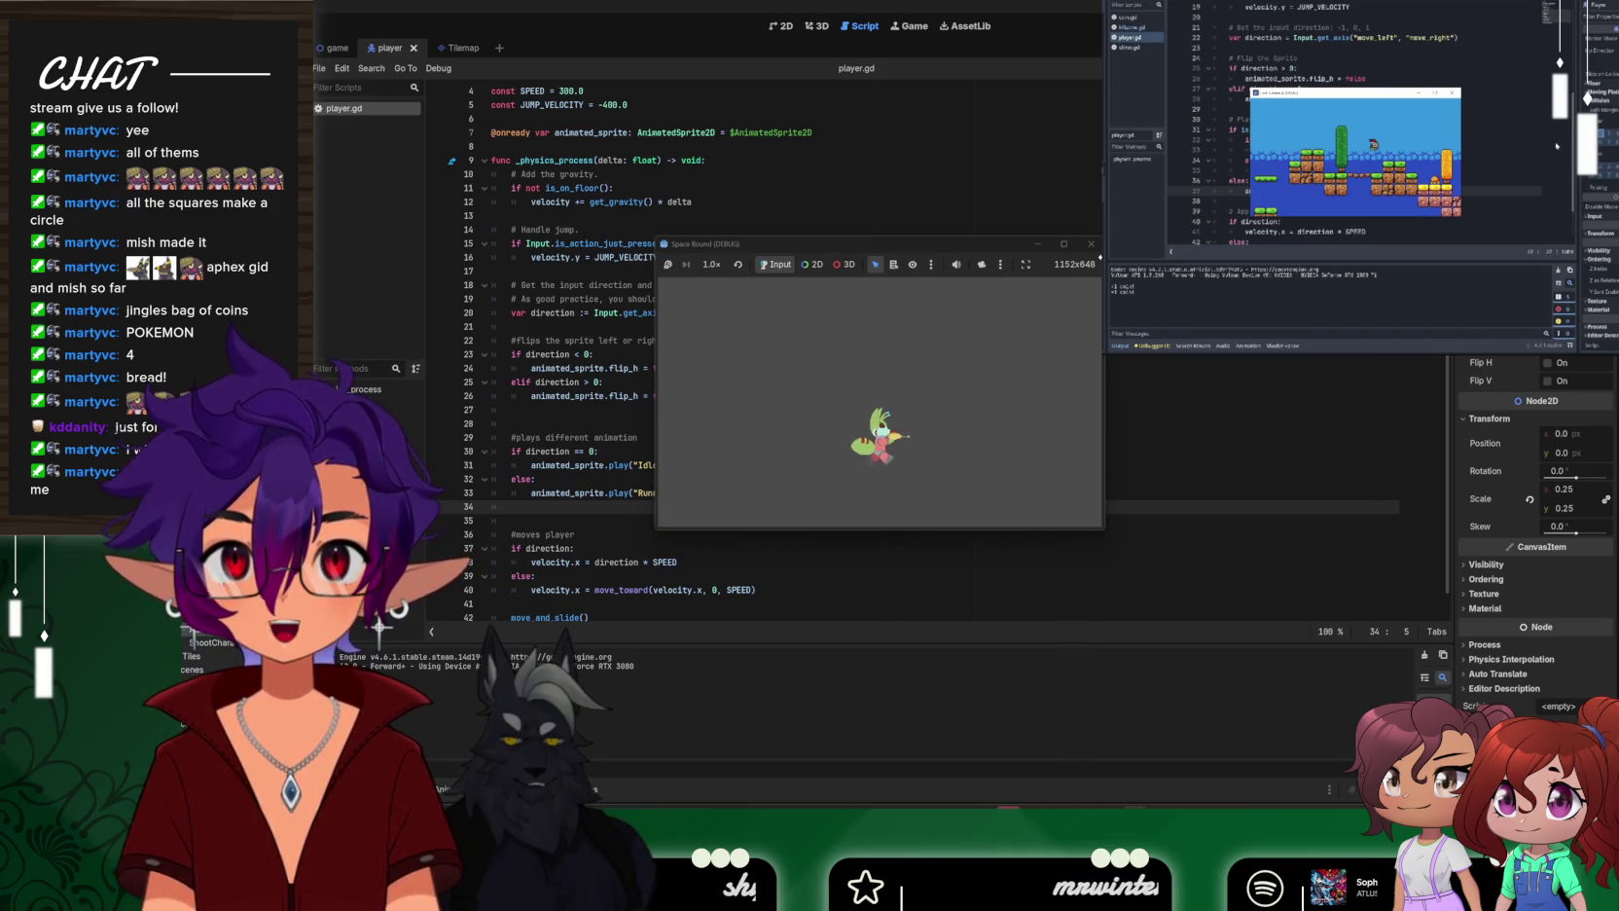
key(Left)
key(space)
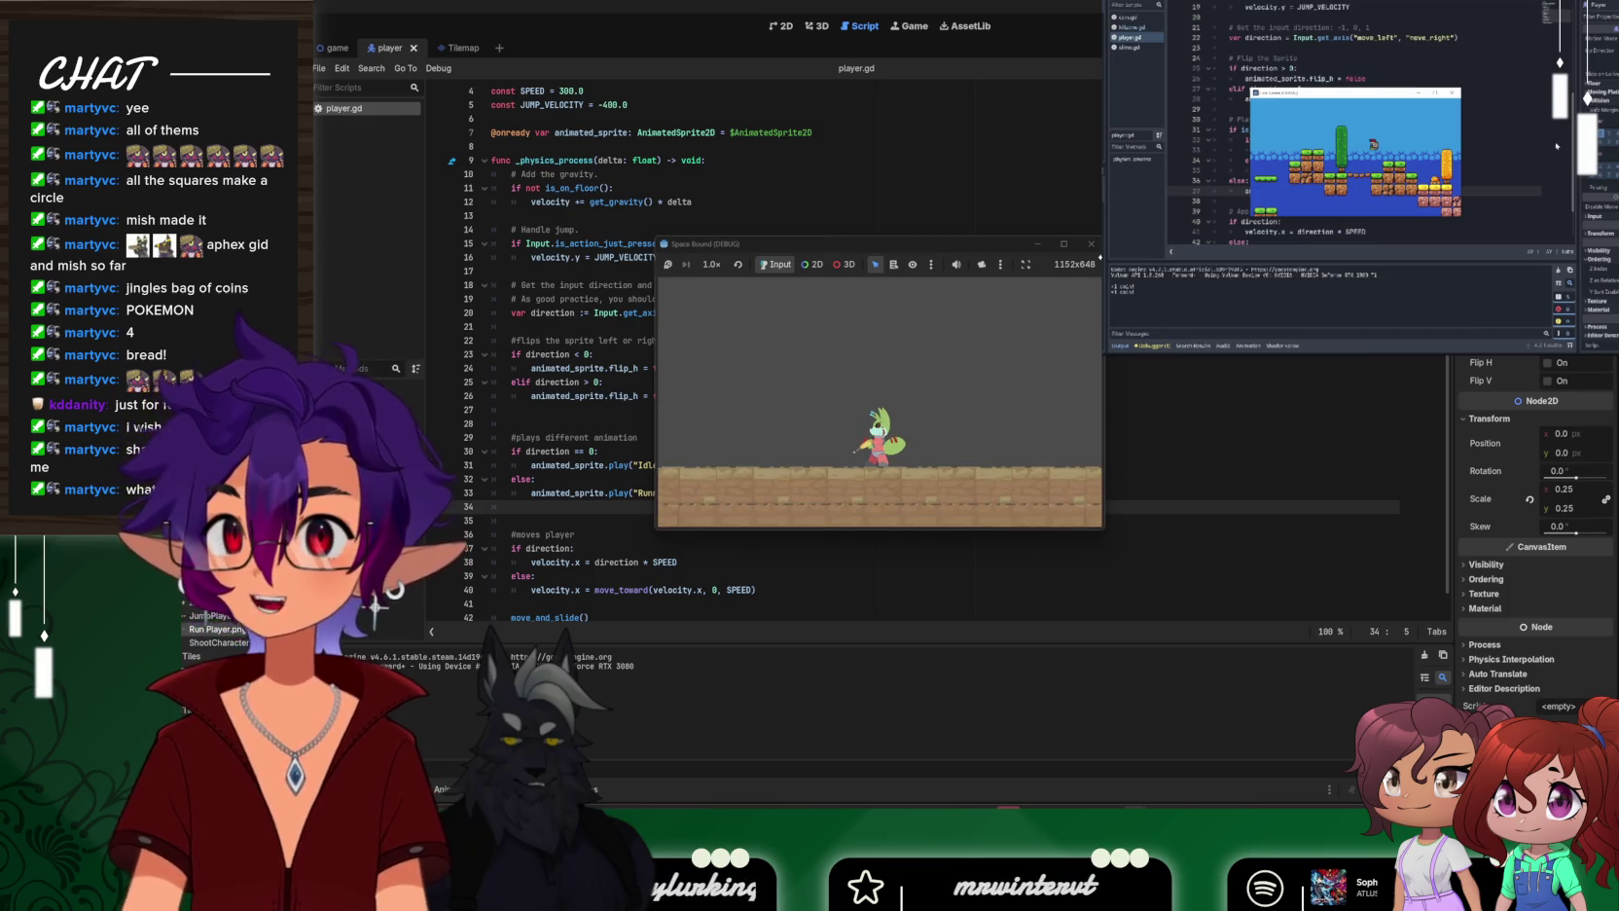
key(F8)
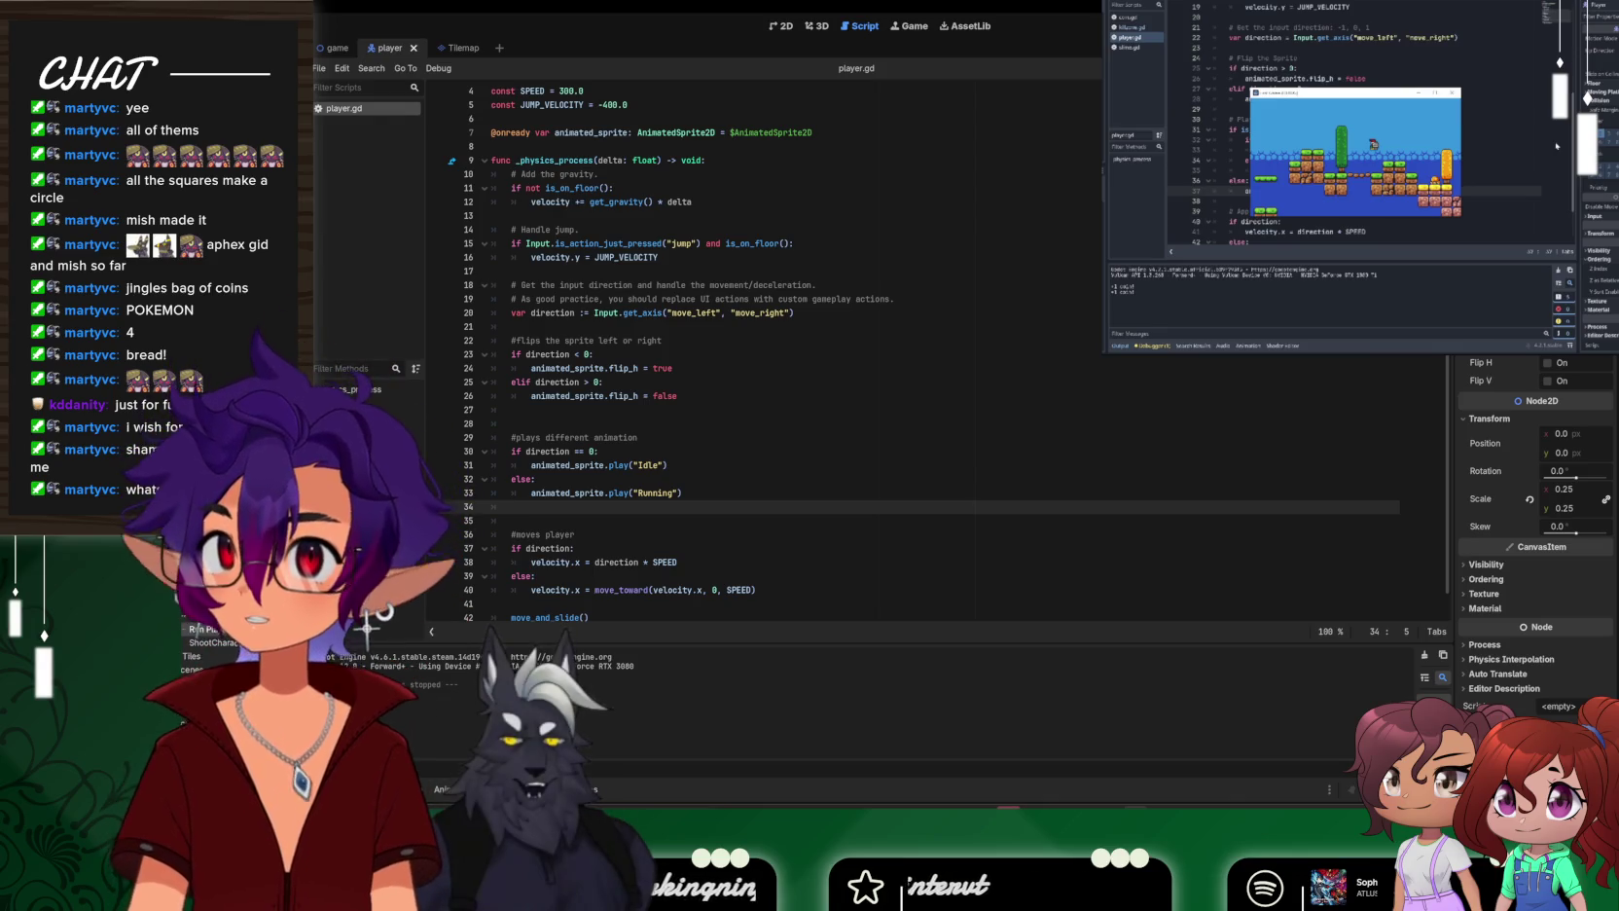
mouse_move(327, 56)
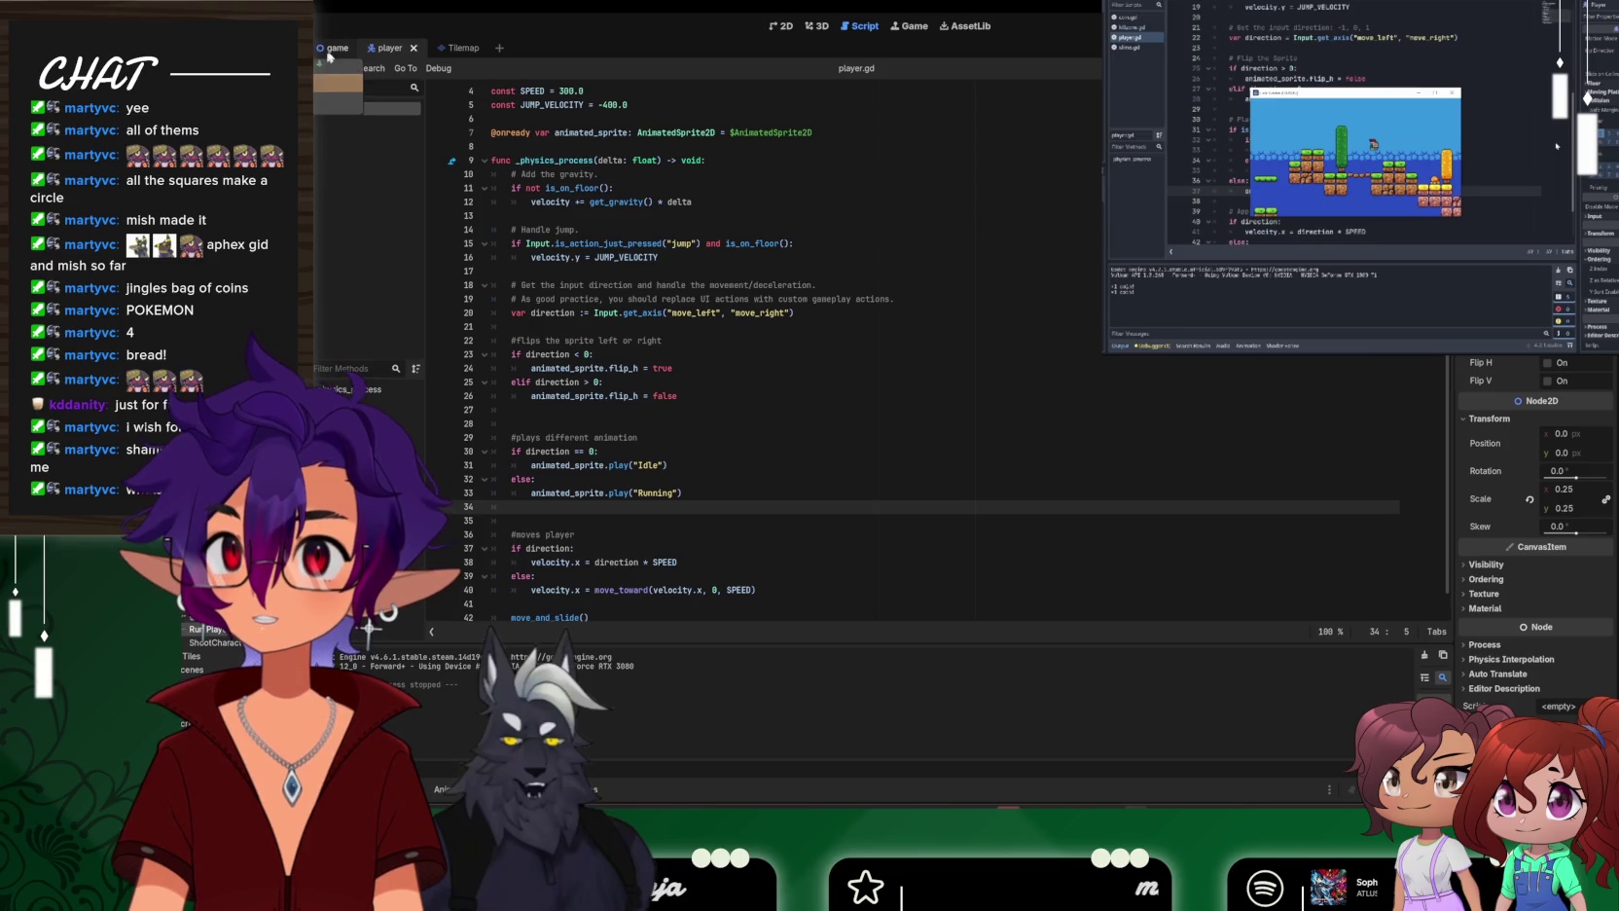
Show the player scene in the 2D view and add a new empty animation in SpriteFrames
click(449, 48)
click(397, 51)
click(781, 26)
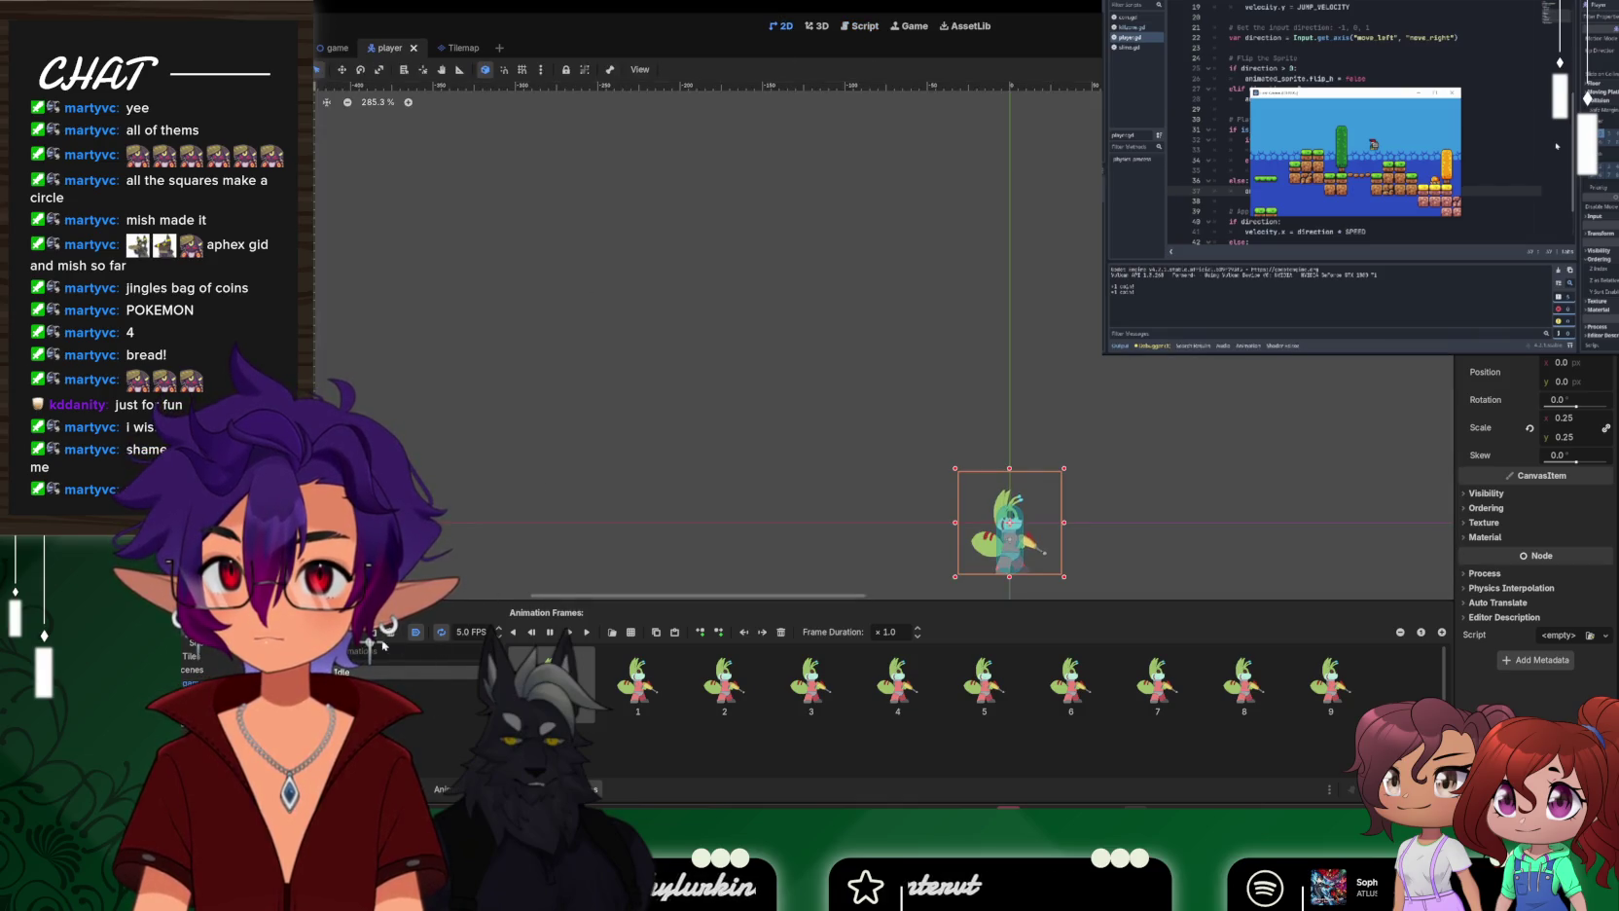
click(368, 638)
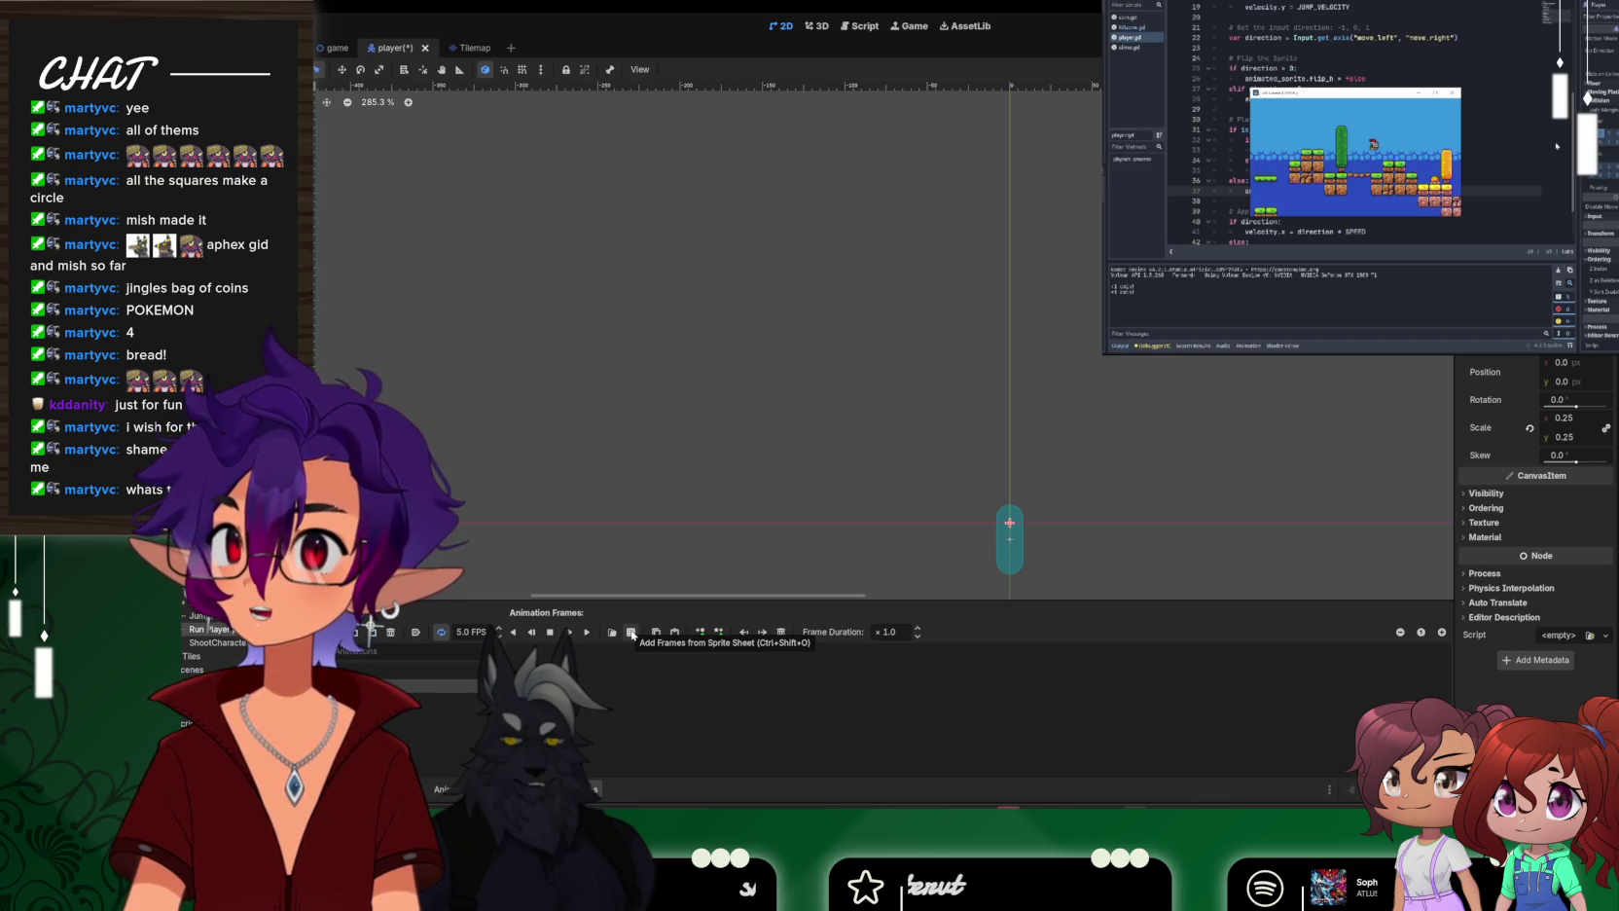
Fill the animation with all the jump frames from the JumpPlayer.png sprite sheet
click(631, 633)
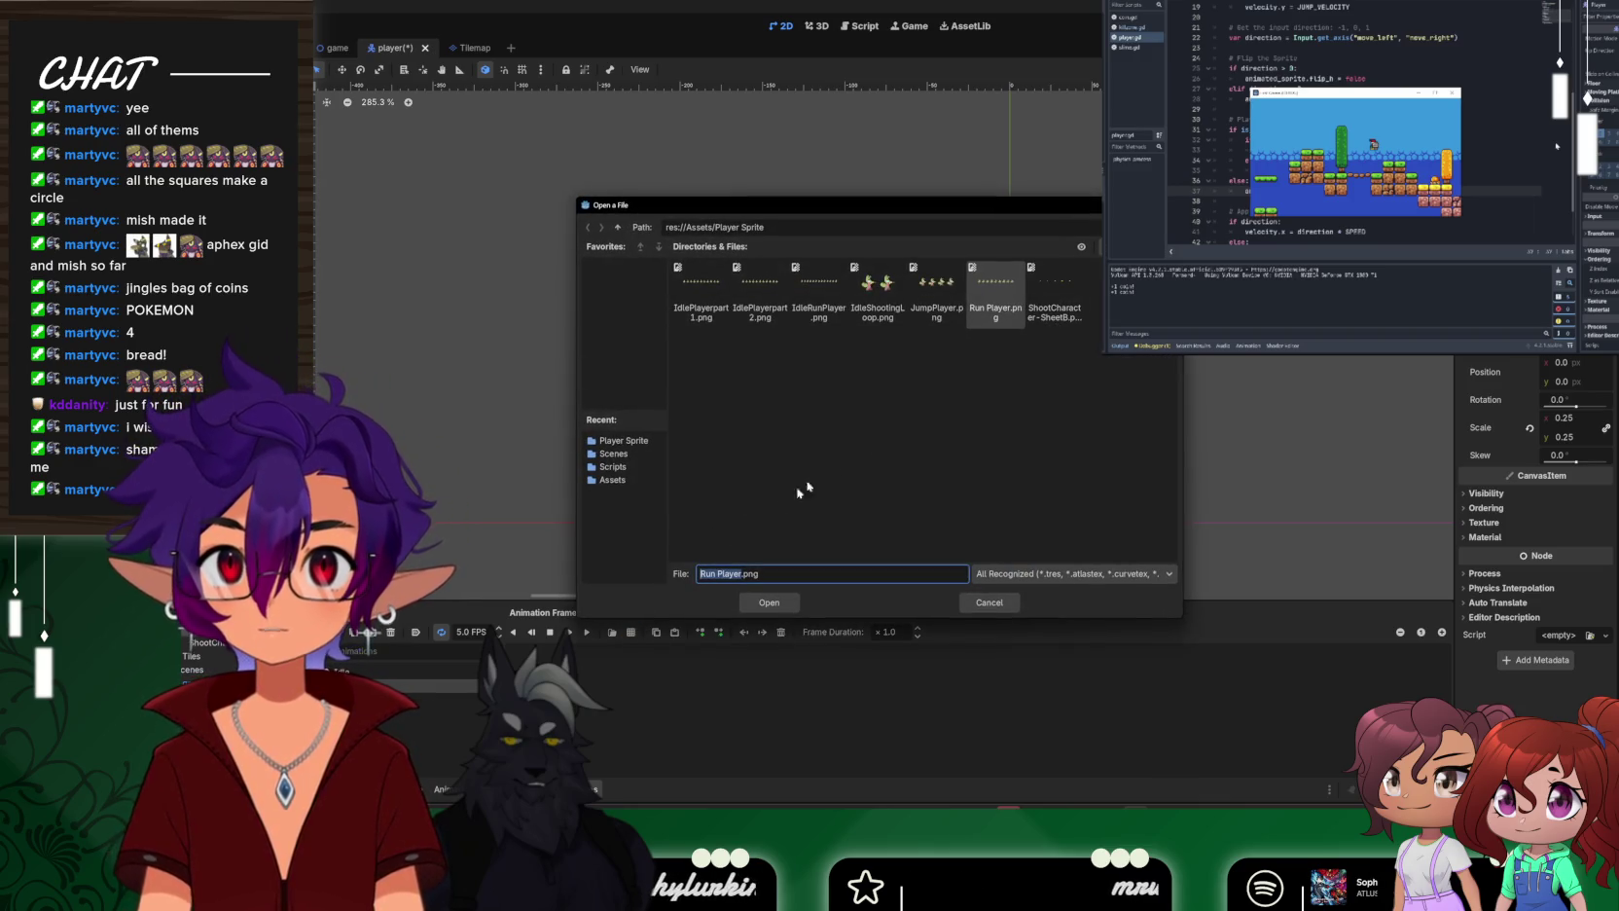
click(936, 292)
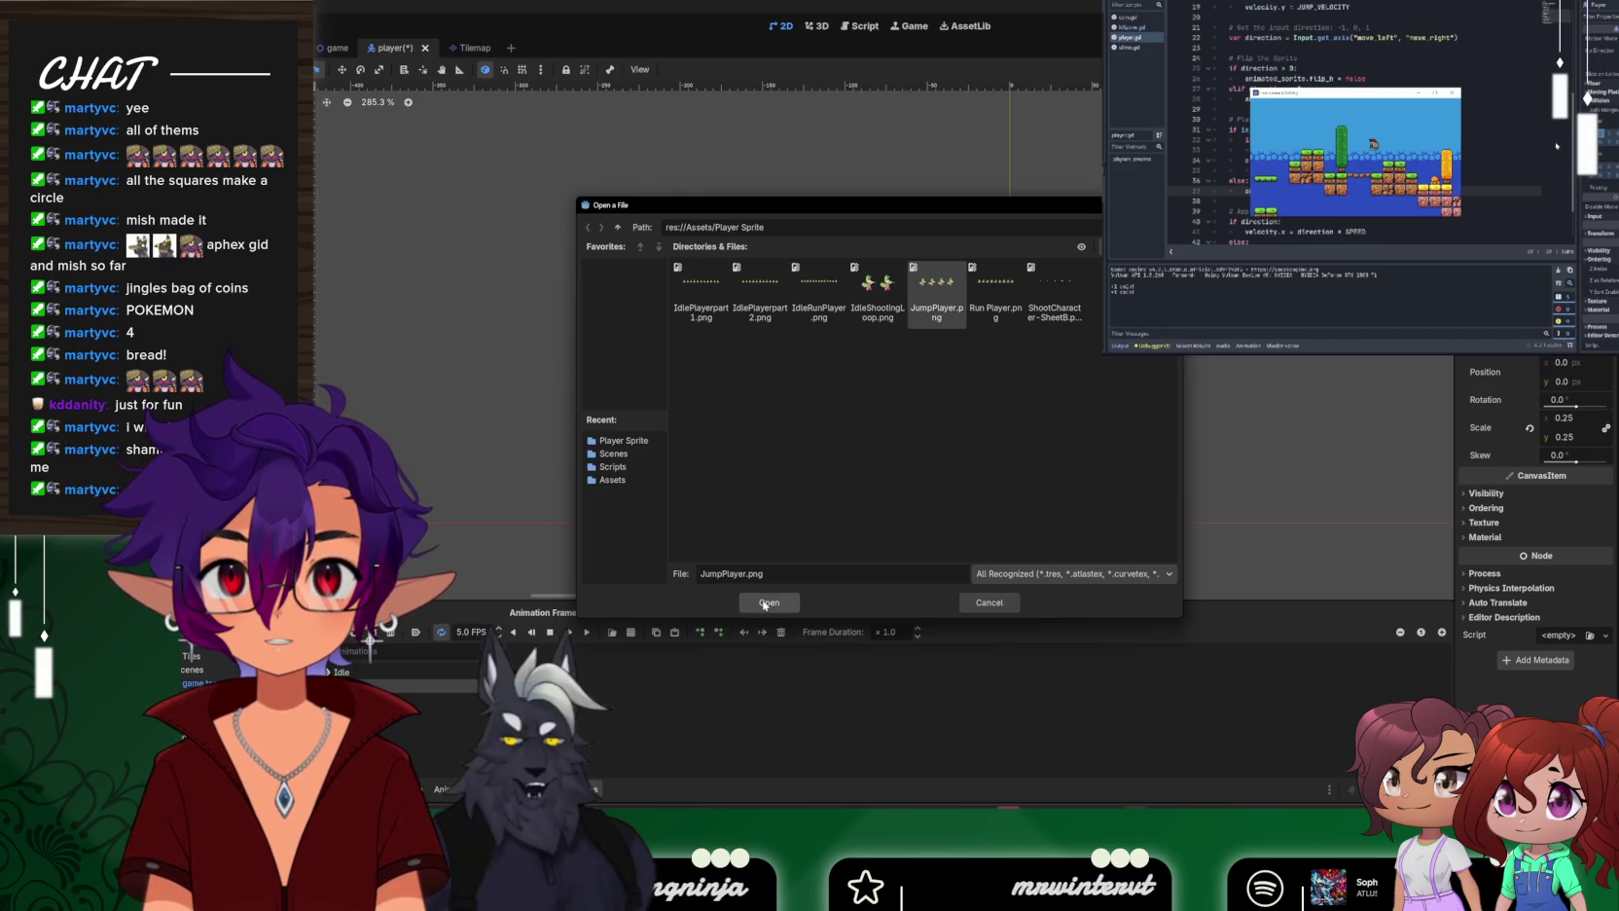
click(765, 603)
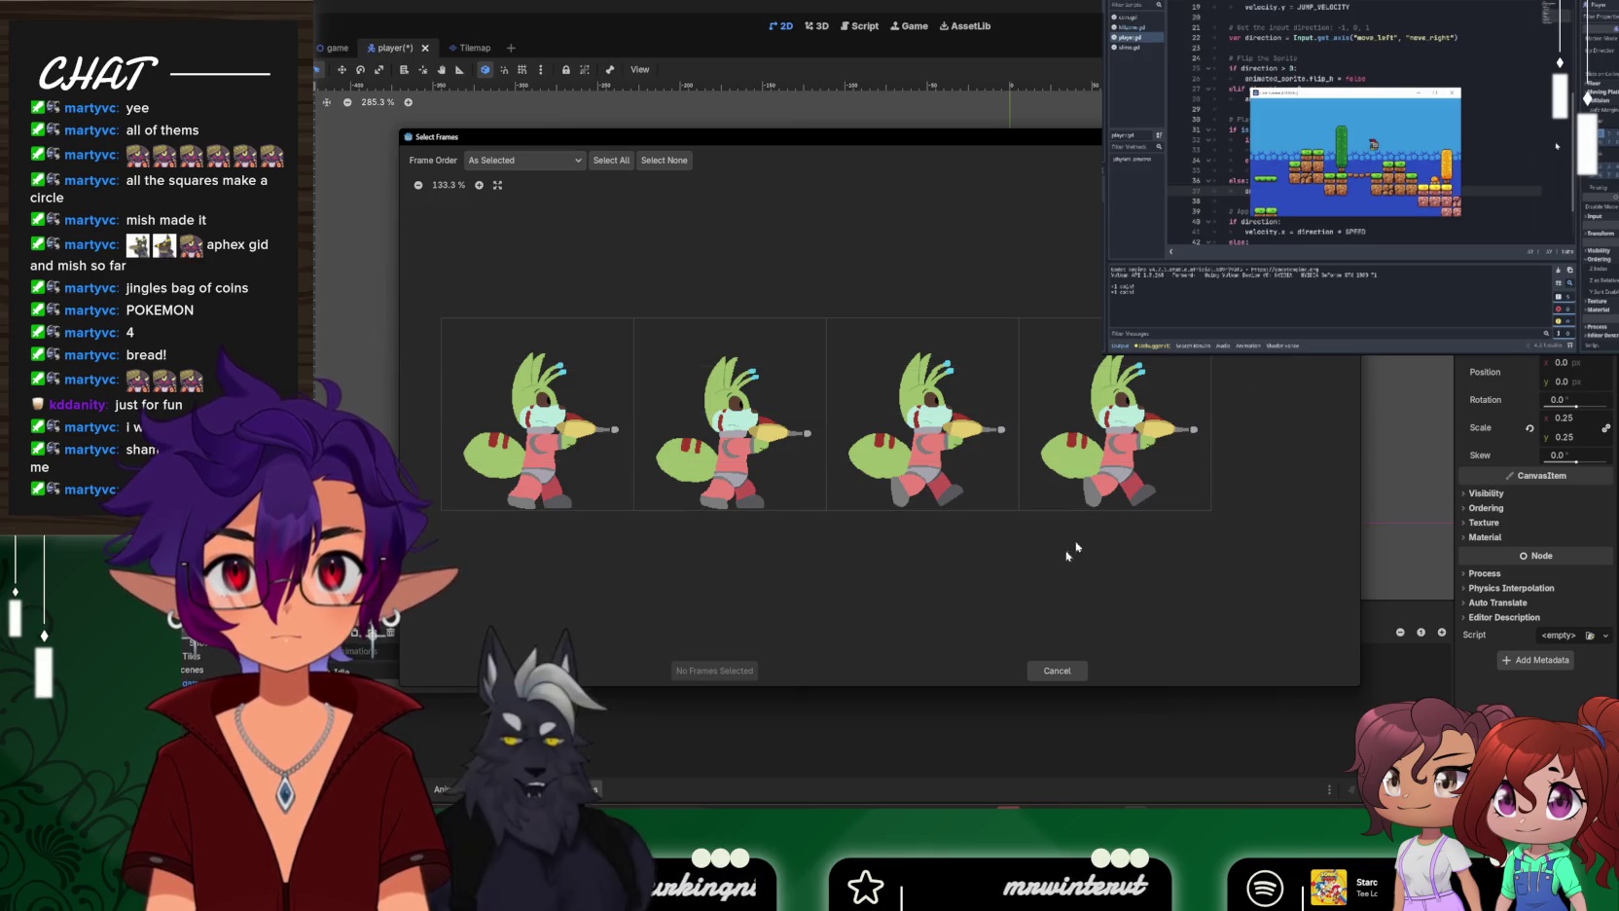
click(1049, 669)
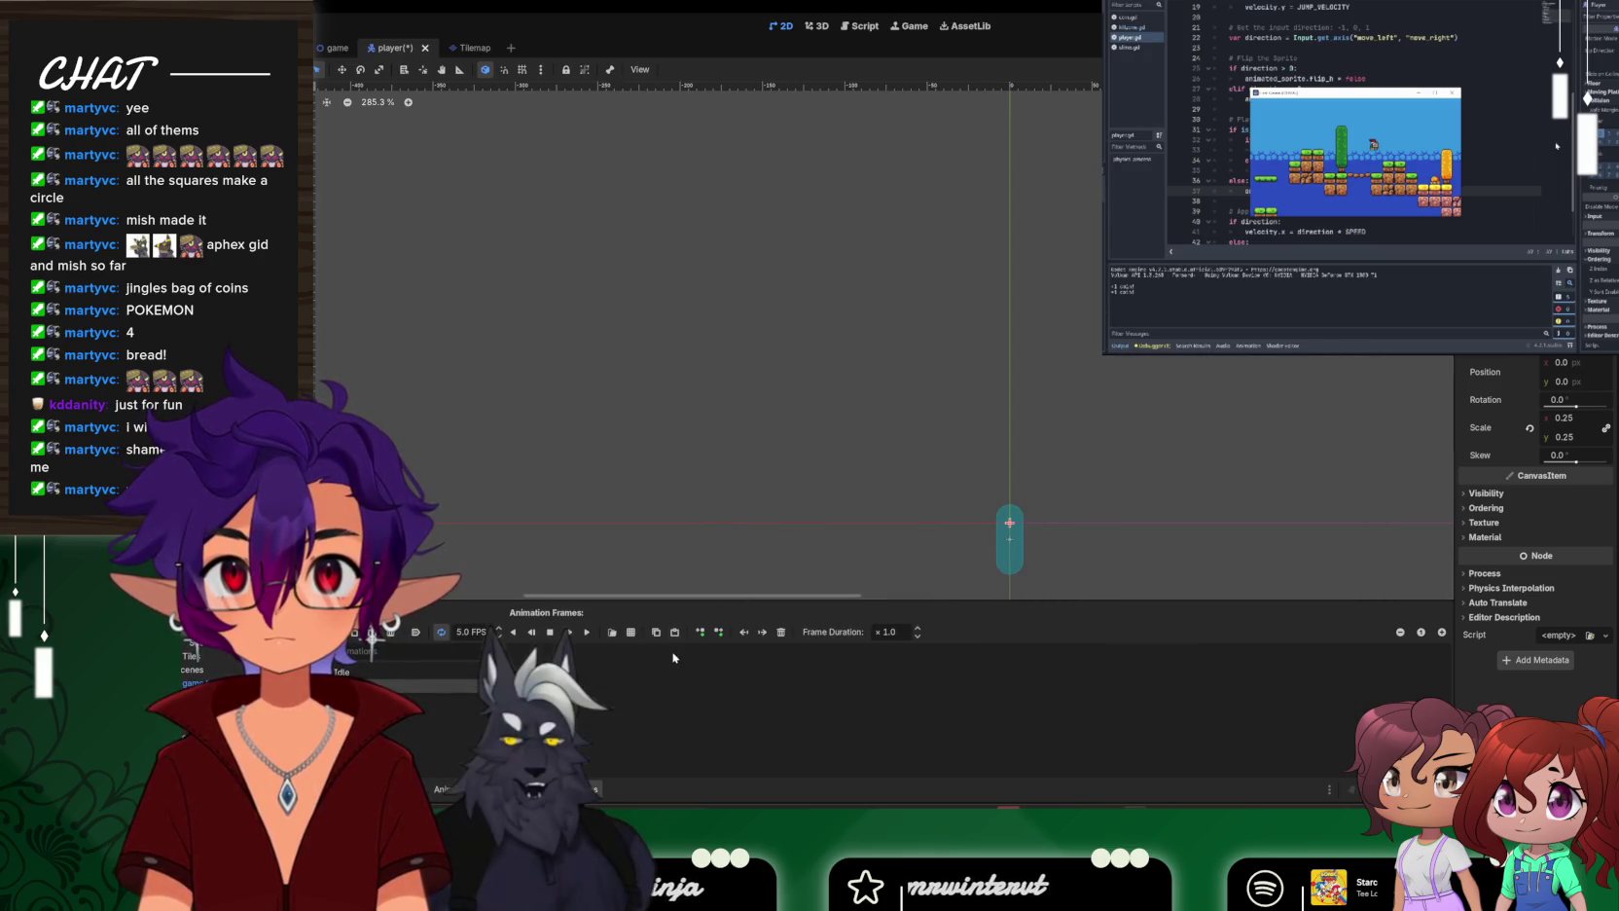
click(612, 632)
click(769, 602)
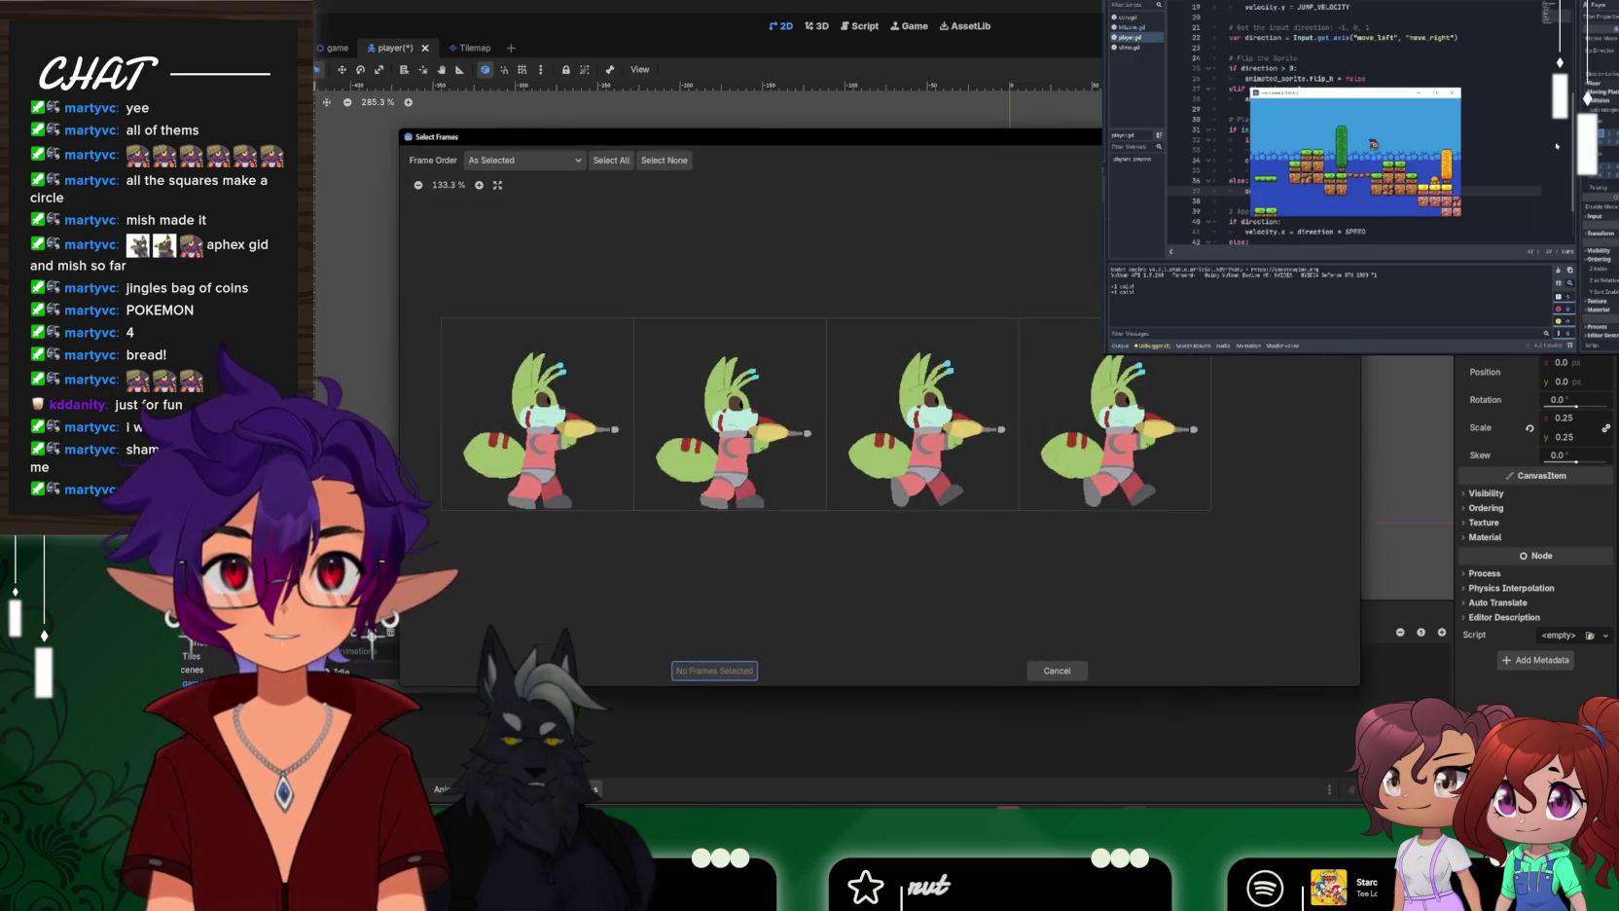
drag(535, 418, 1070, 418)
click(735, 670)
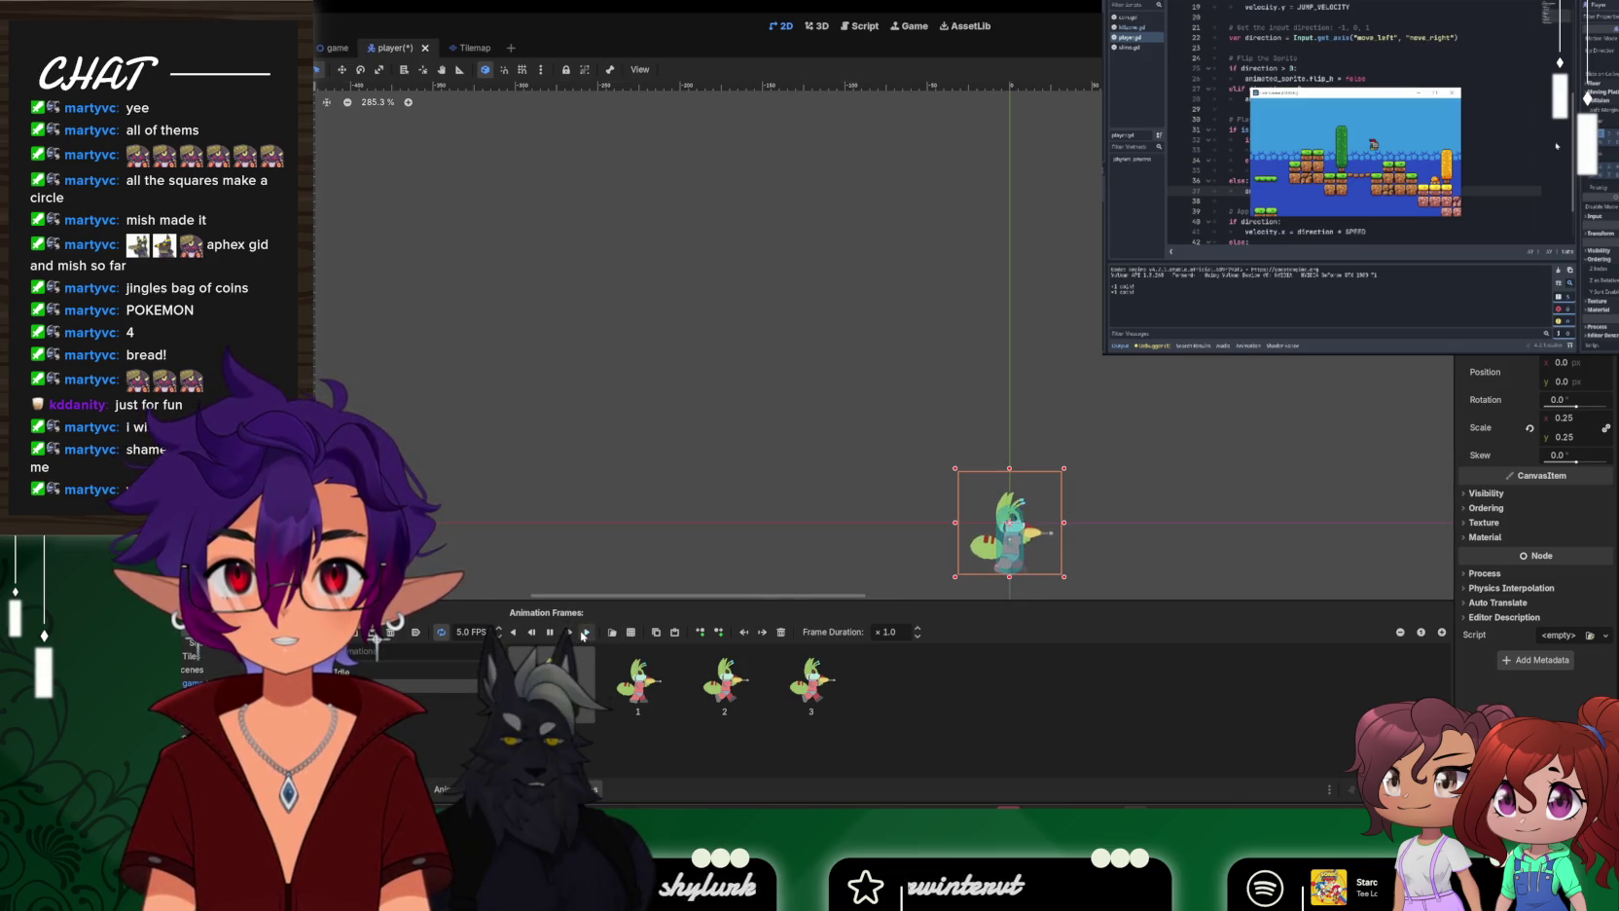
click(551, 633)
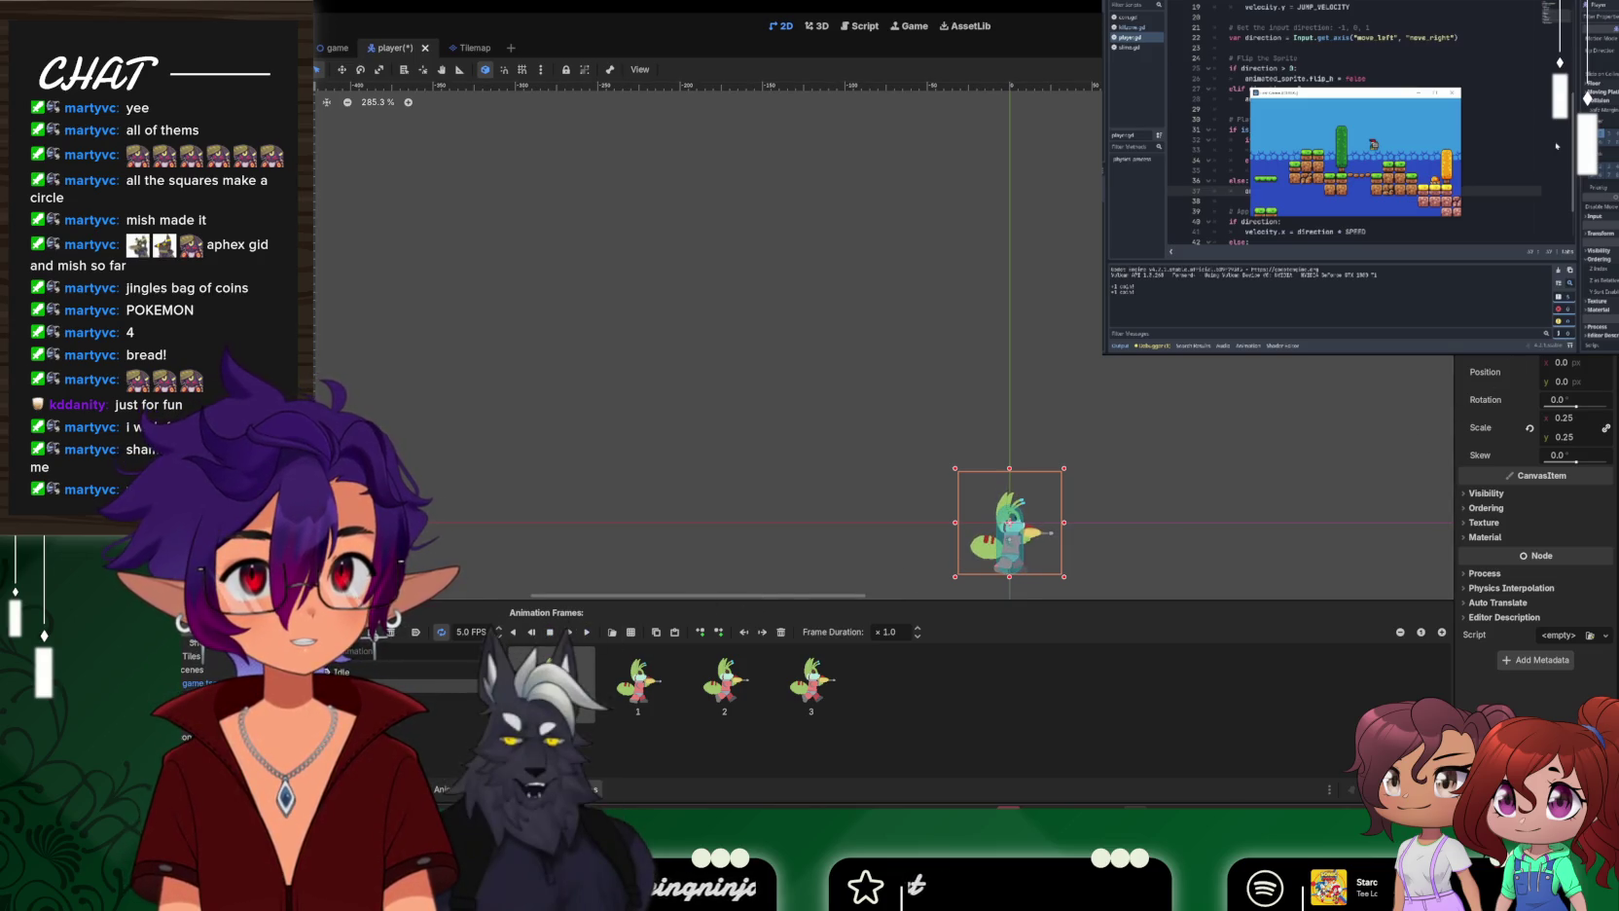
click(1485, 508)
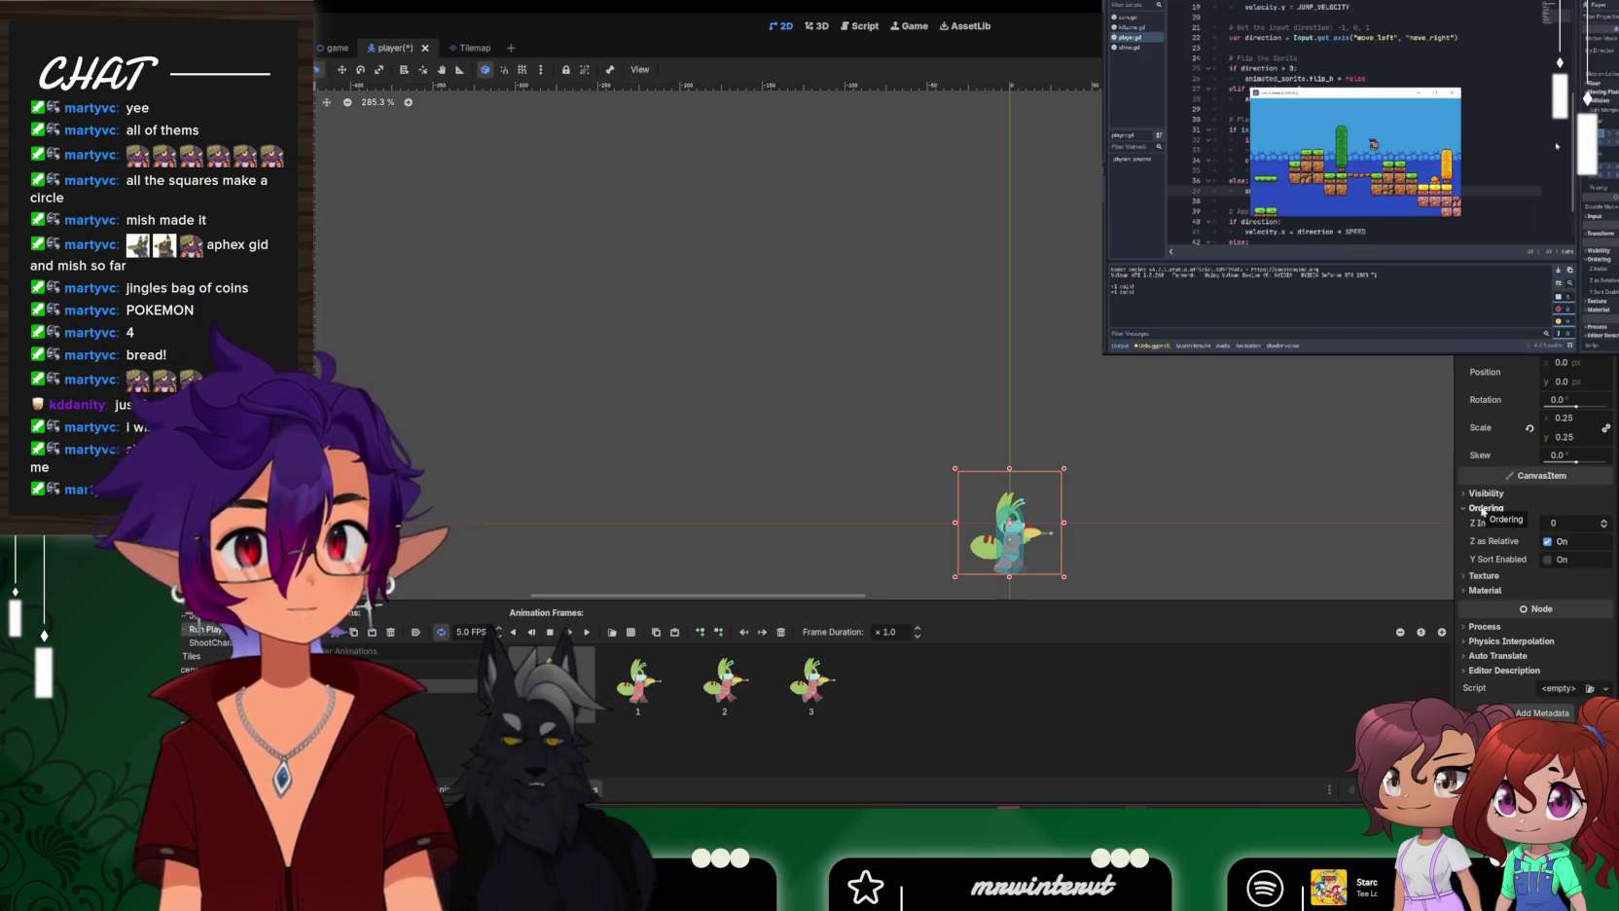
click(1484, 508)
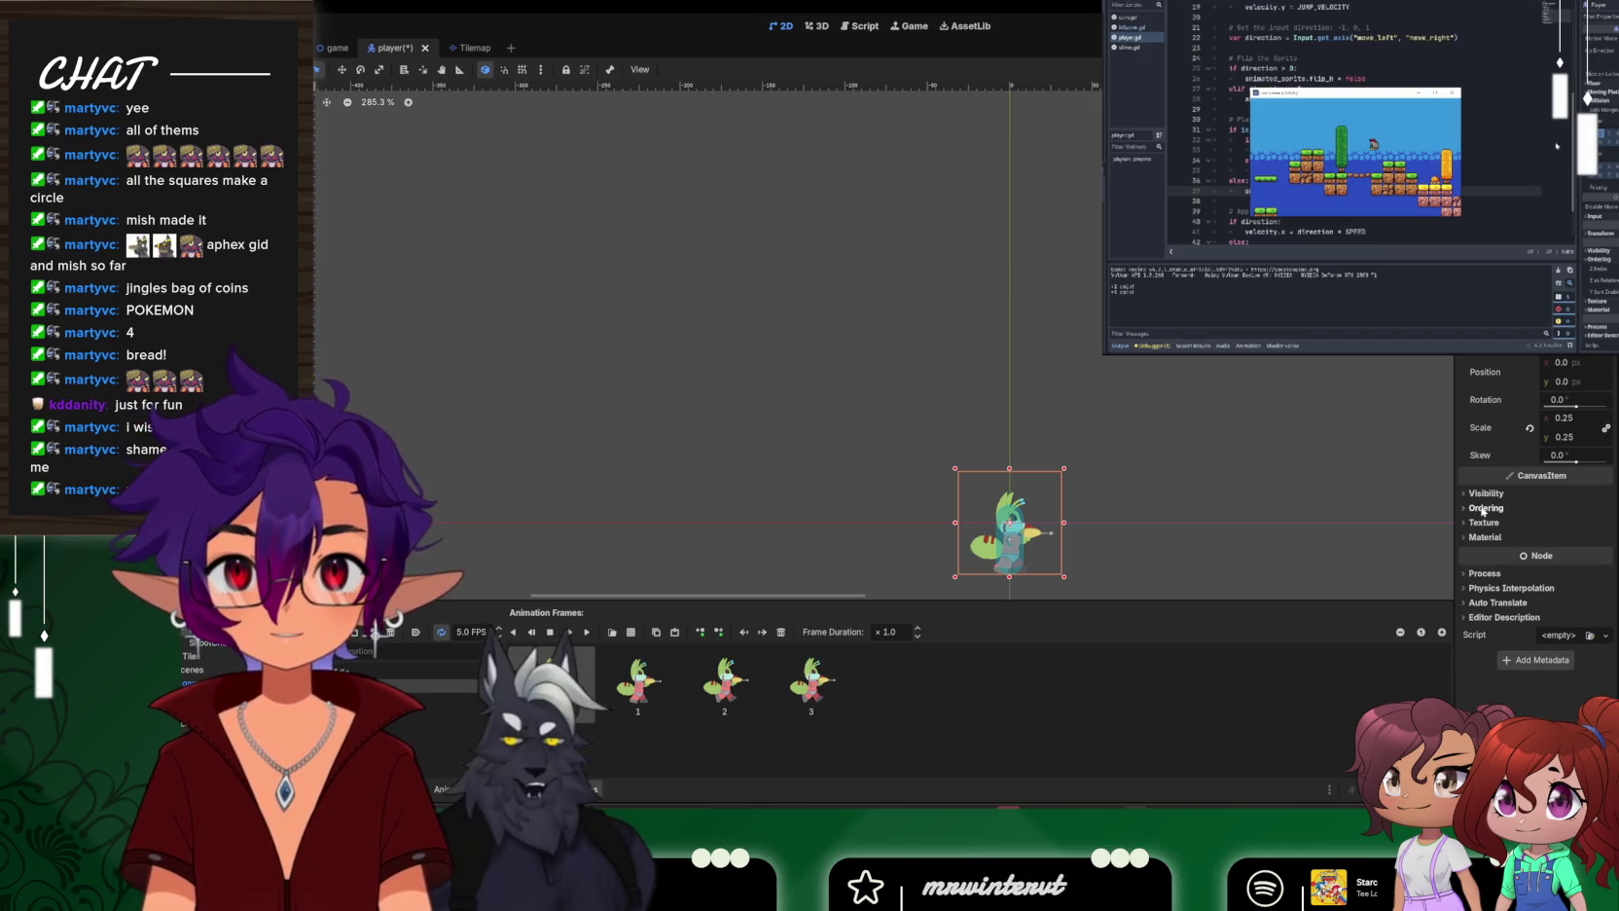
click(720, 632)
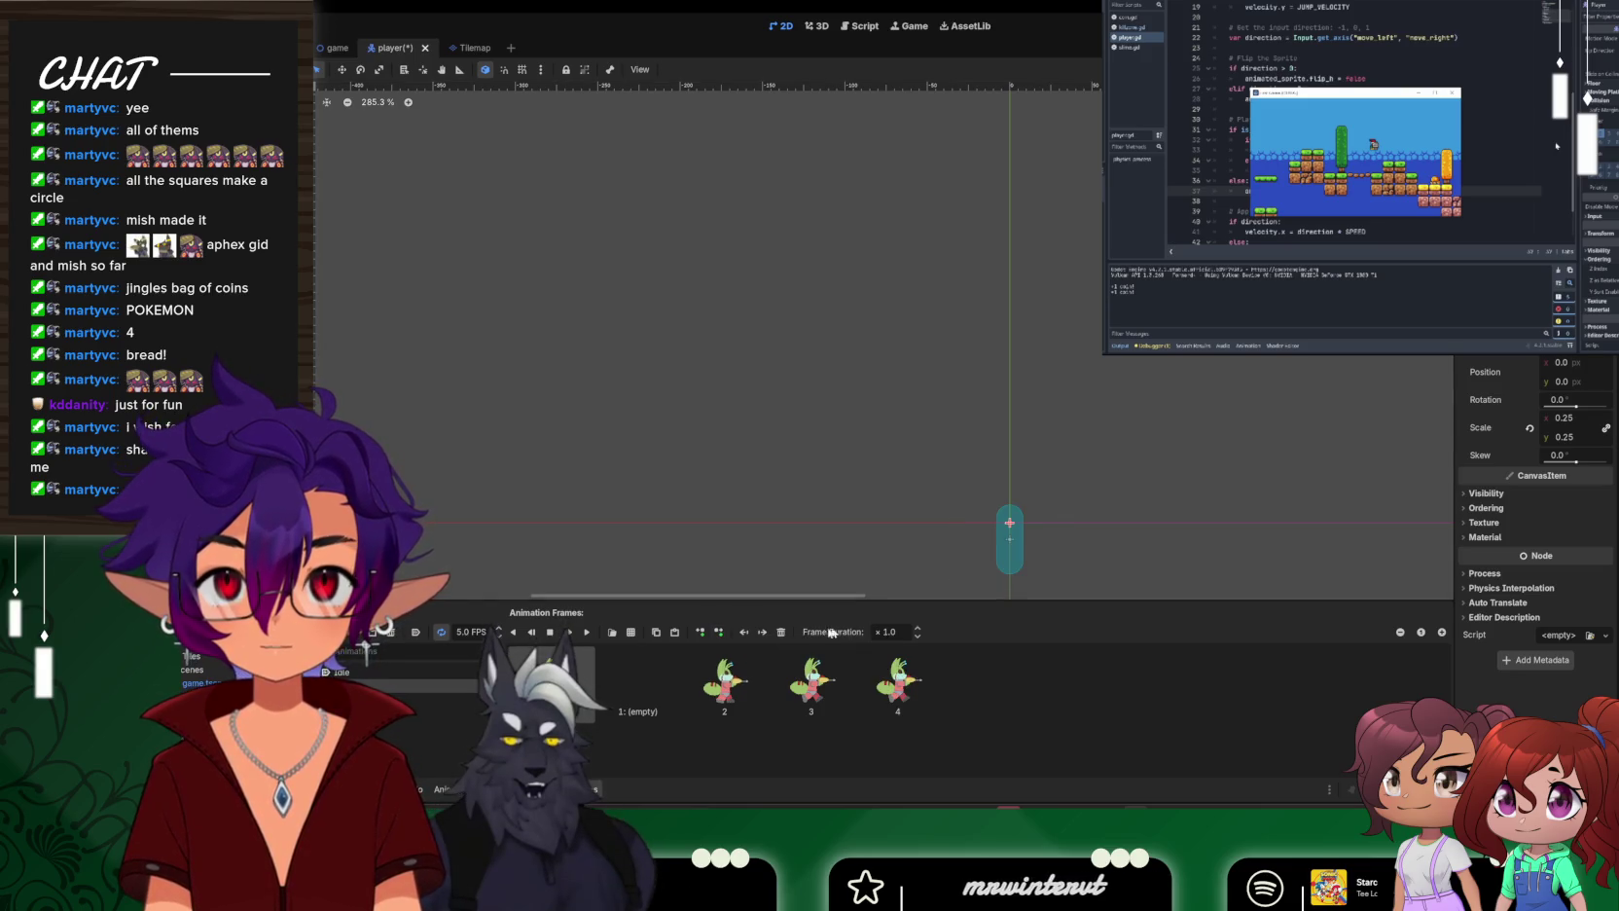
key(ctrl+z)
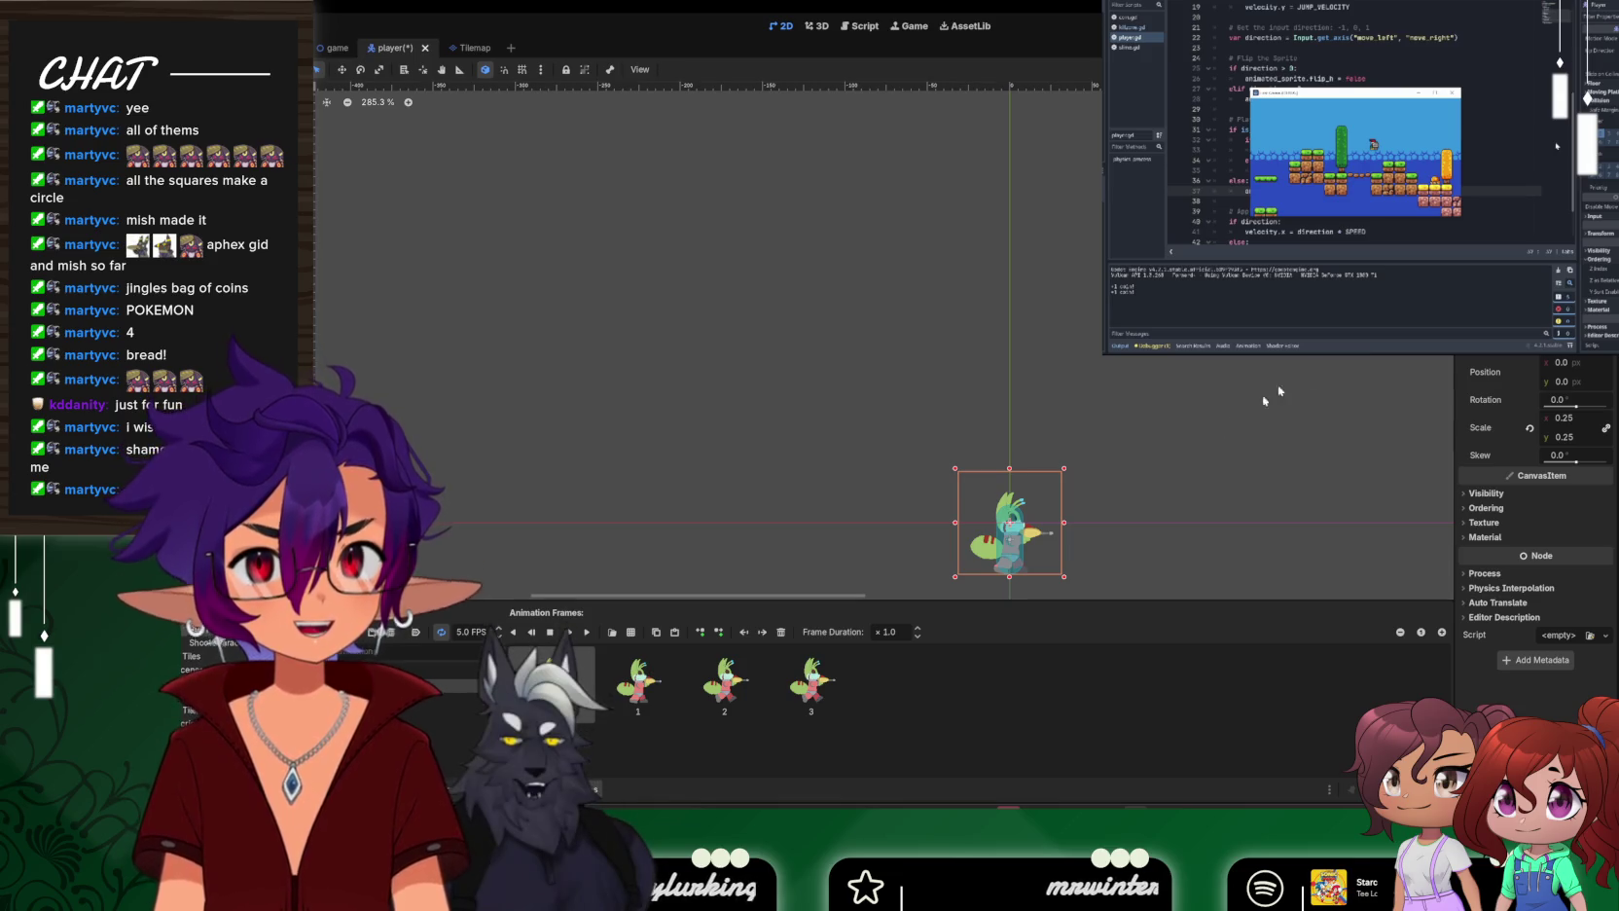
In player.gd, wrap the flip_h code in an indented 'if is_on_floor():' block
click(846, 27)
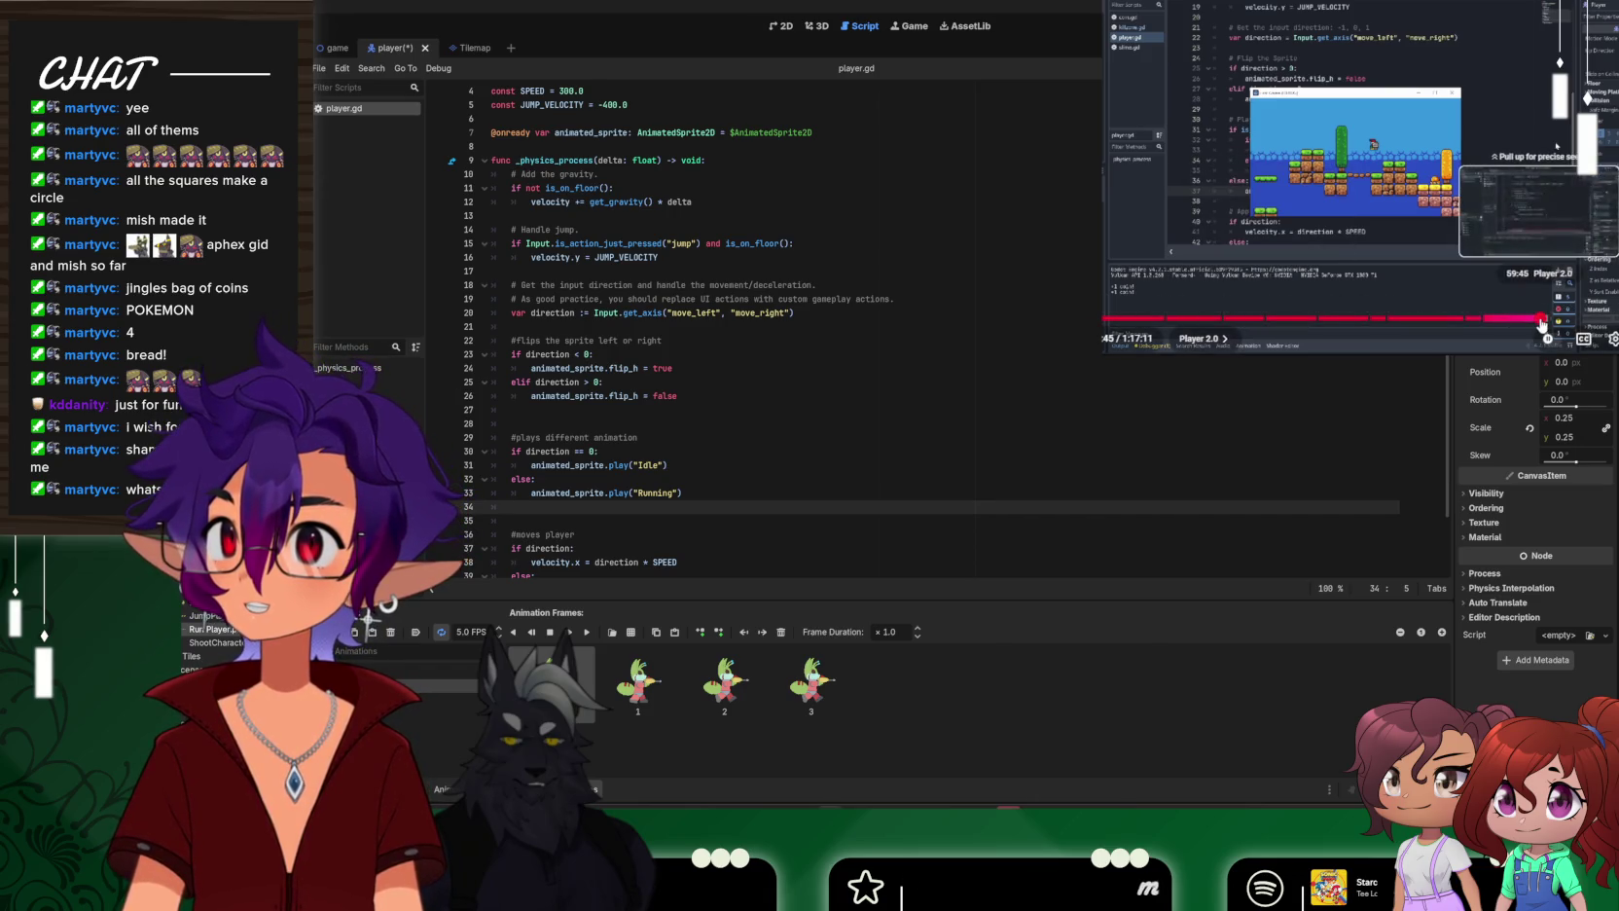
click(1541, 324)
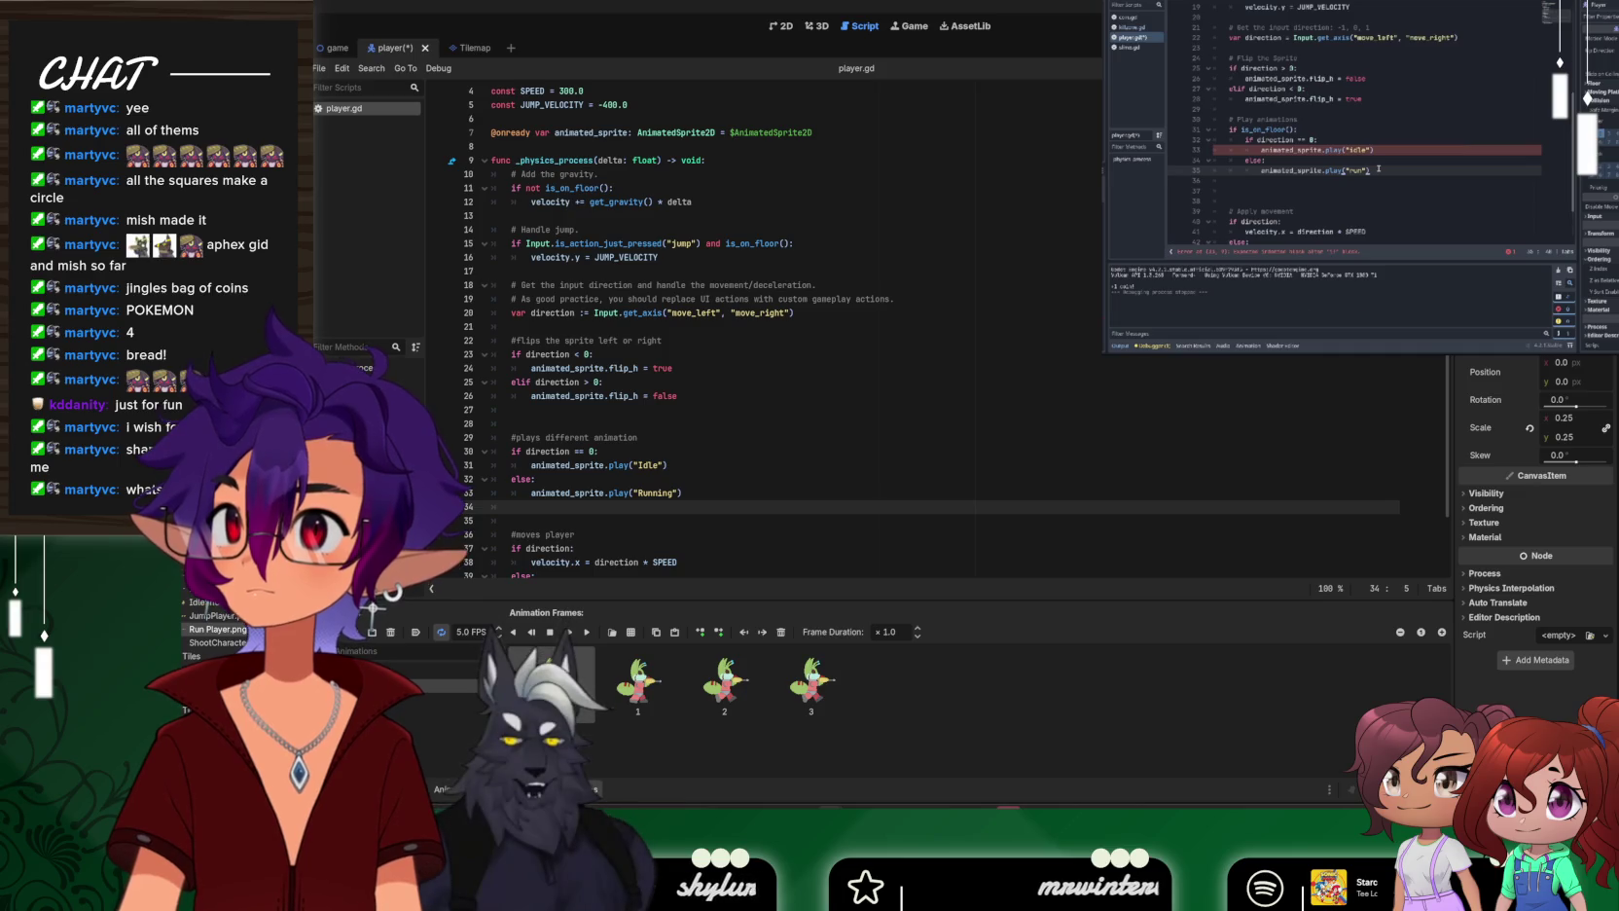
click(533, 327)
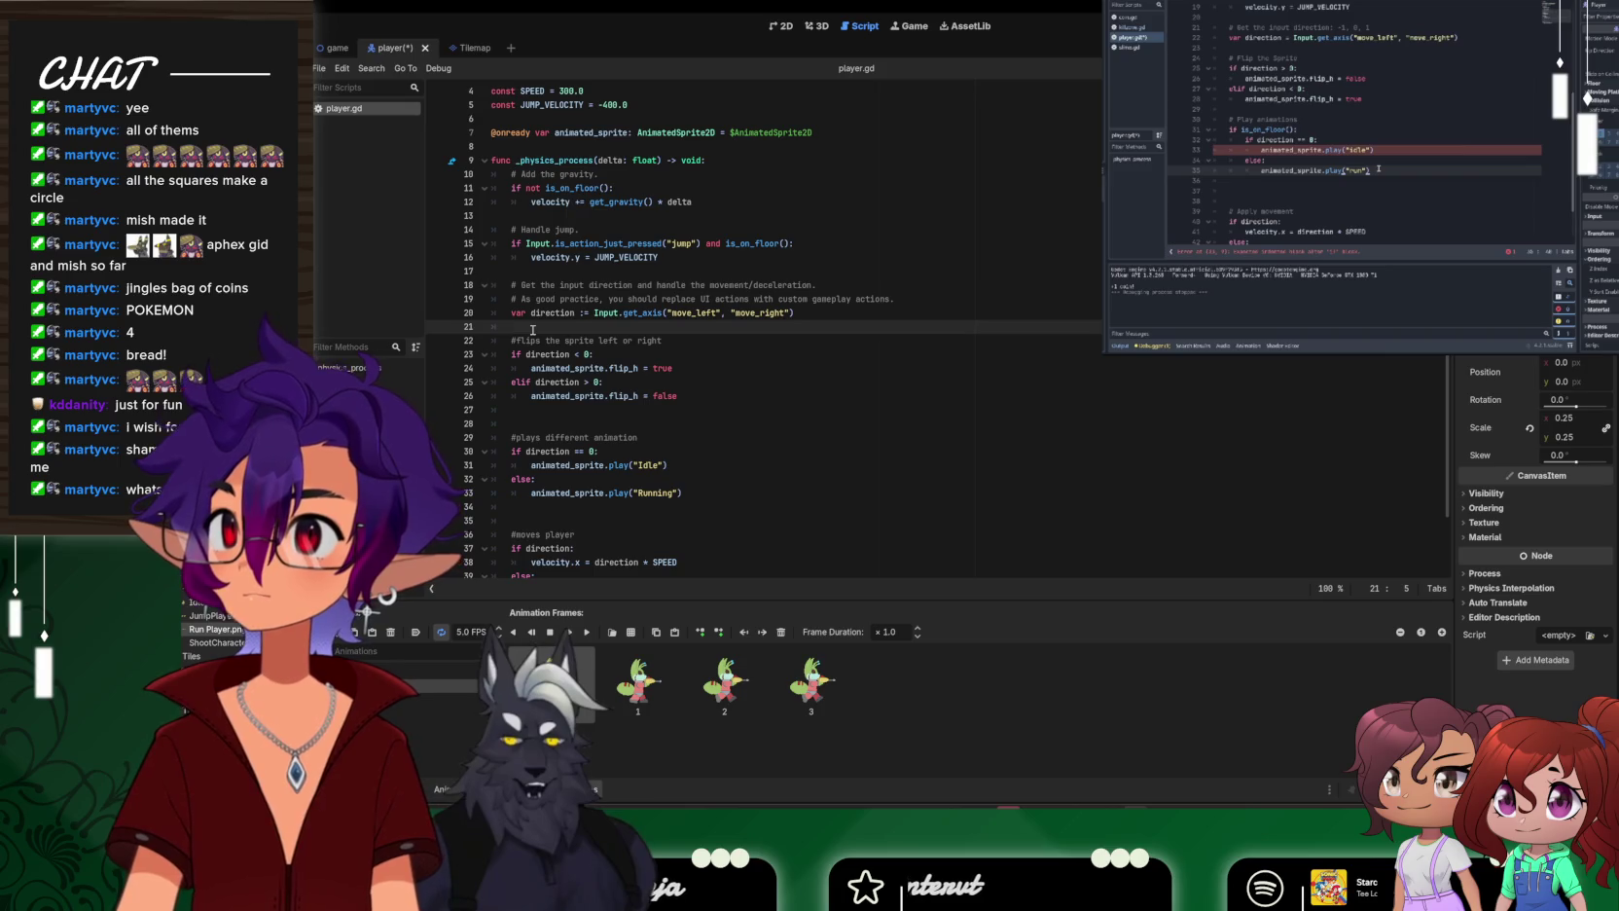
click(716, 342)
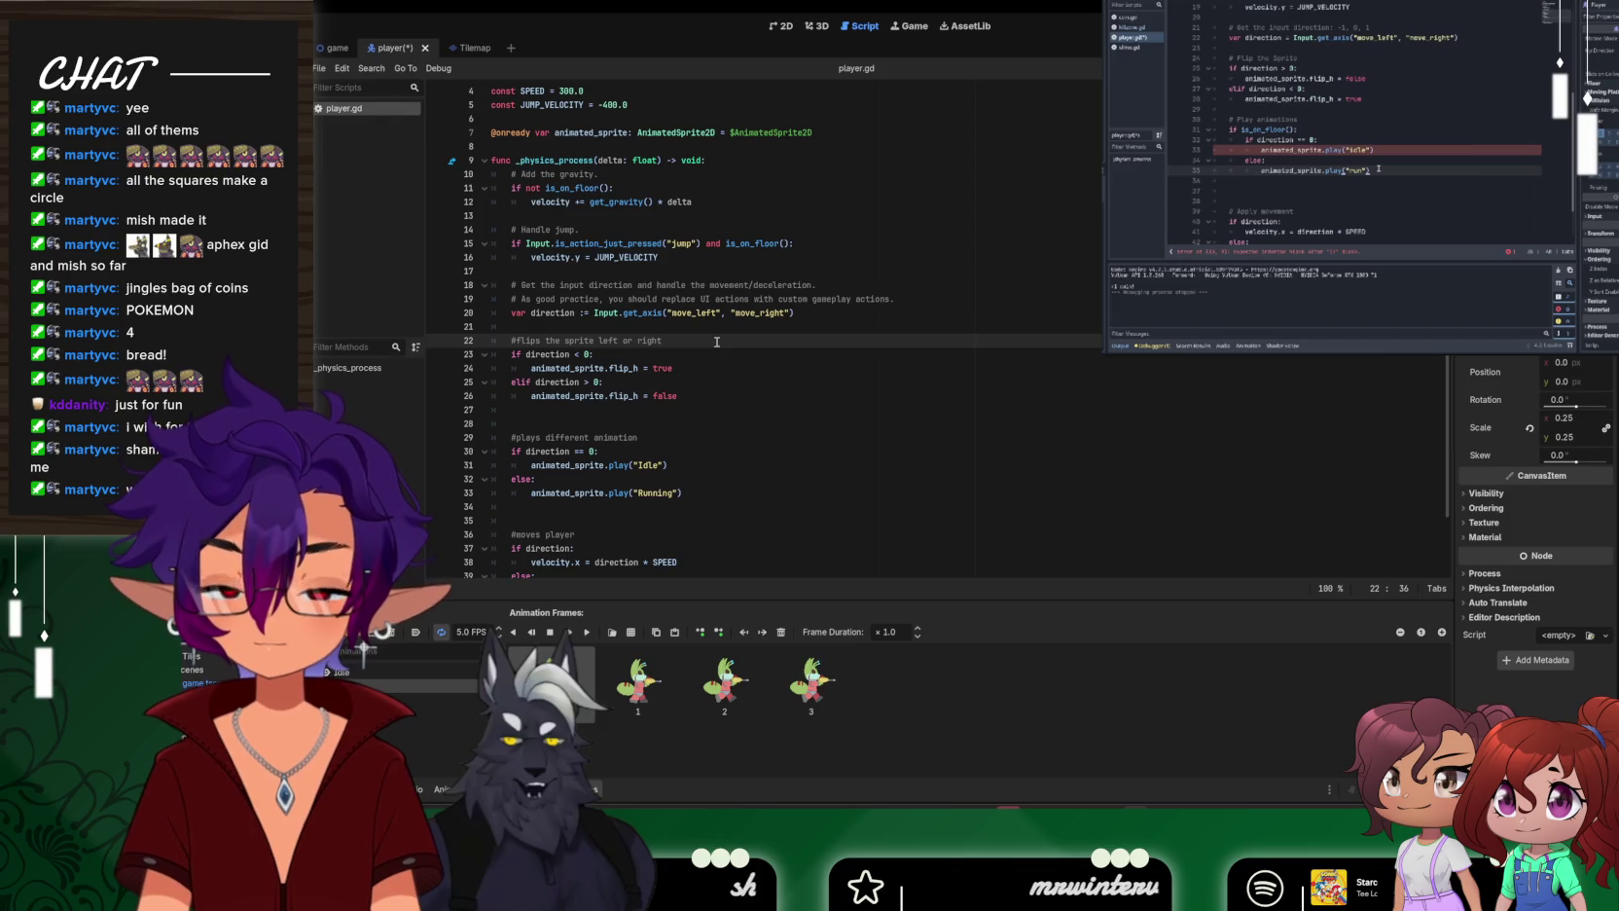
key(Return)
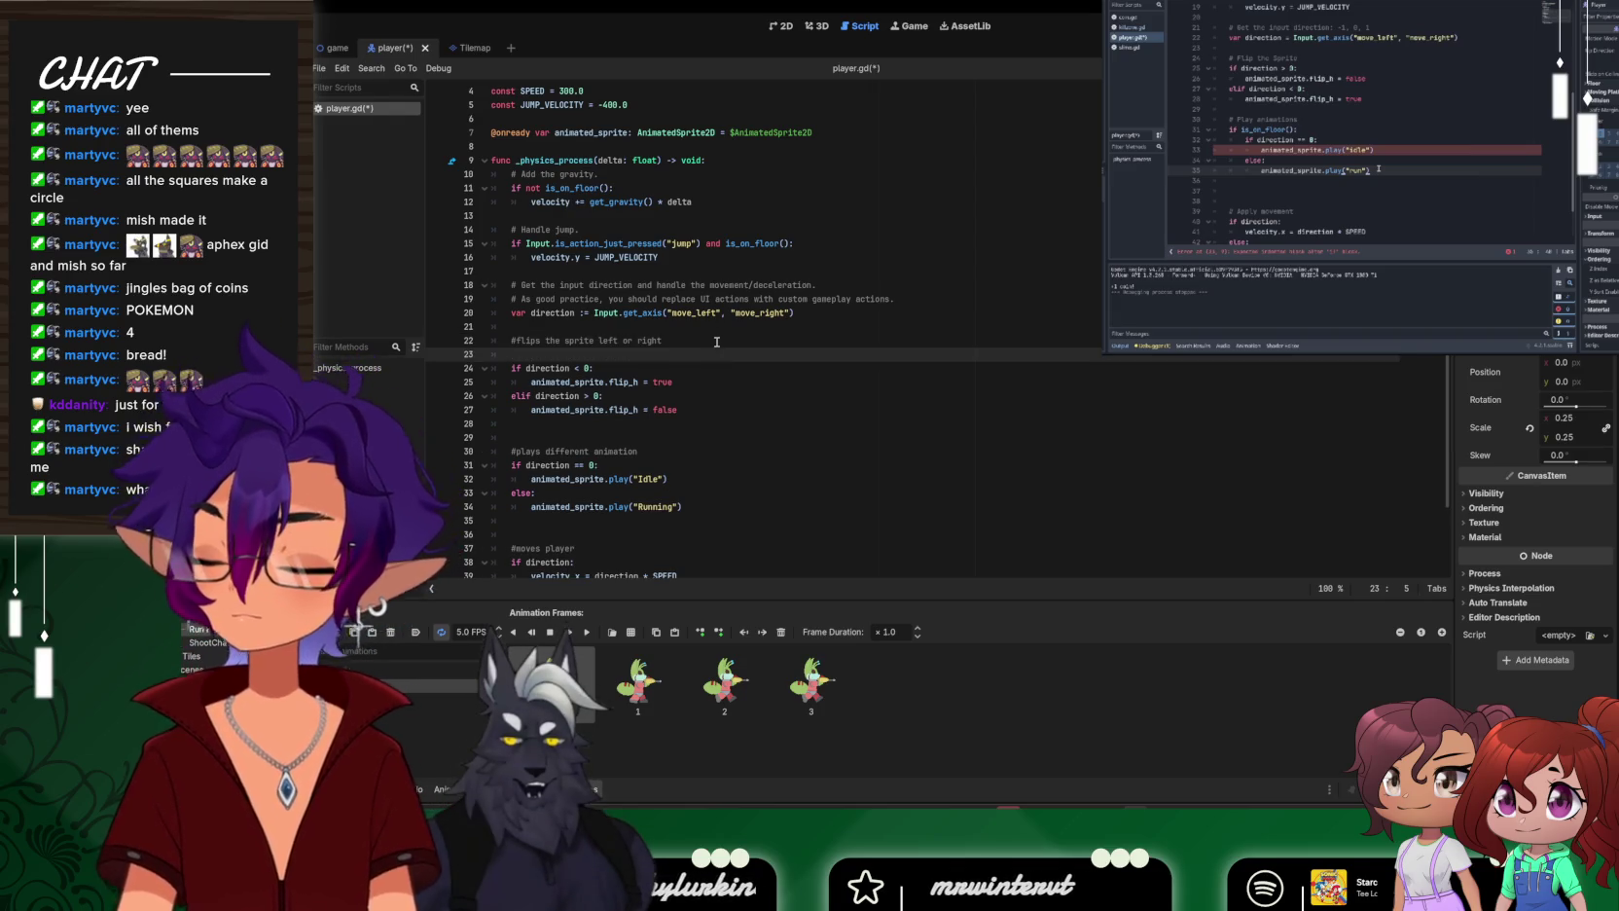
text(ifis)
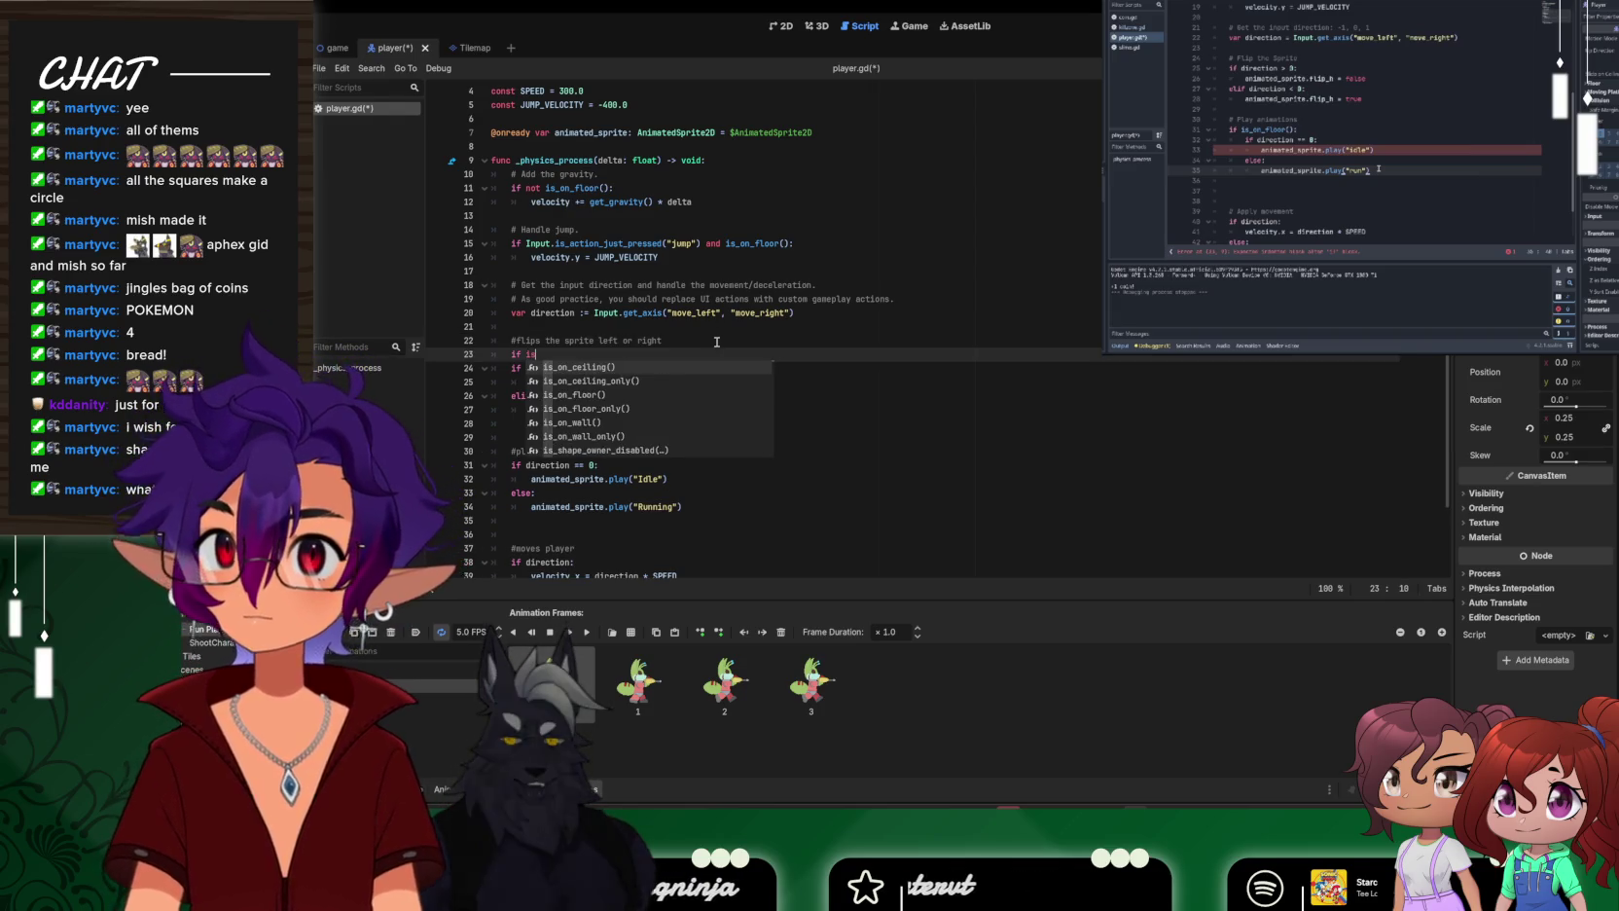
key(Down)
key(Down)
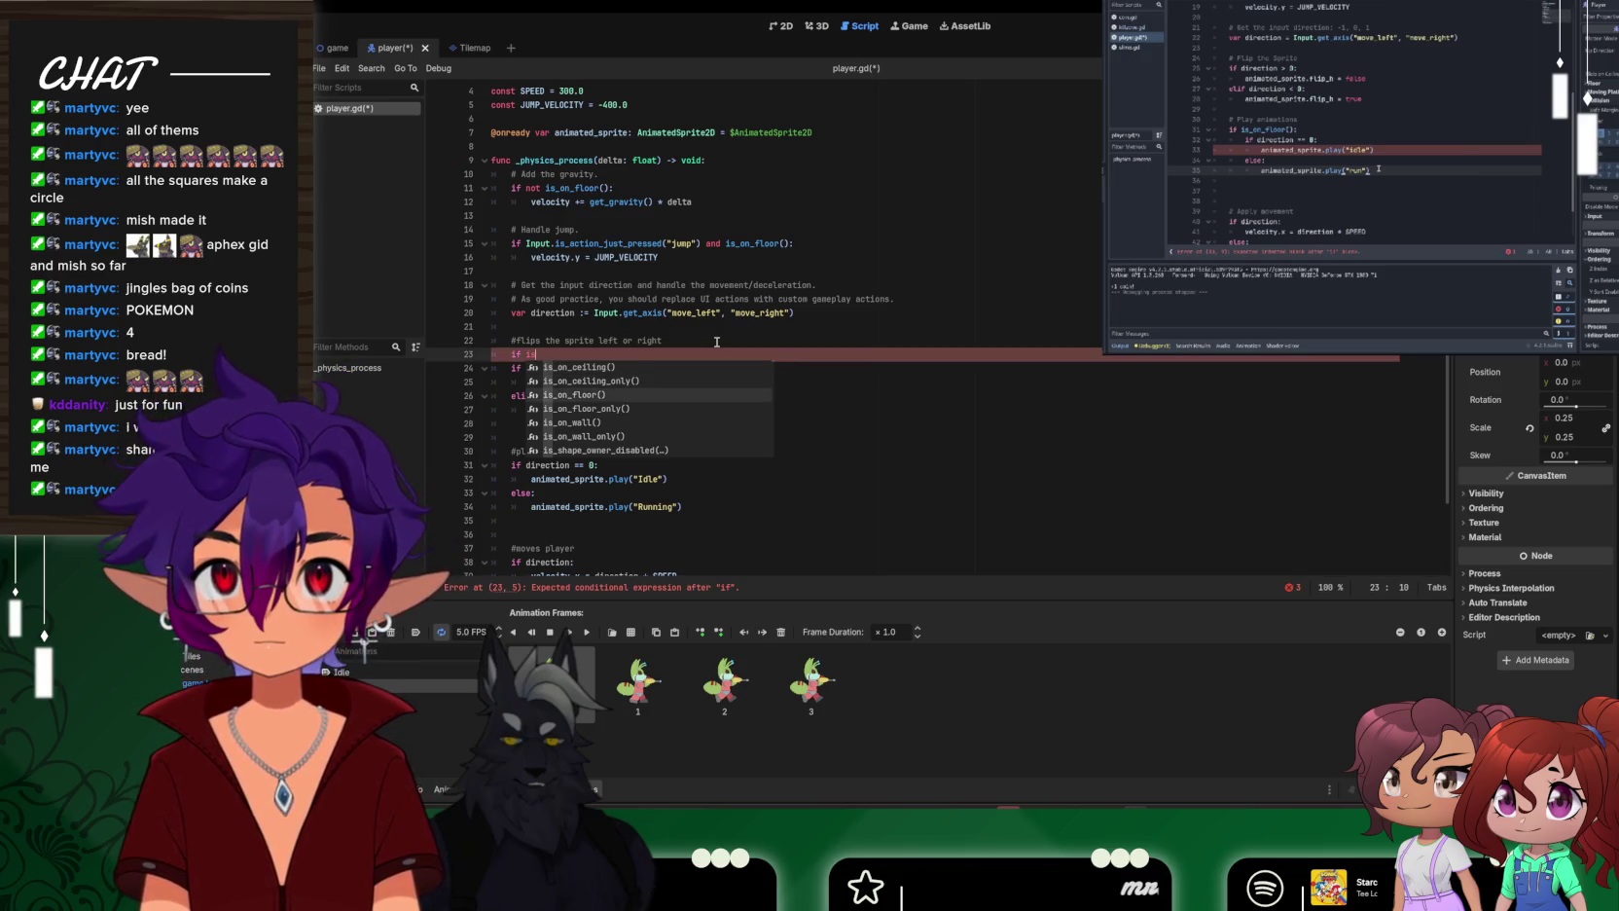
key(Return)
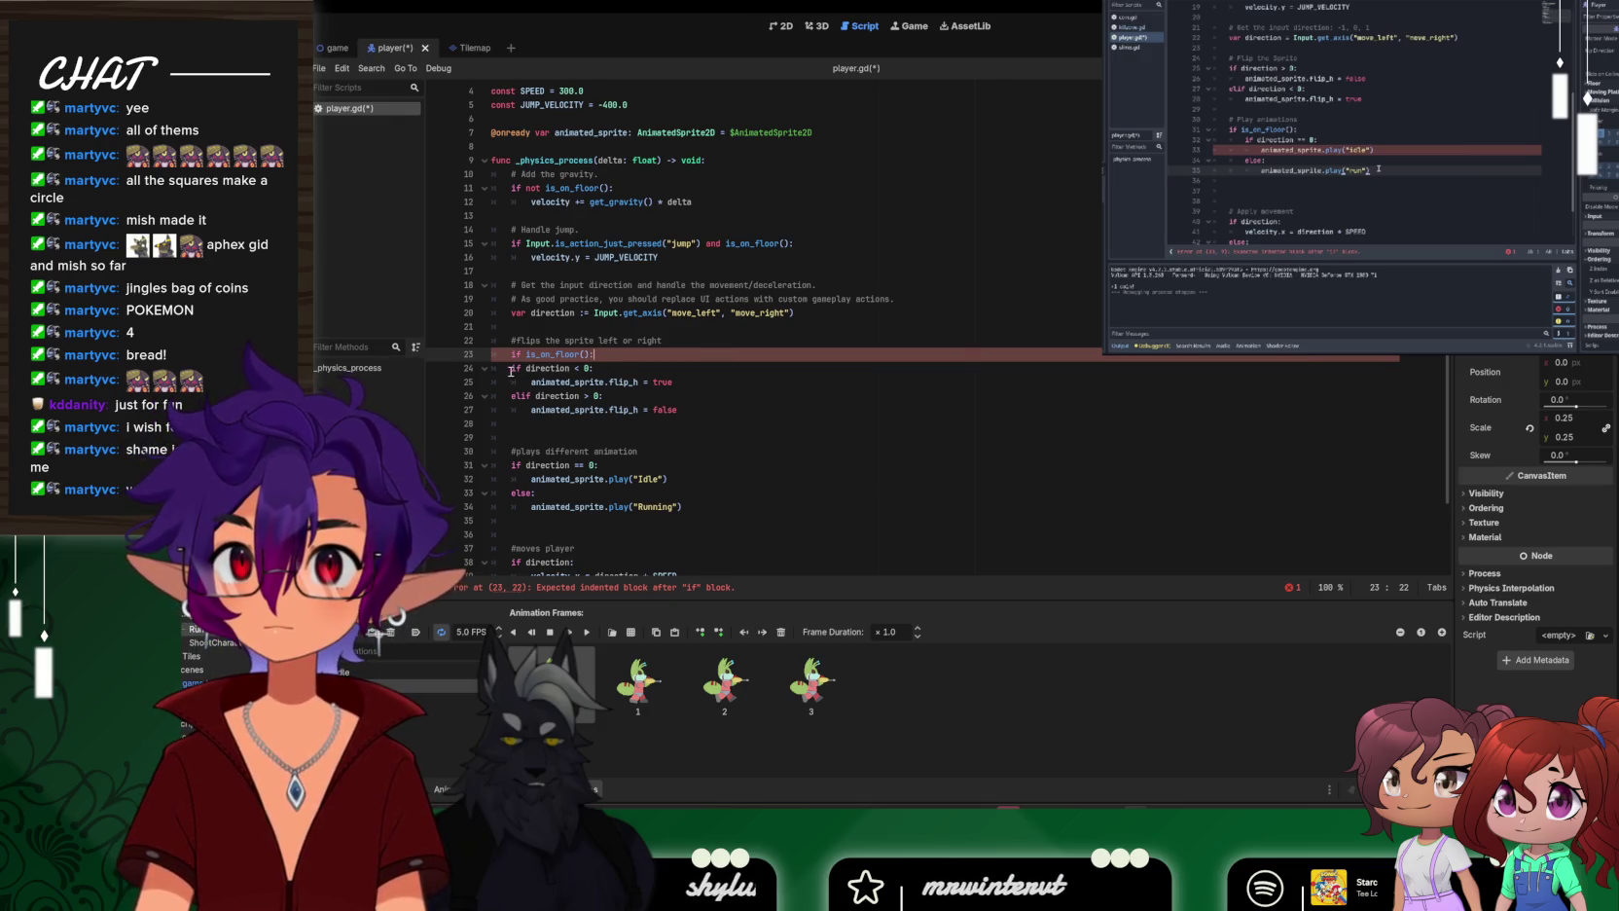
drag(677, 410, 495, 368)
key(Tab)
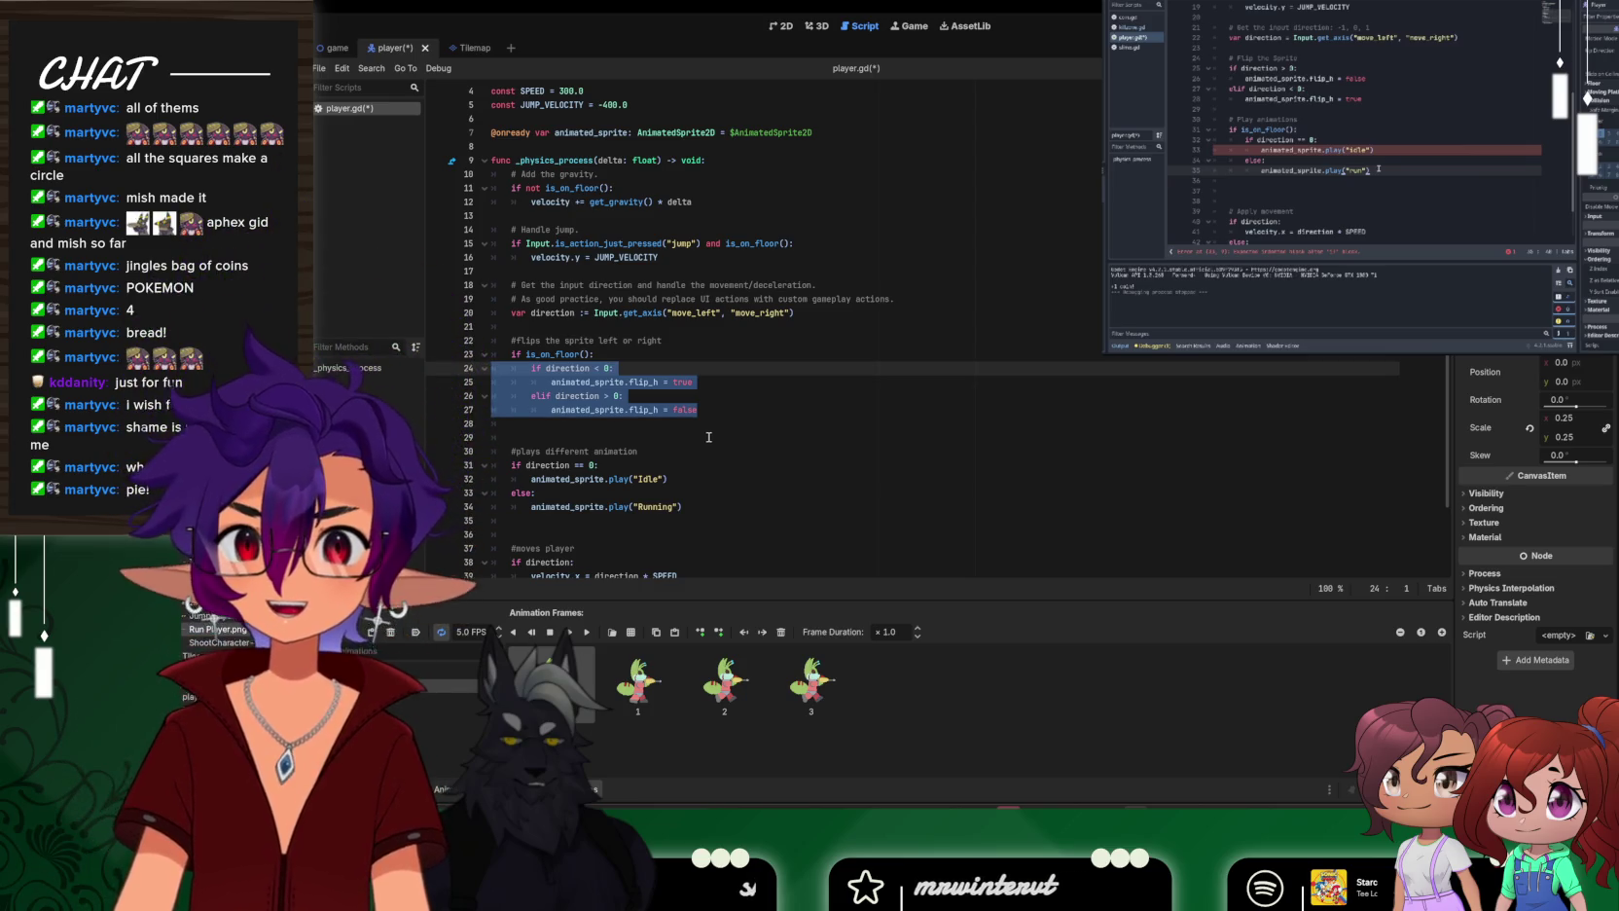
Add 'else: animated_sprite.play("Jump")' below it, then save and run the game with F5
click(719, 421)
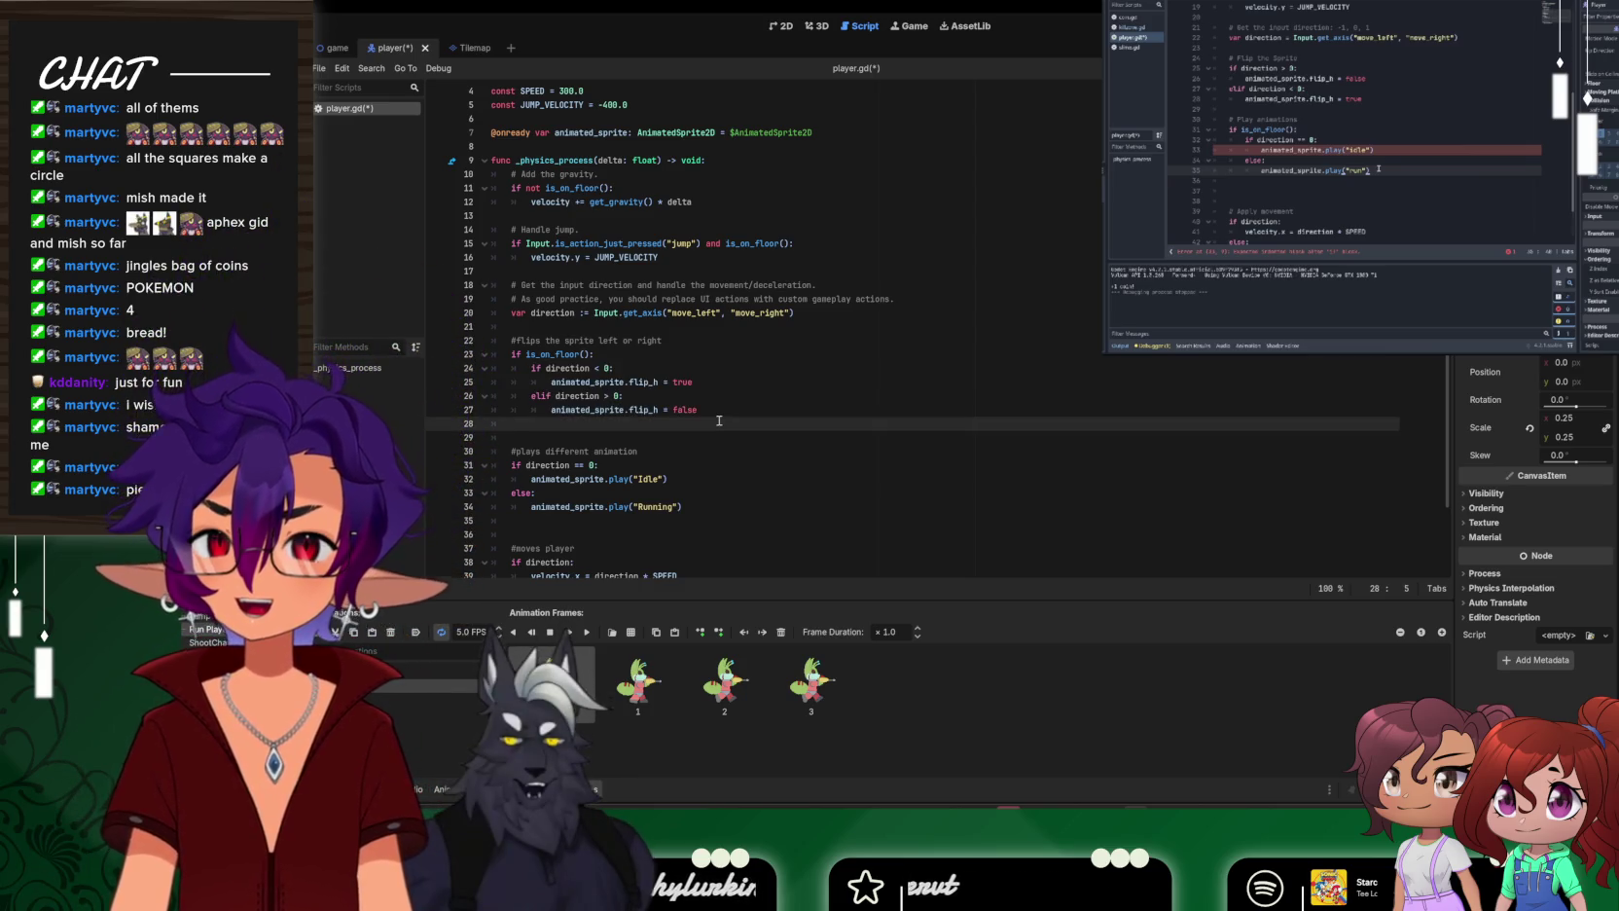
text(else:)
key(Return)
text(anim)
key(Return)
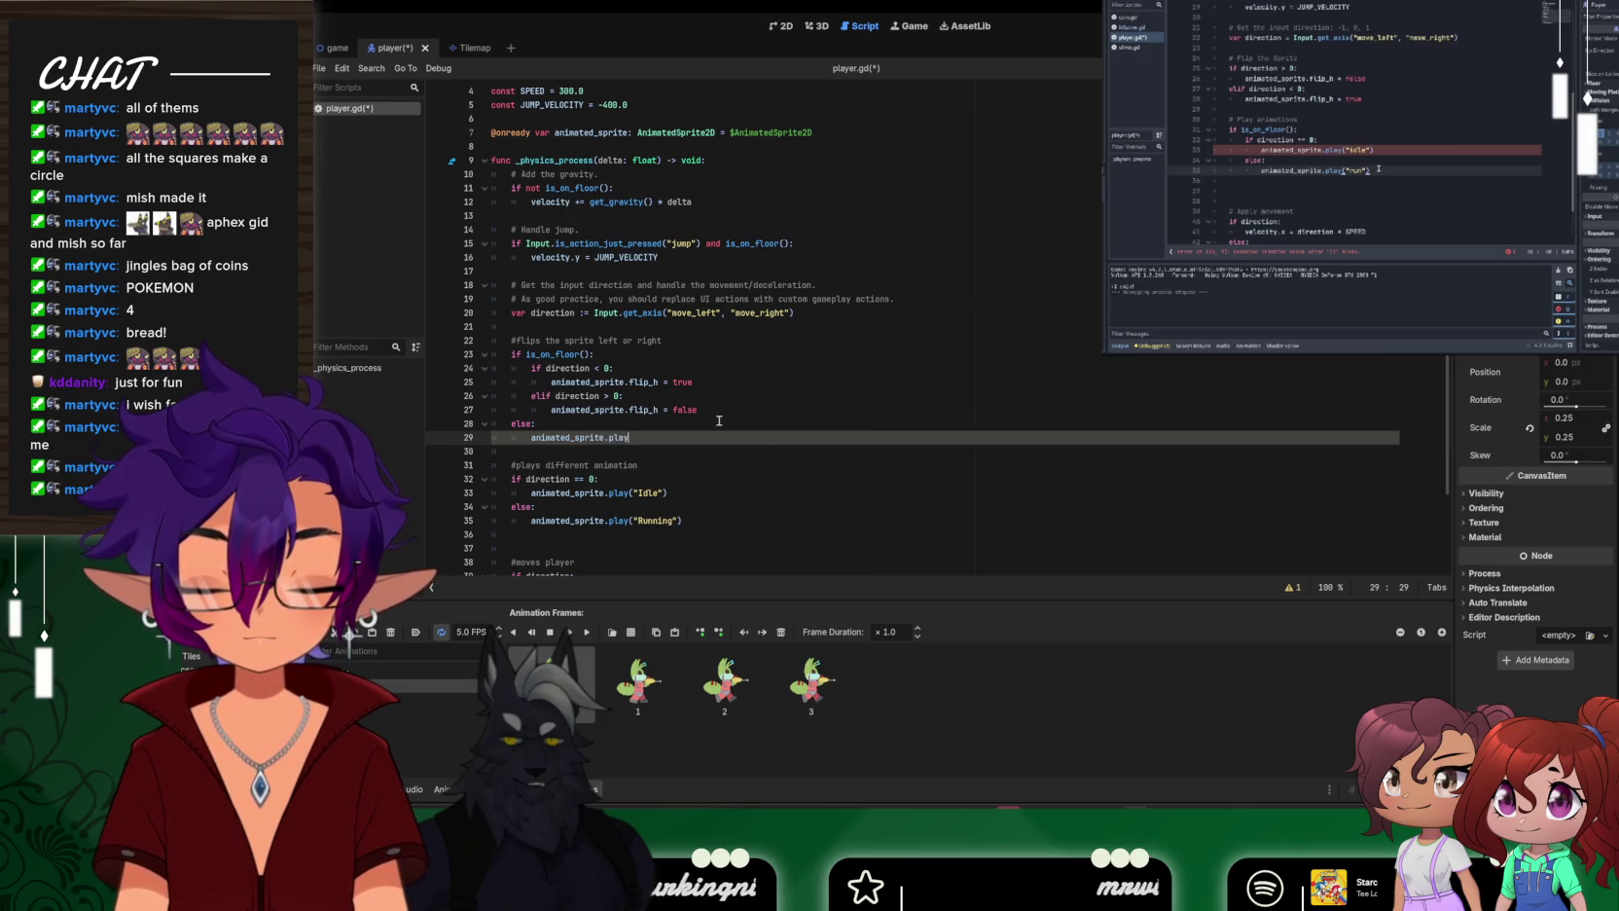
key(Return)
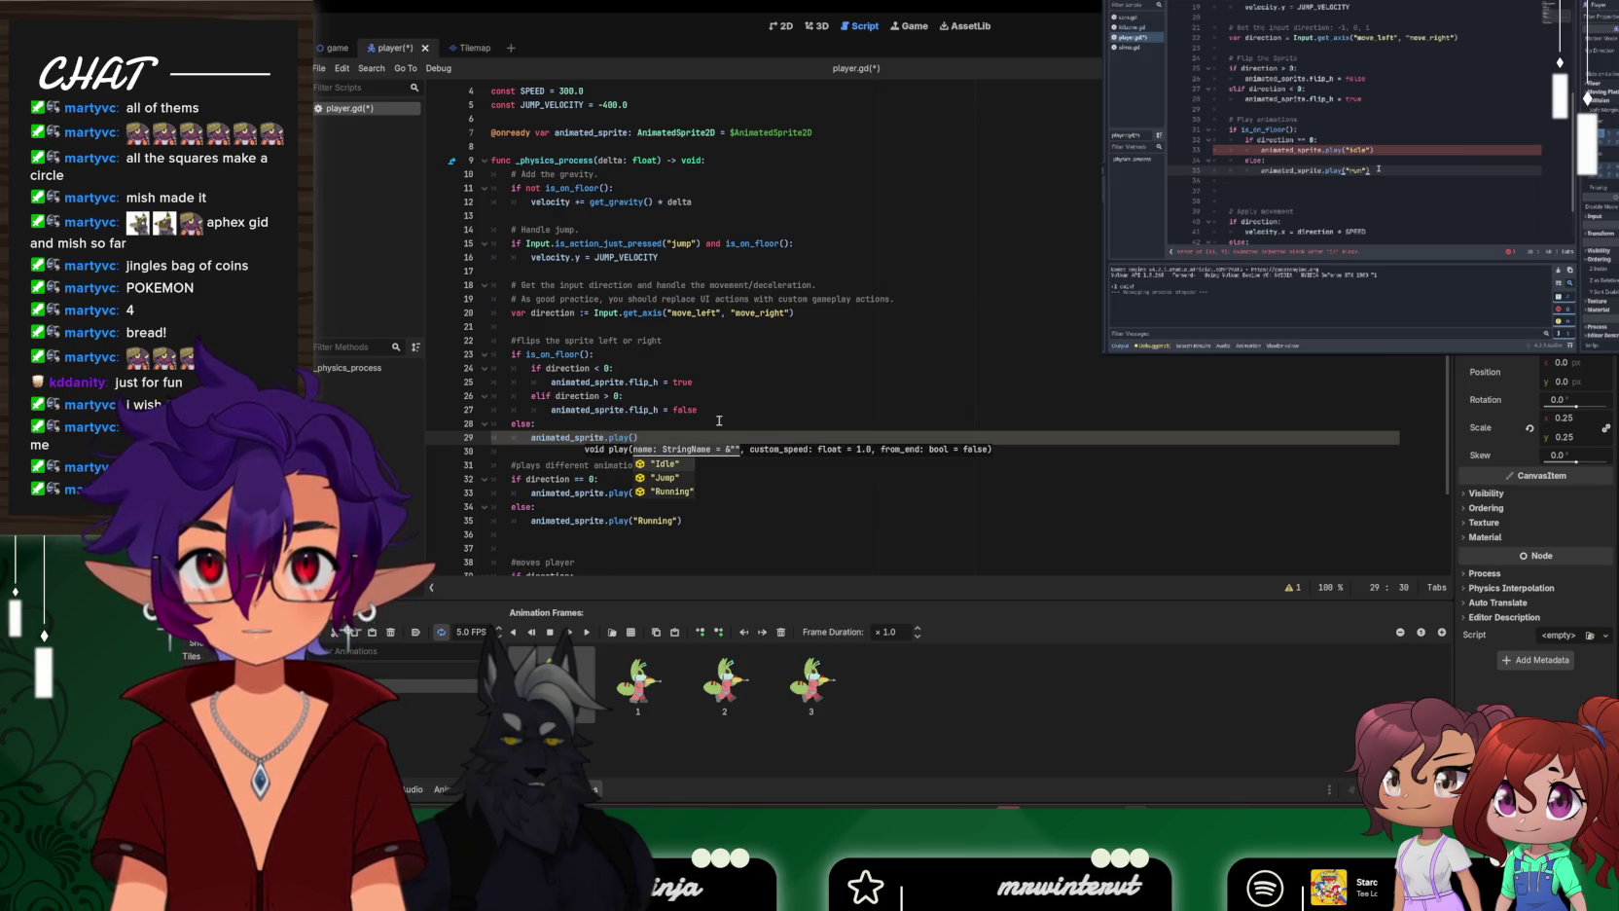
key(Down)
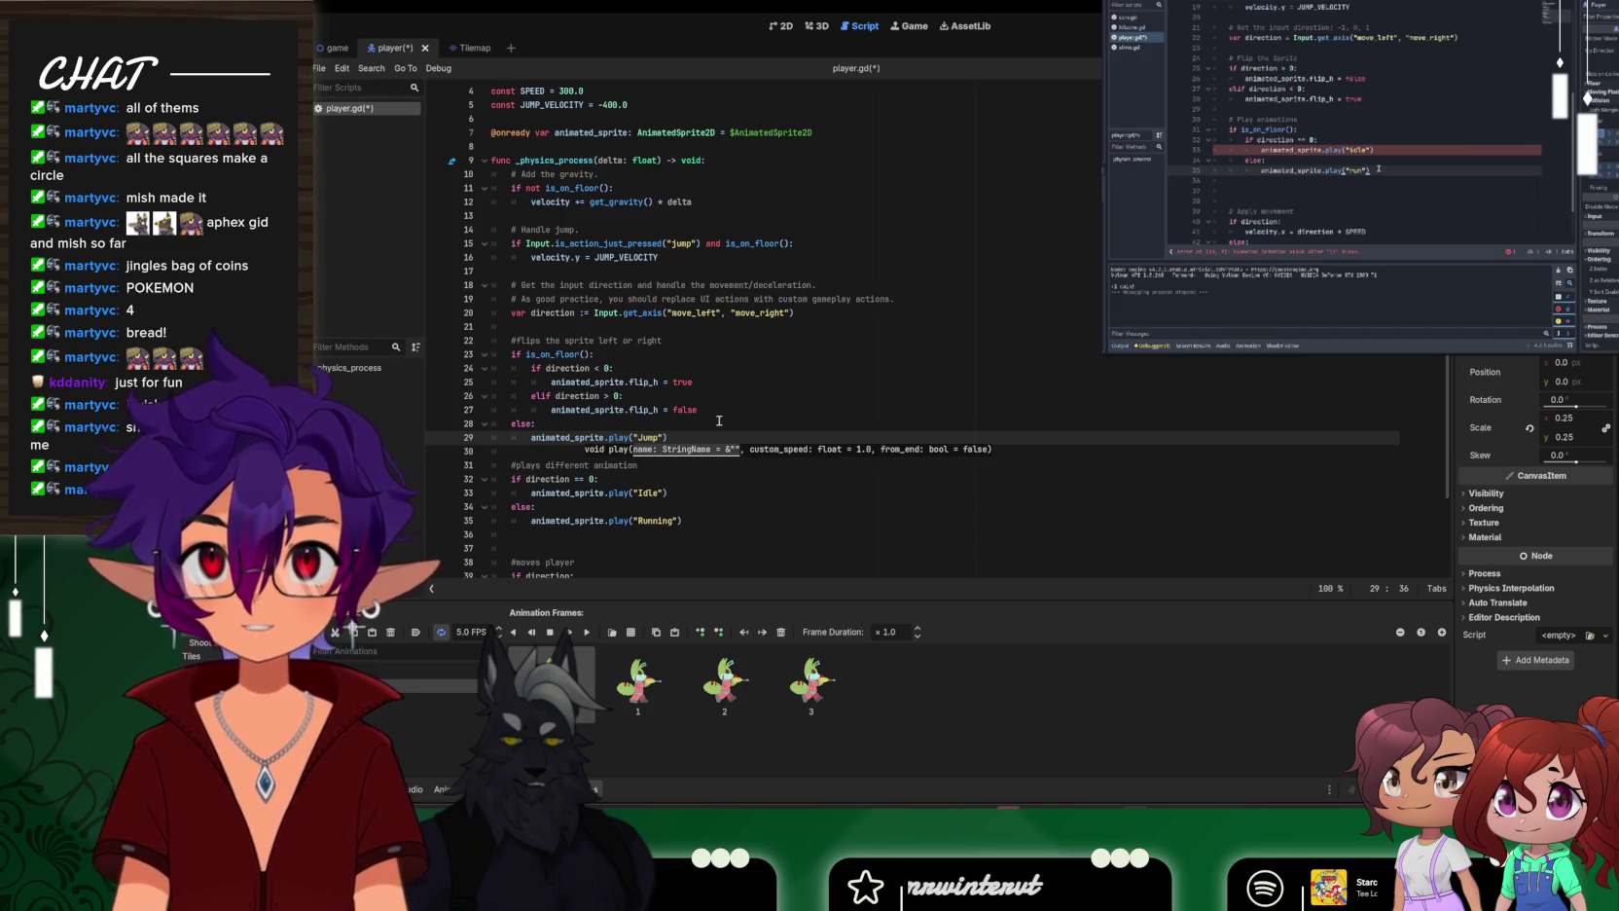
key(Return)
click(739, 420)
key(F5)
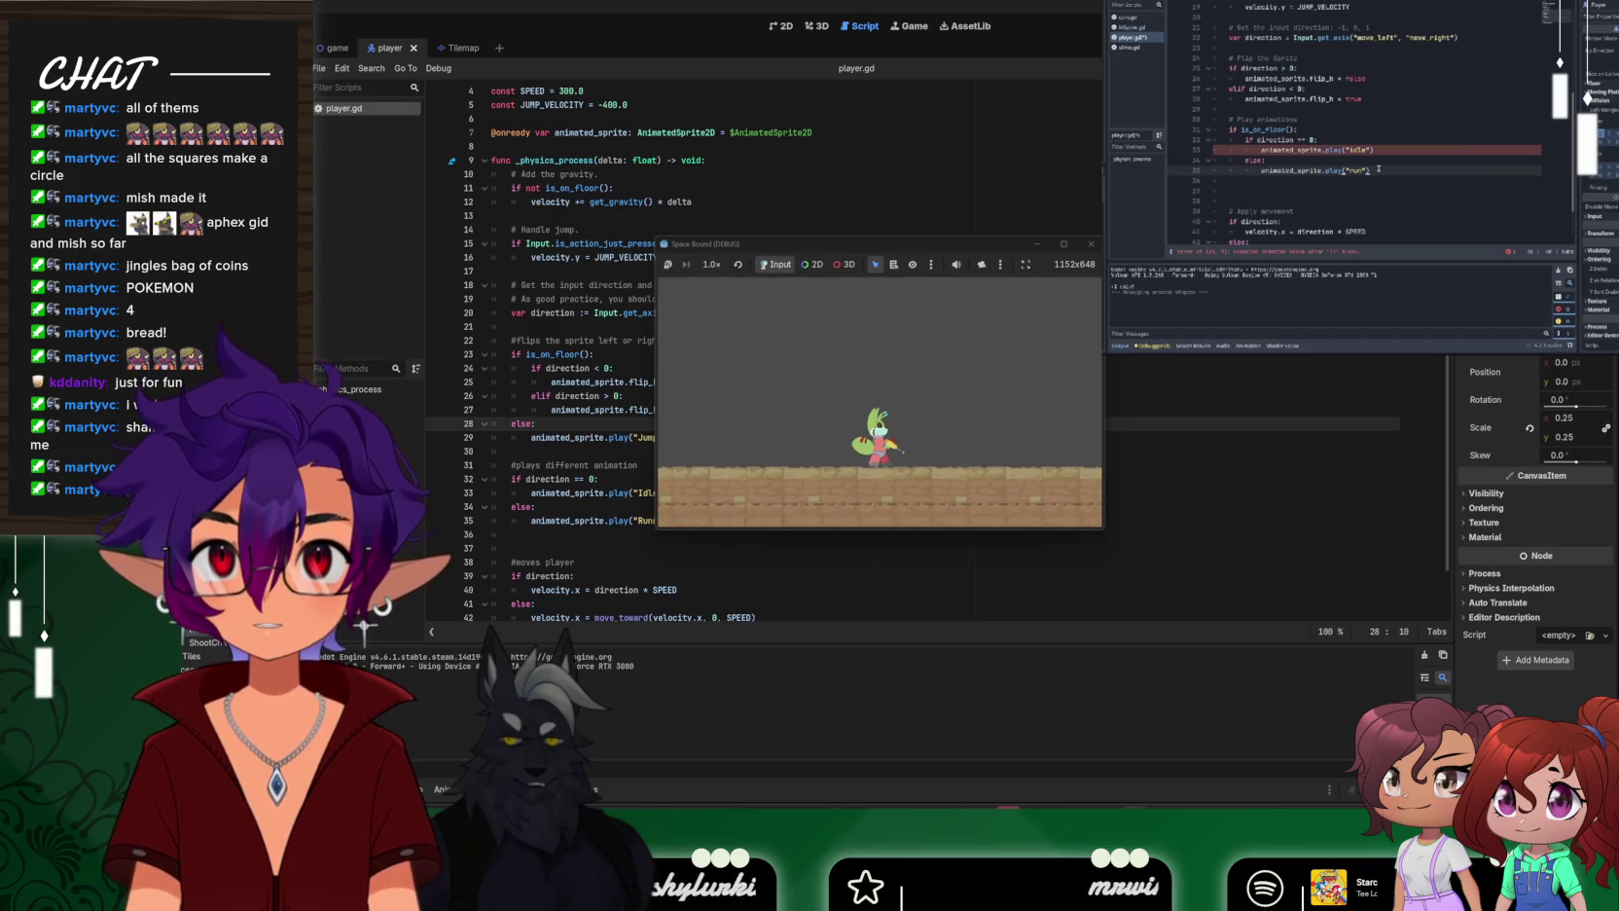
Jump repeatedly and move across the level to test the Jump animation, then stop with F8
key(space)
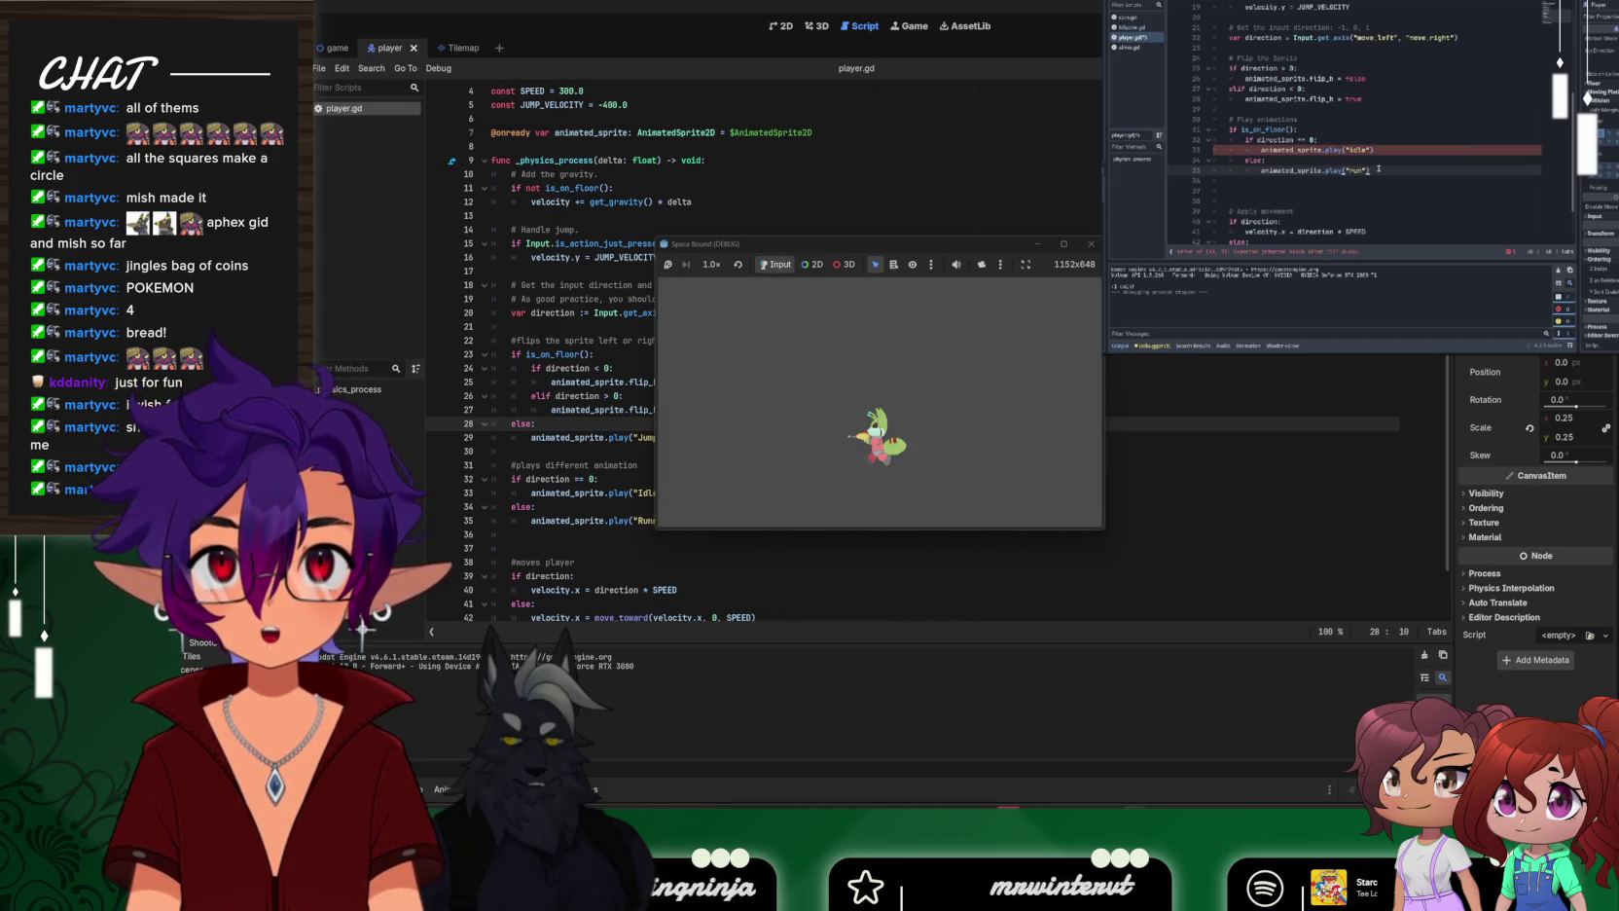
key(space)
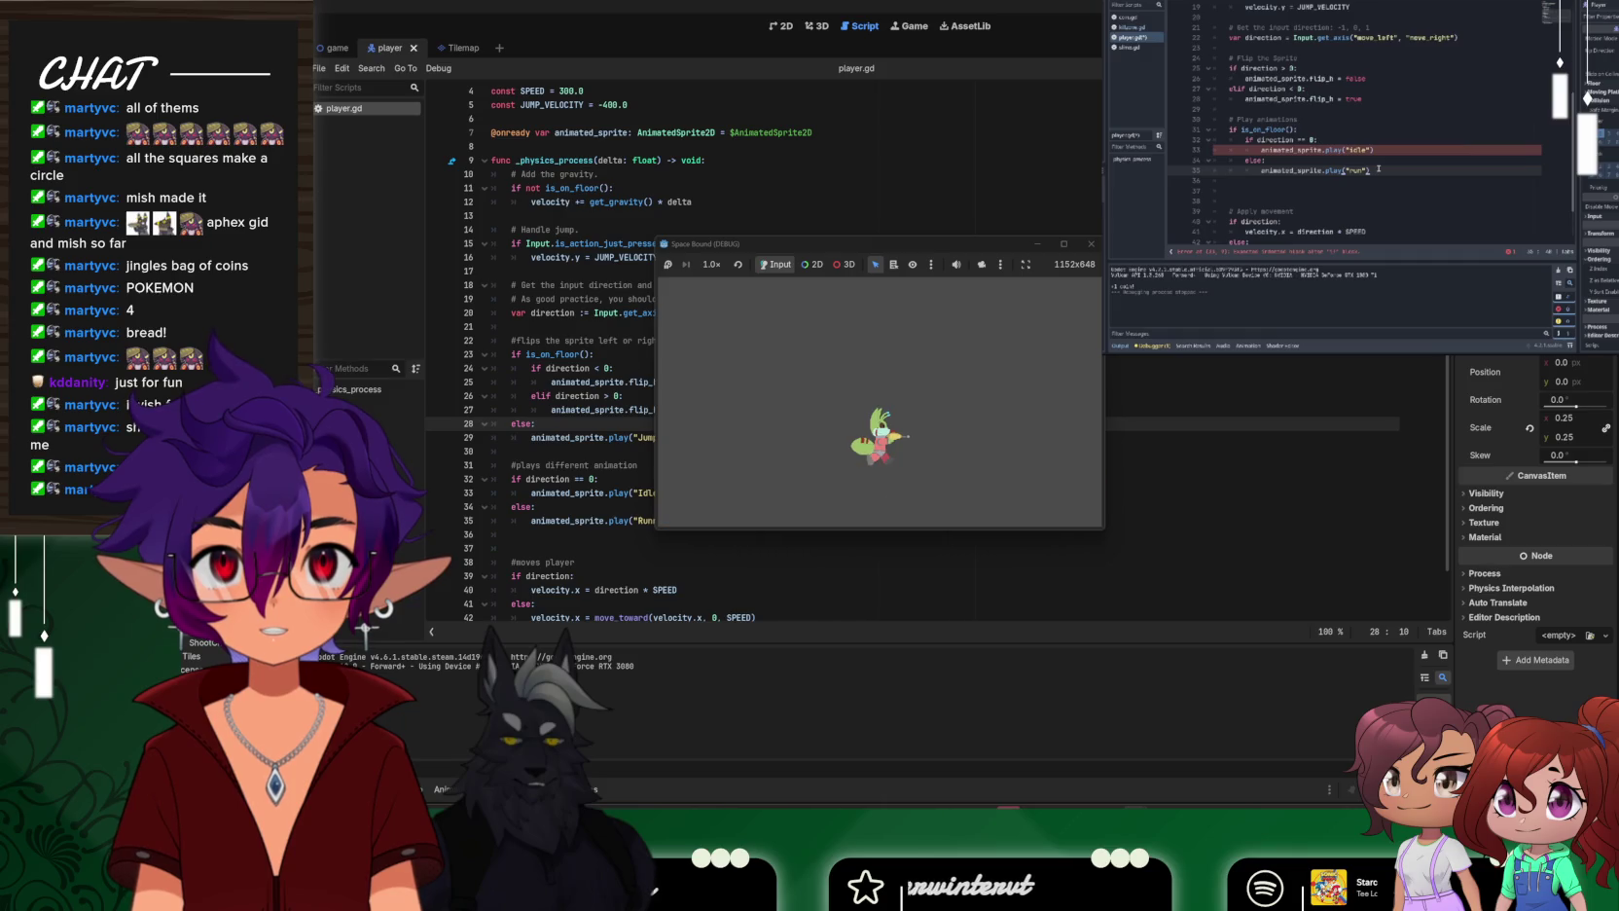
key(Right)
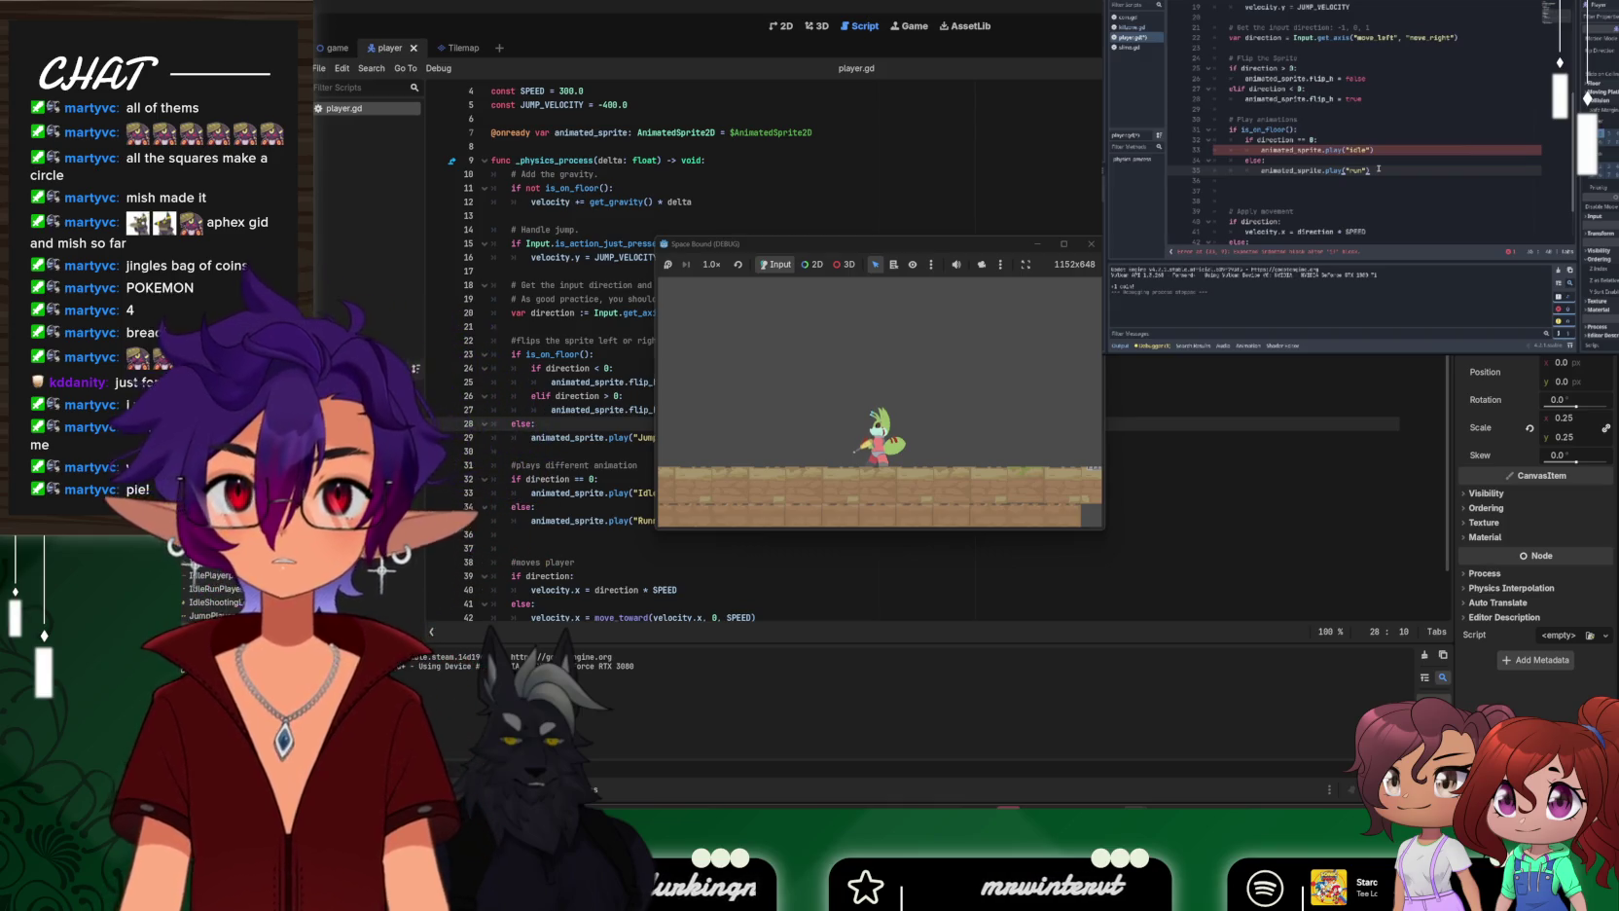
key(space)
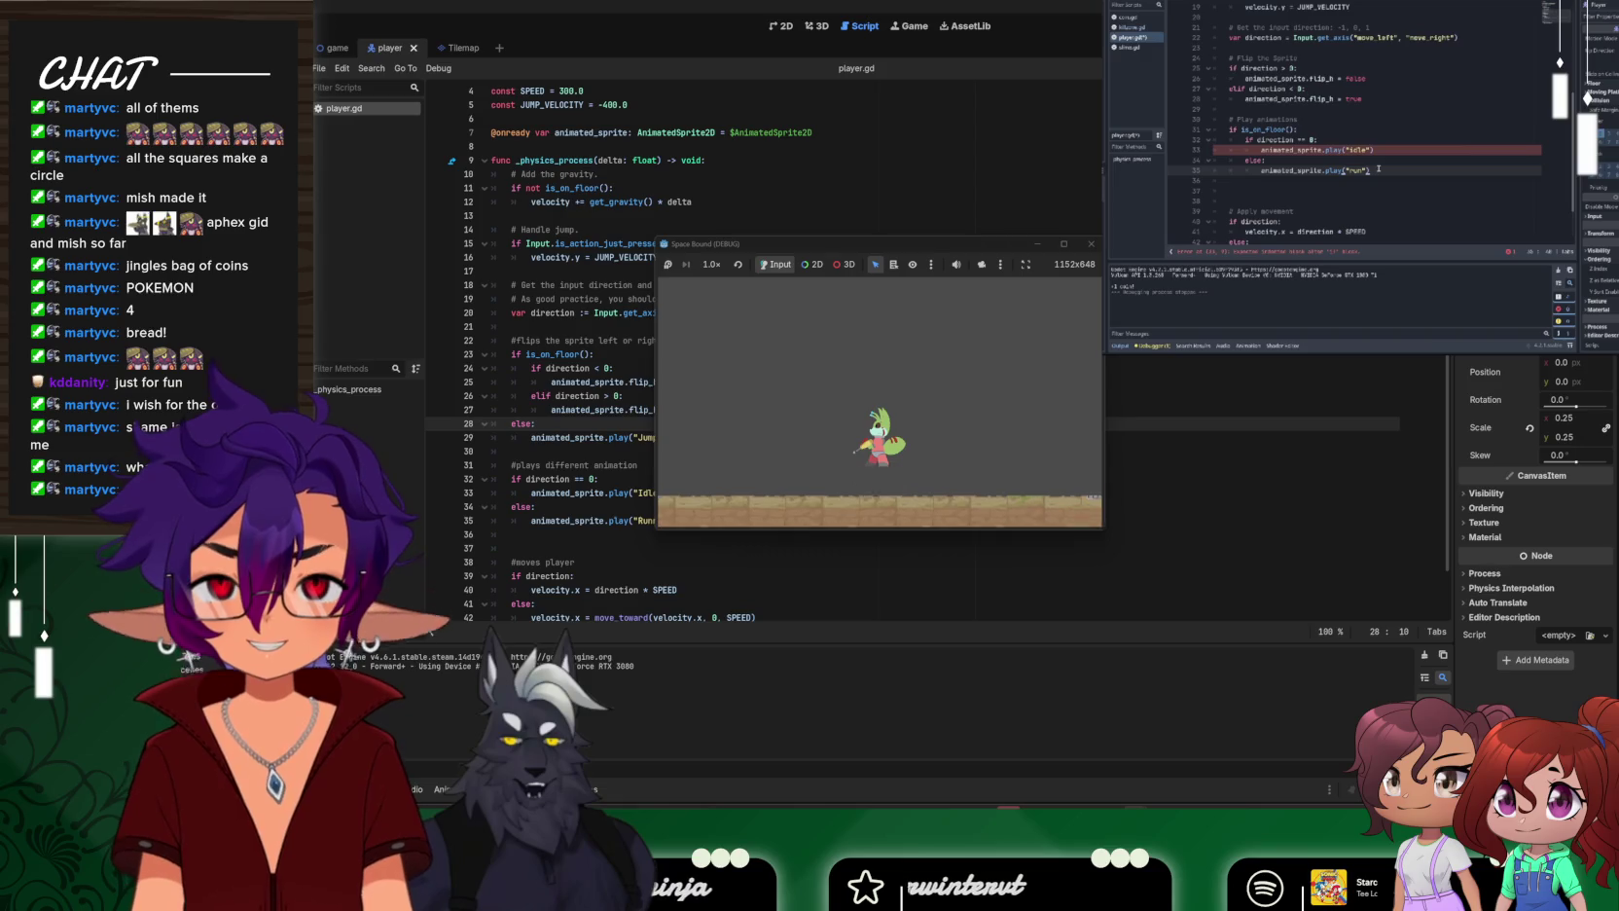
key(space)
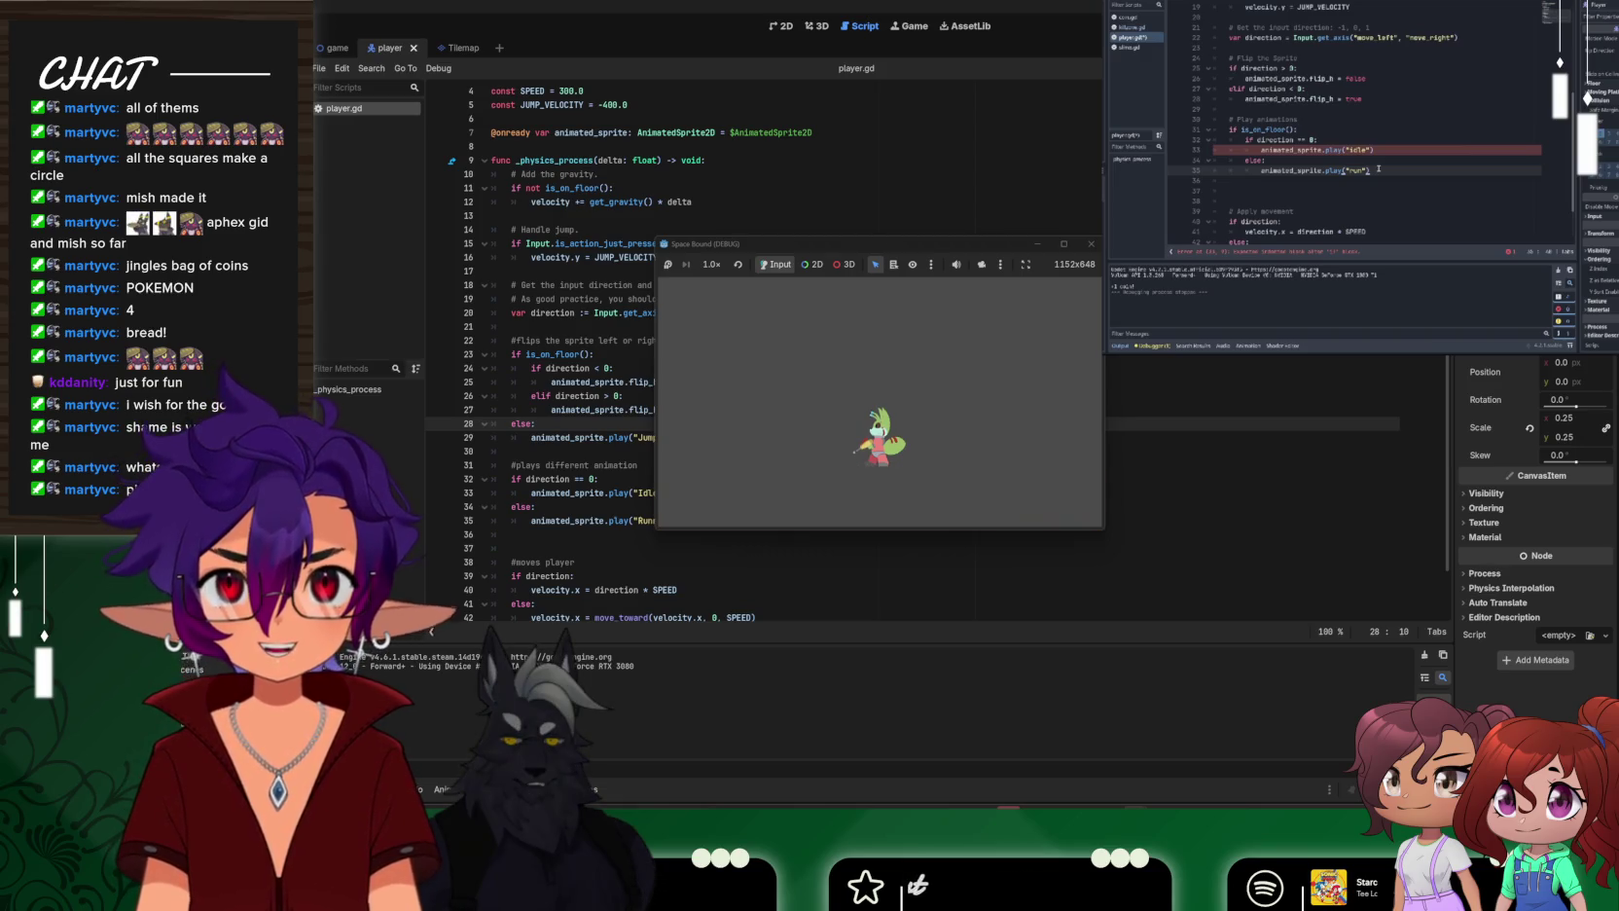
key(space)
key(space)
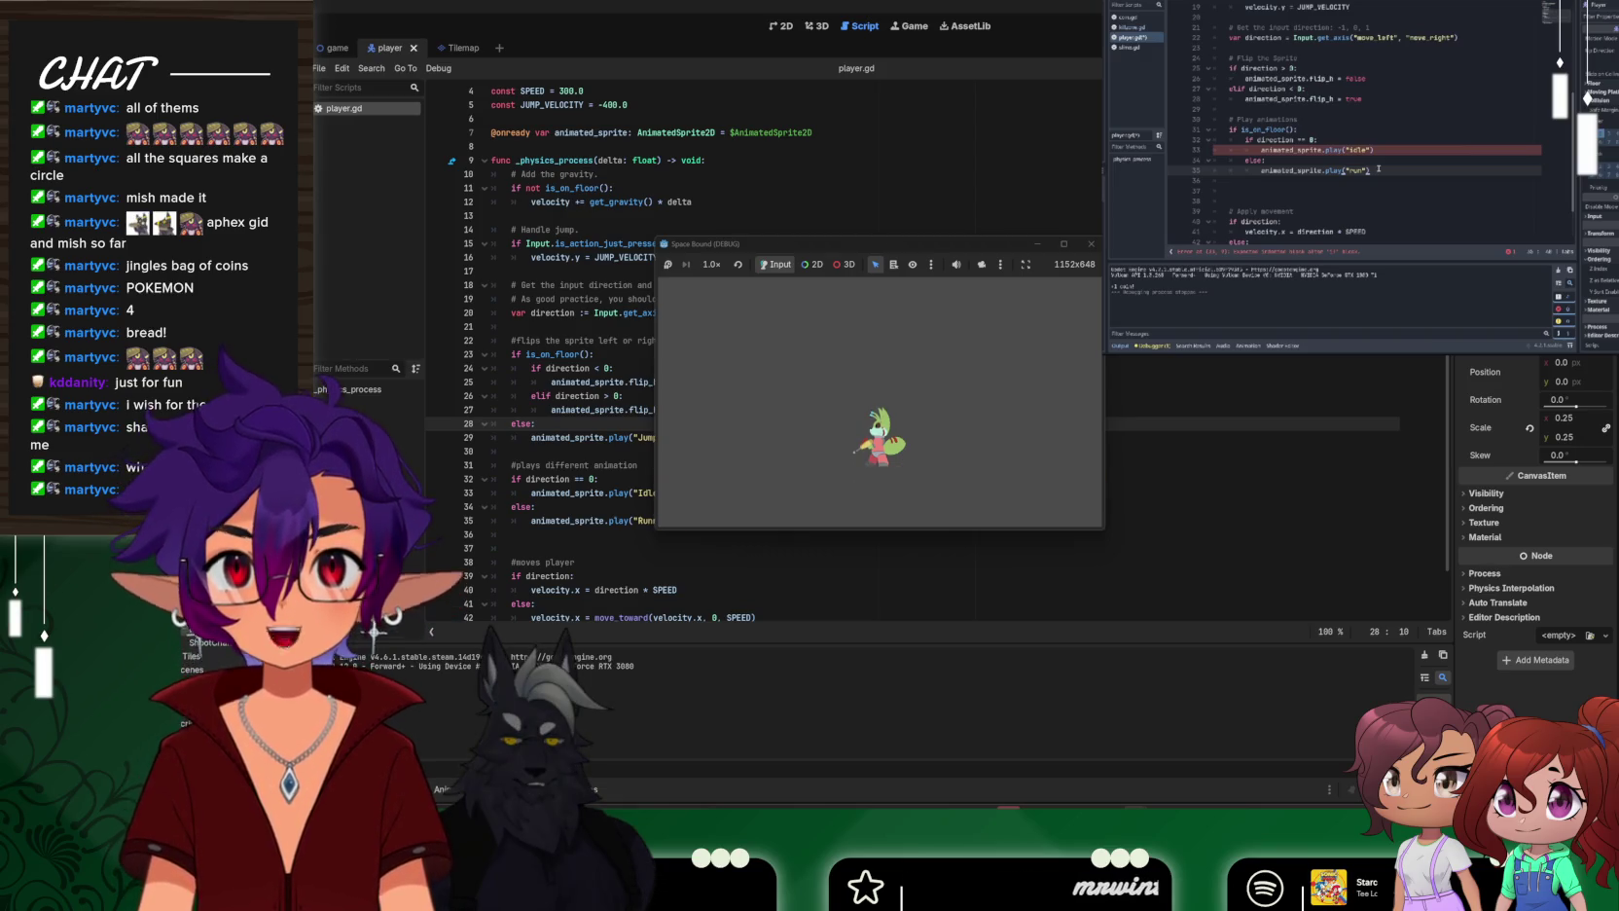
key(space)
key(space)
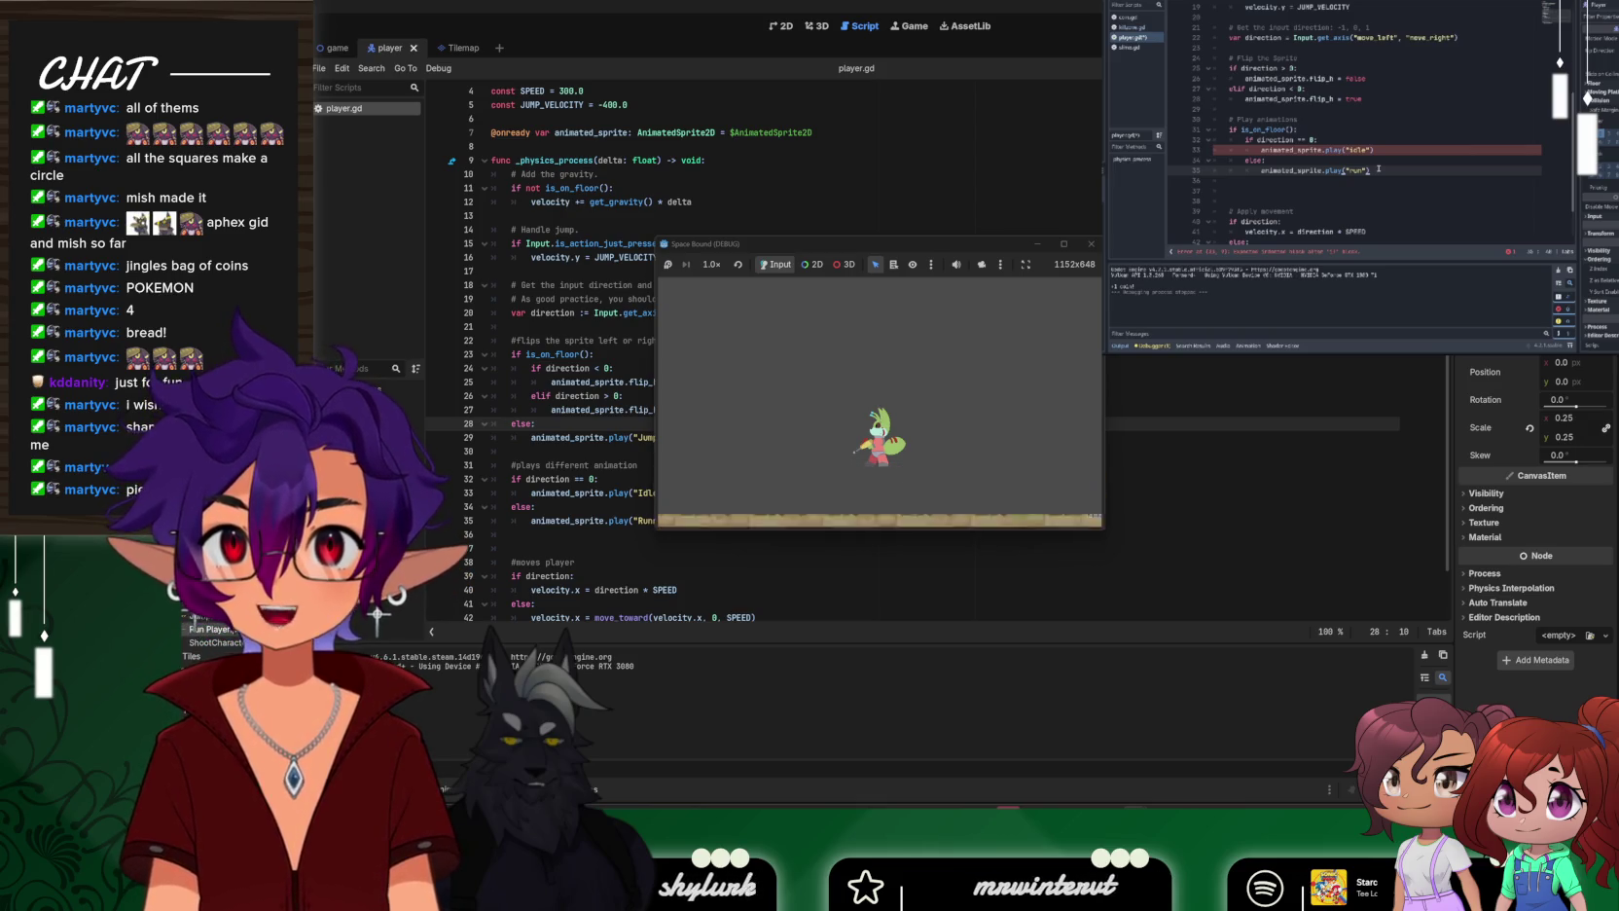
key(space)
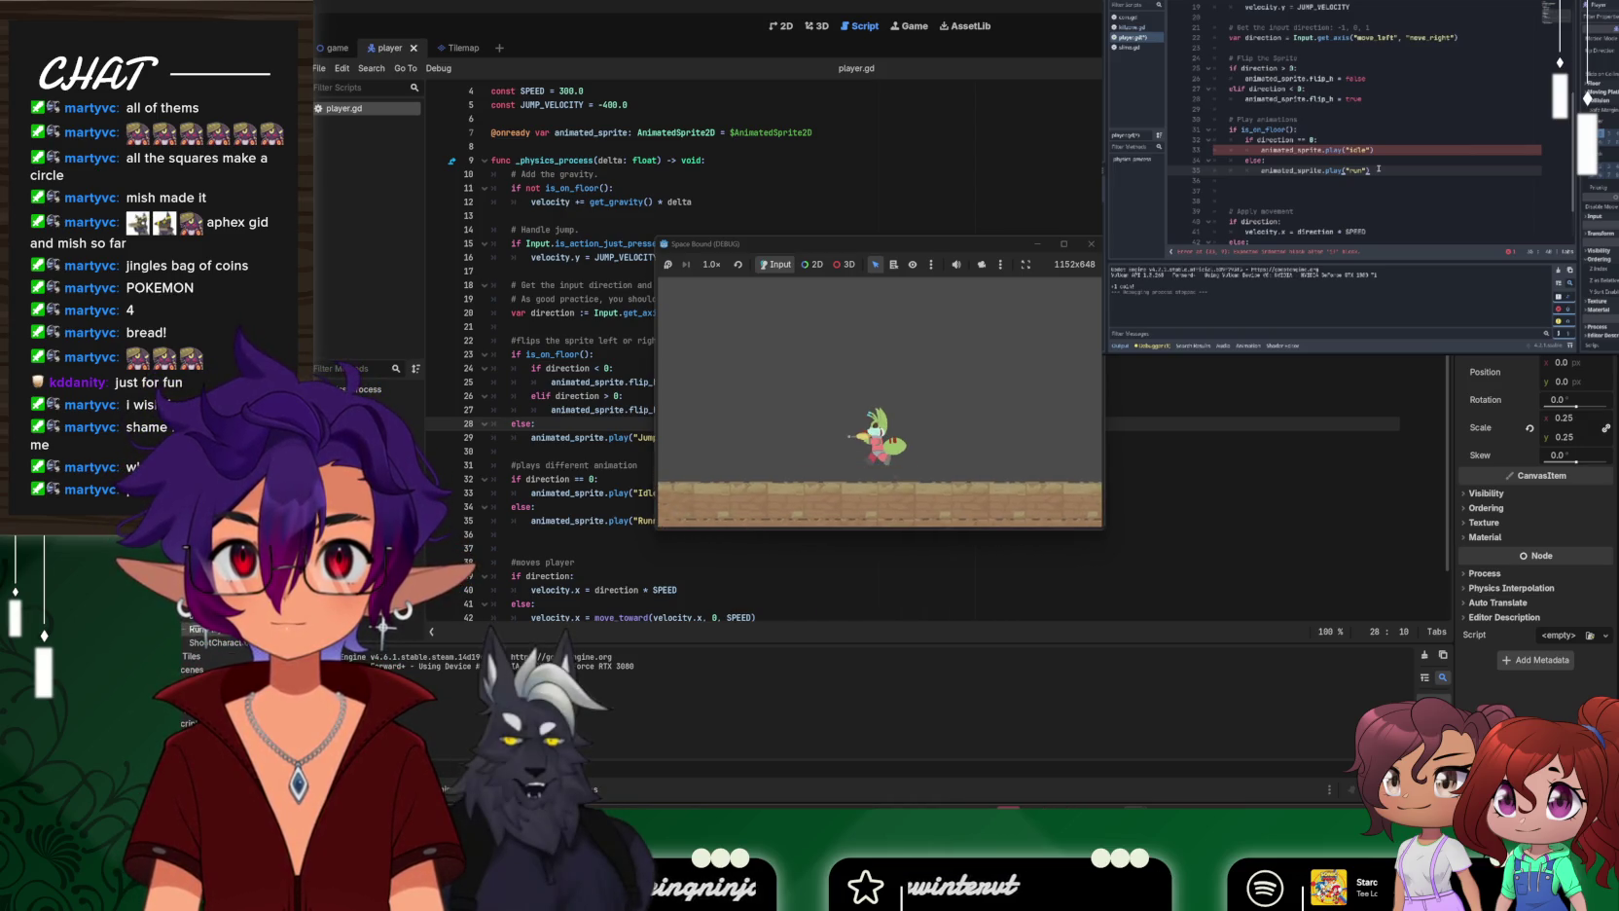
key(space)
key(space)
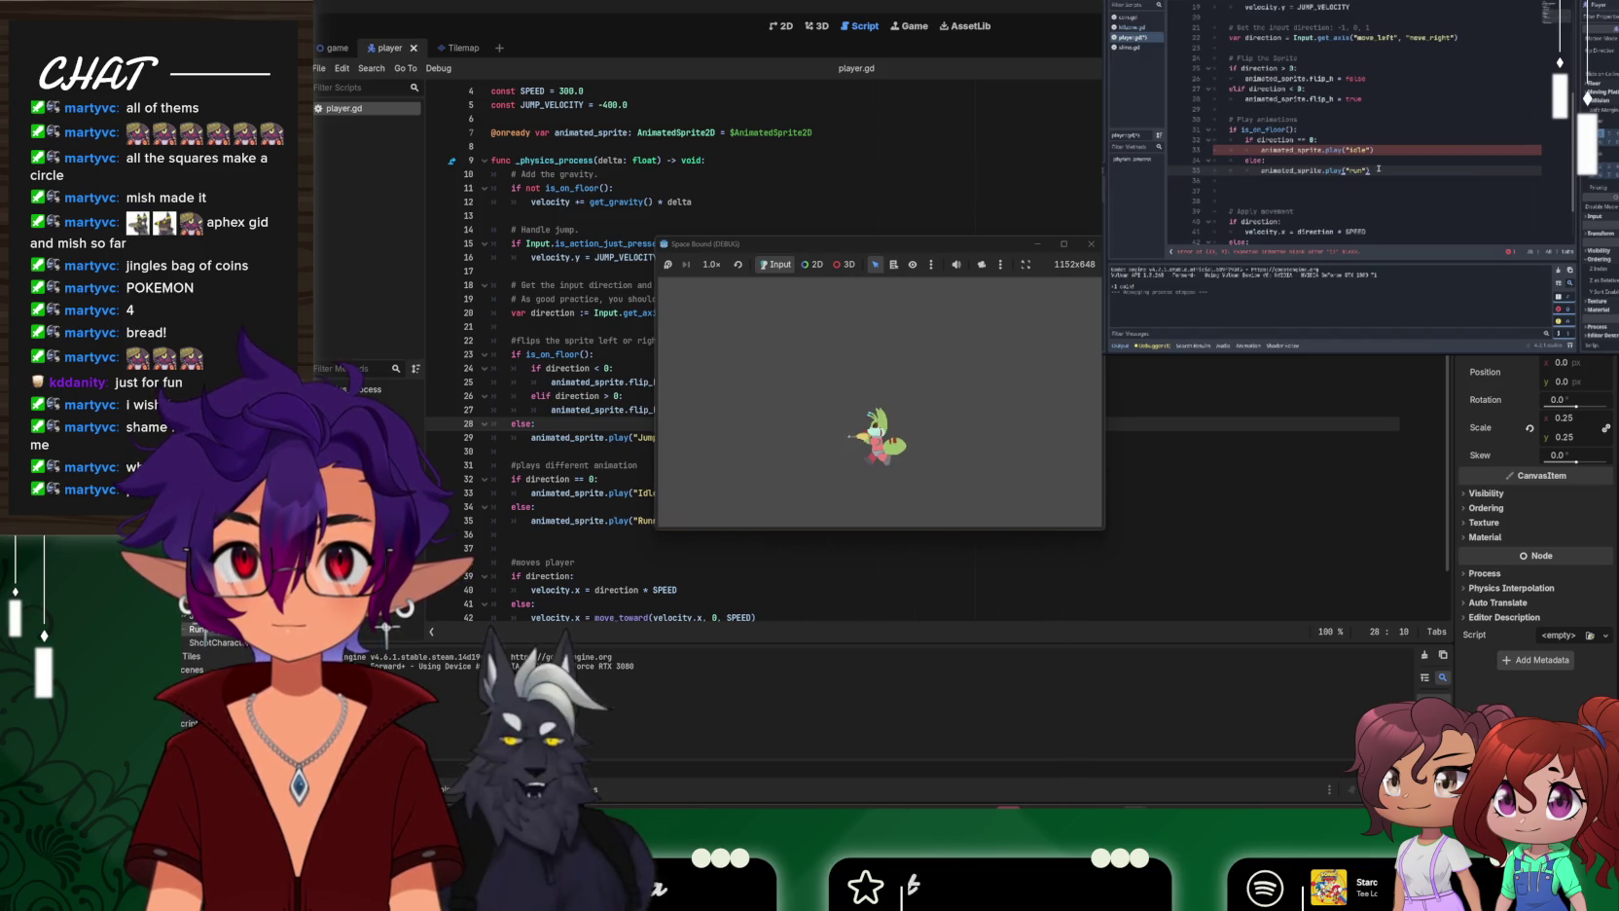
key(space)
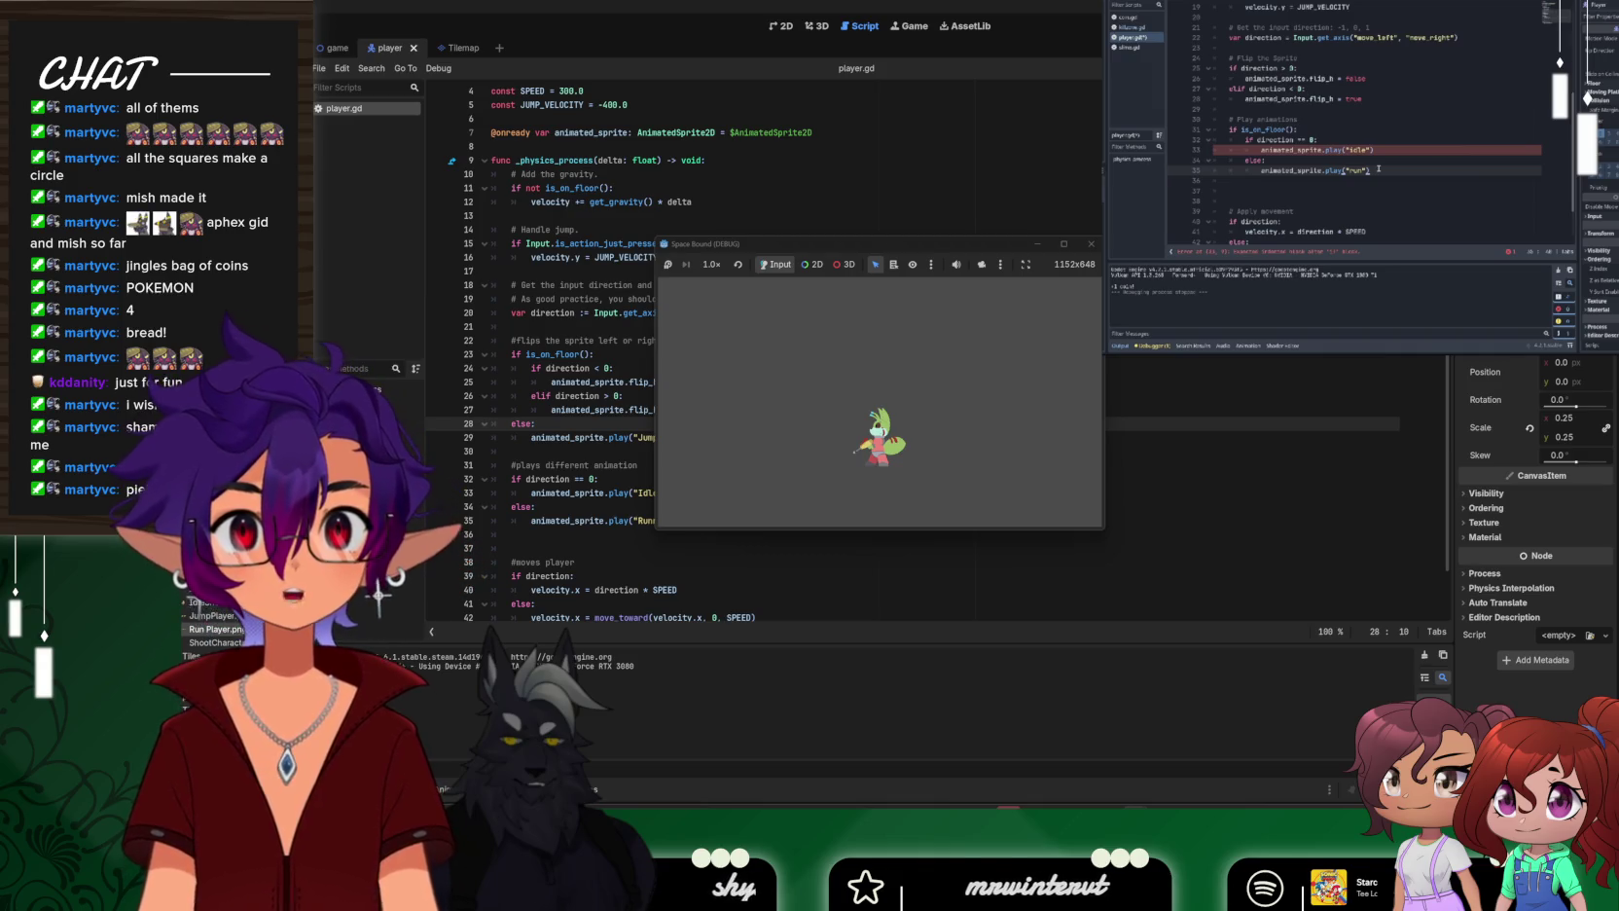
key(F8)
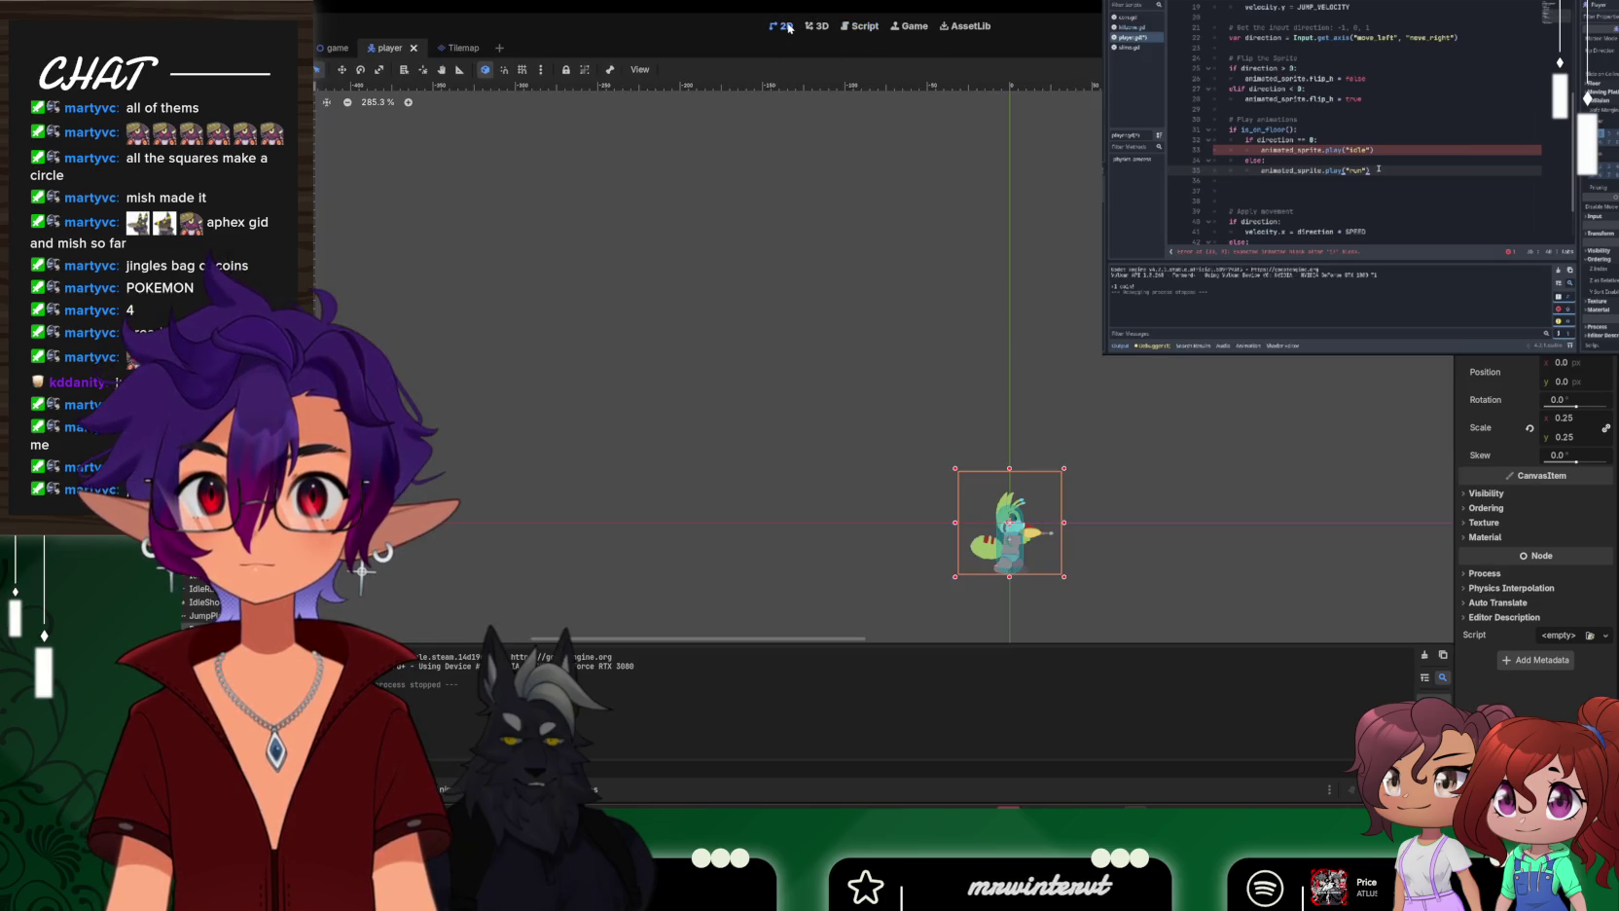
click(780, 25)
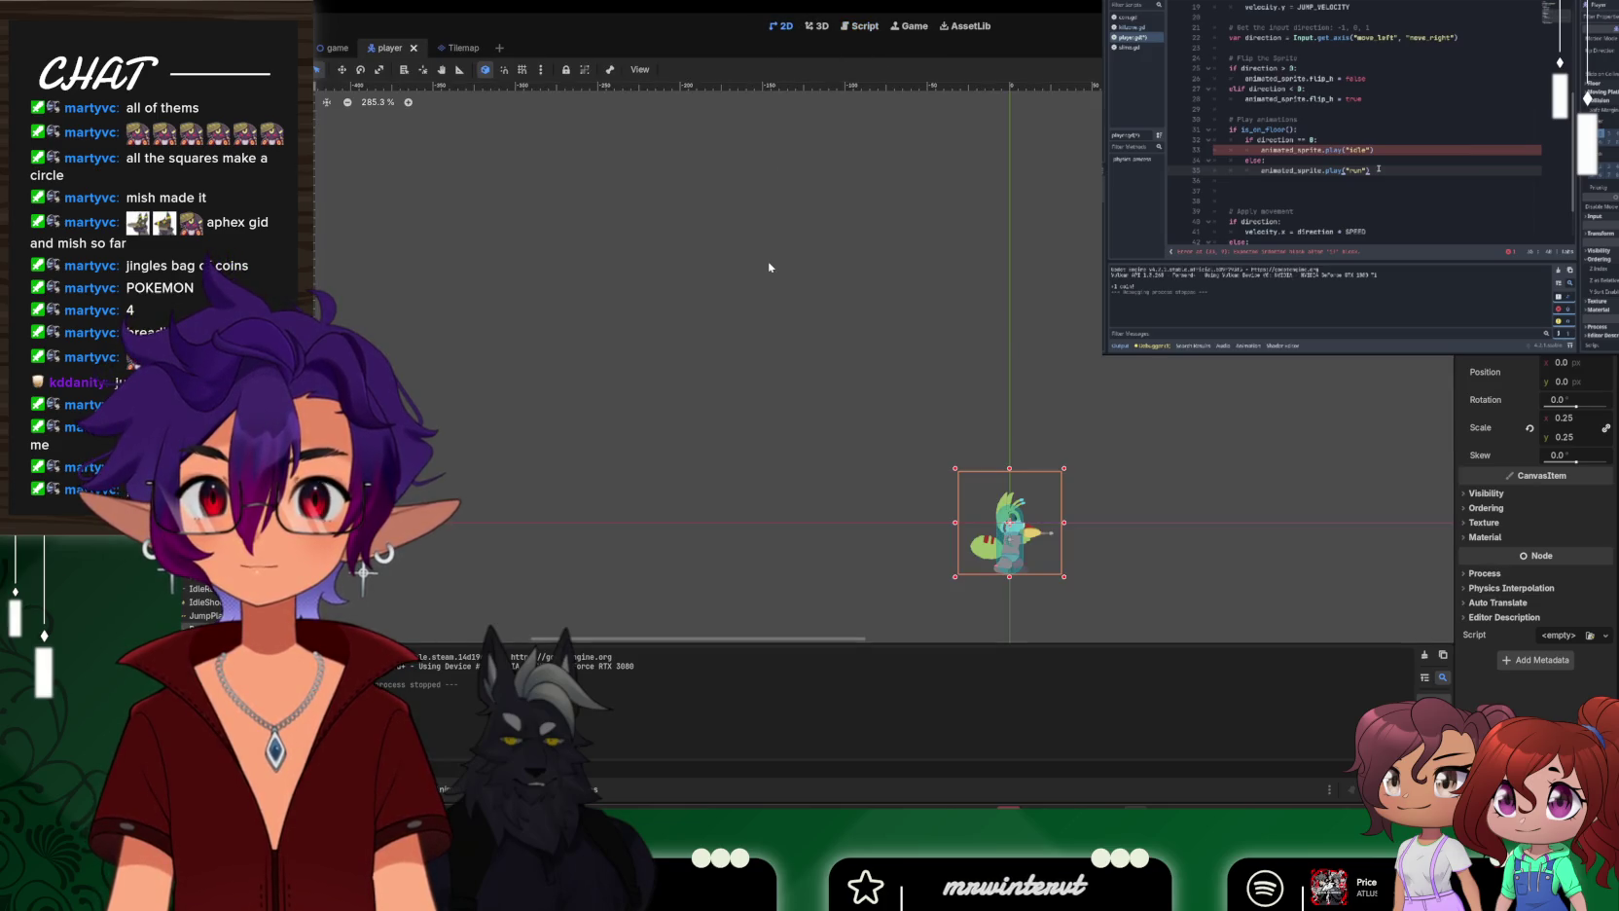
Deselect the sprite, check the game level, return to the player scene, and open Project Settings
click(489, 263)
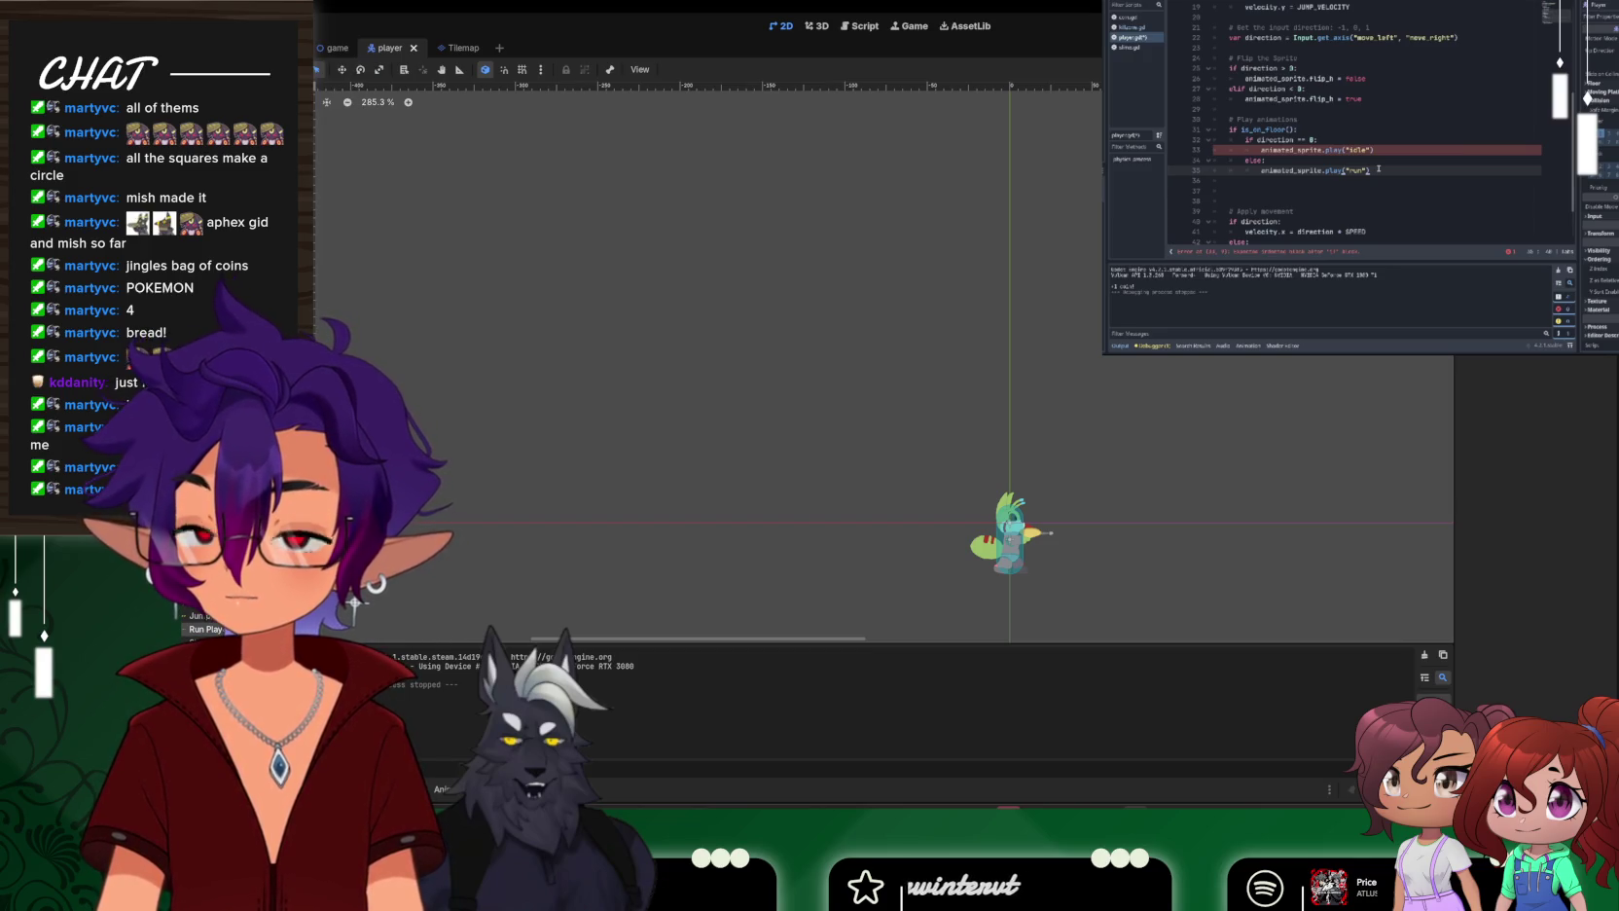
click(331, 55)
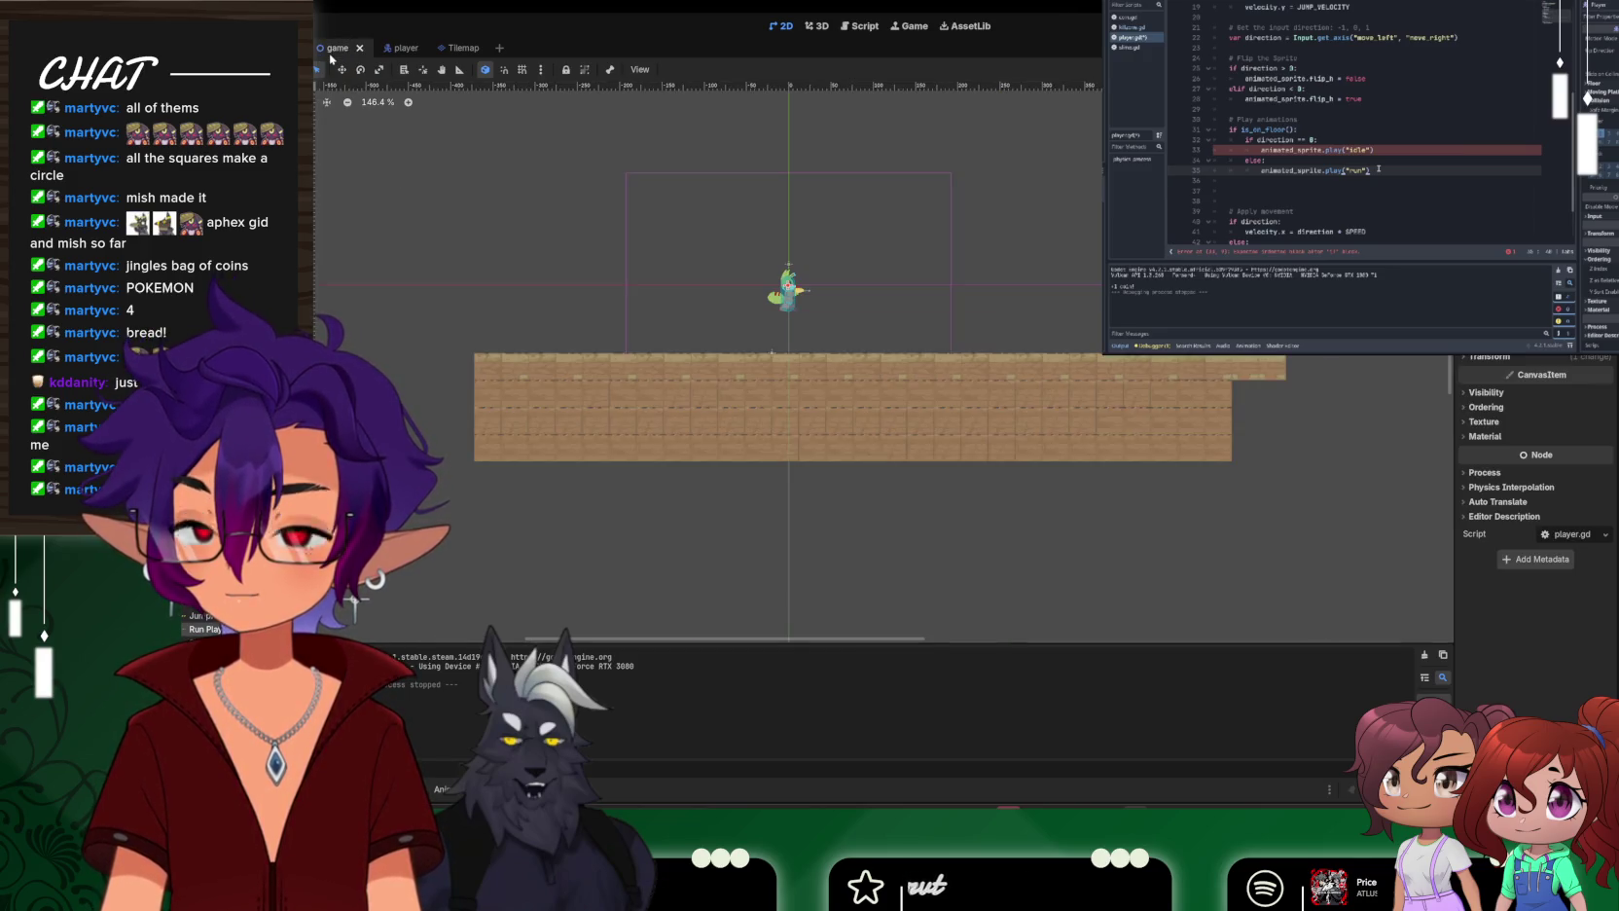
click(394, 52)
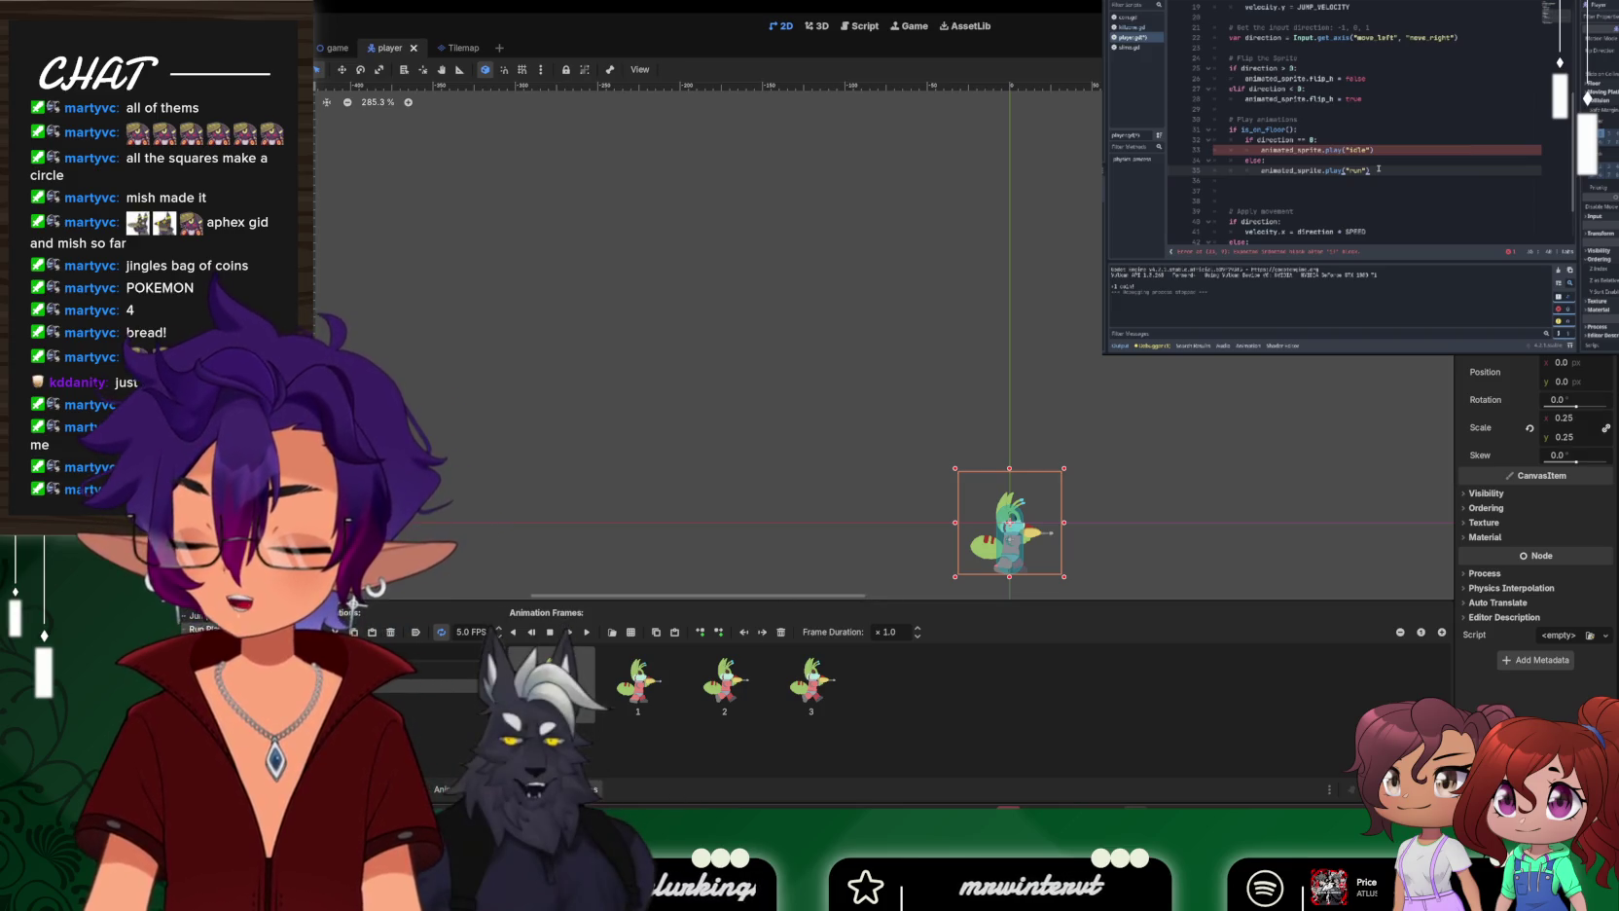
click(355, 29)
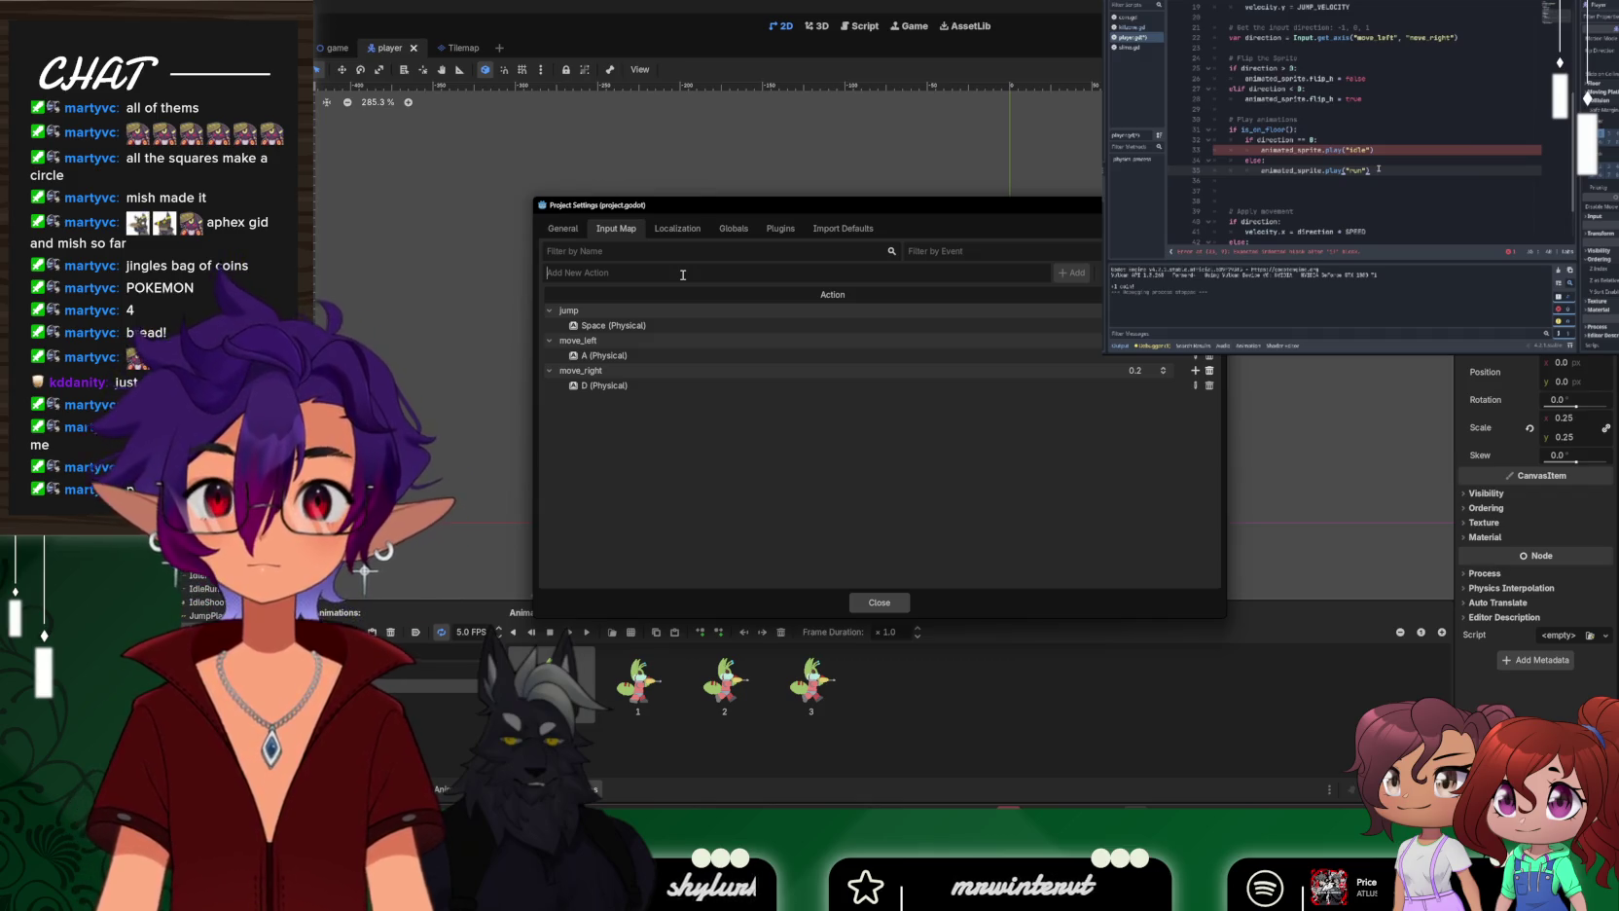
Add a 'shoot' input action bound to Left Mouse Button, then close Project Settings
text(SHOO)
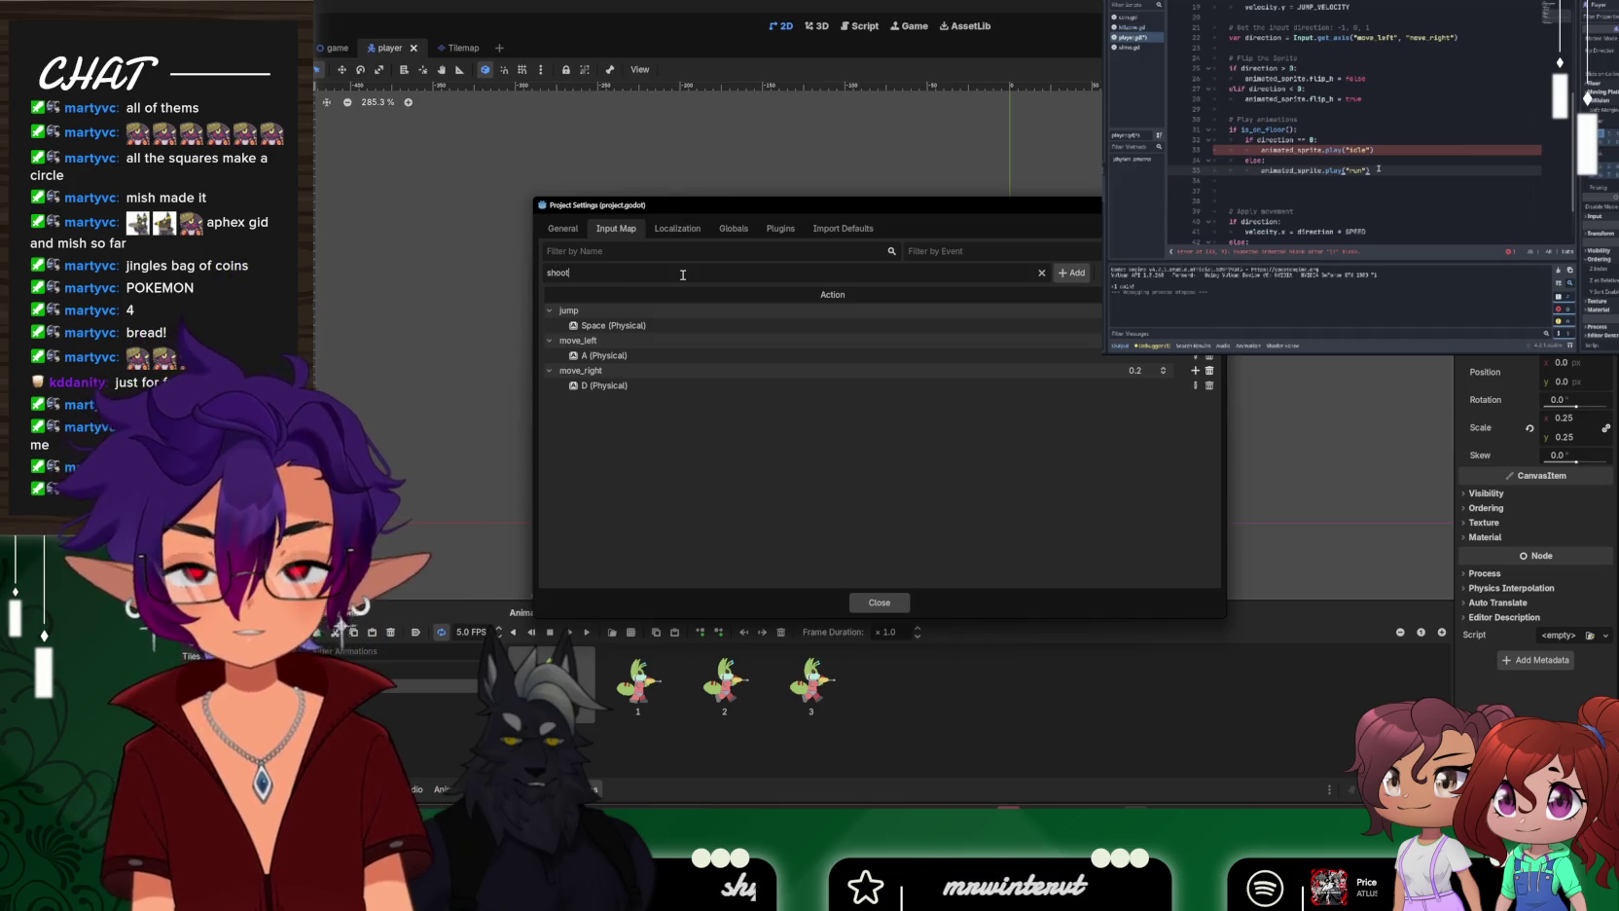
key(Return)
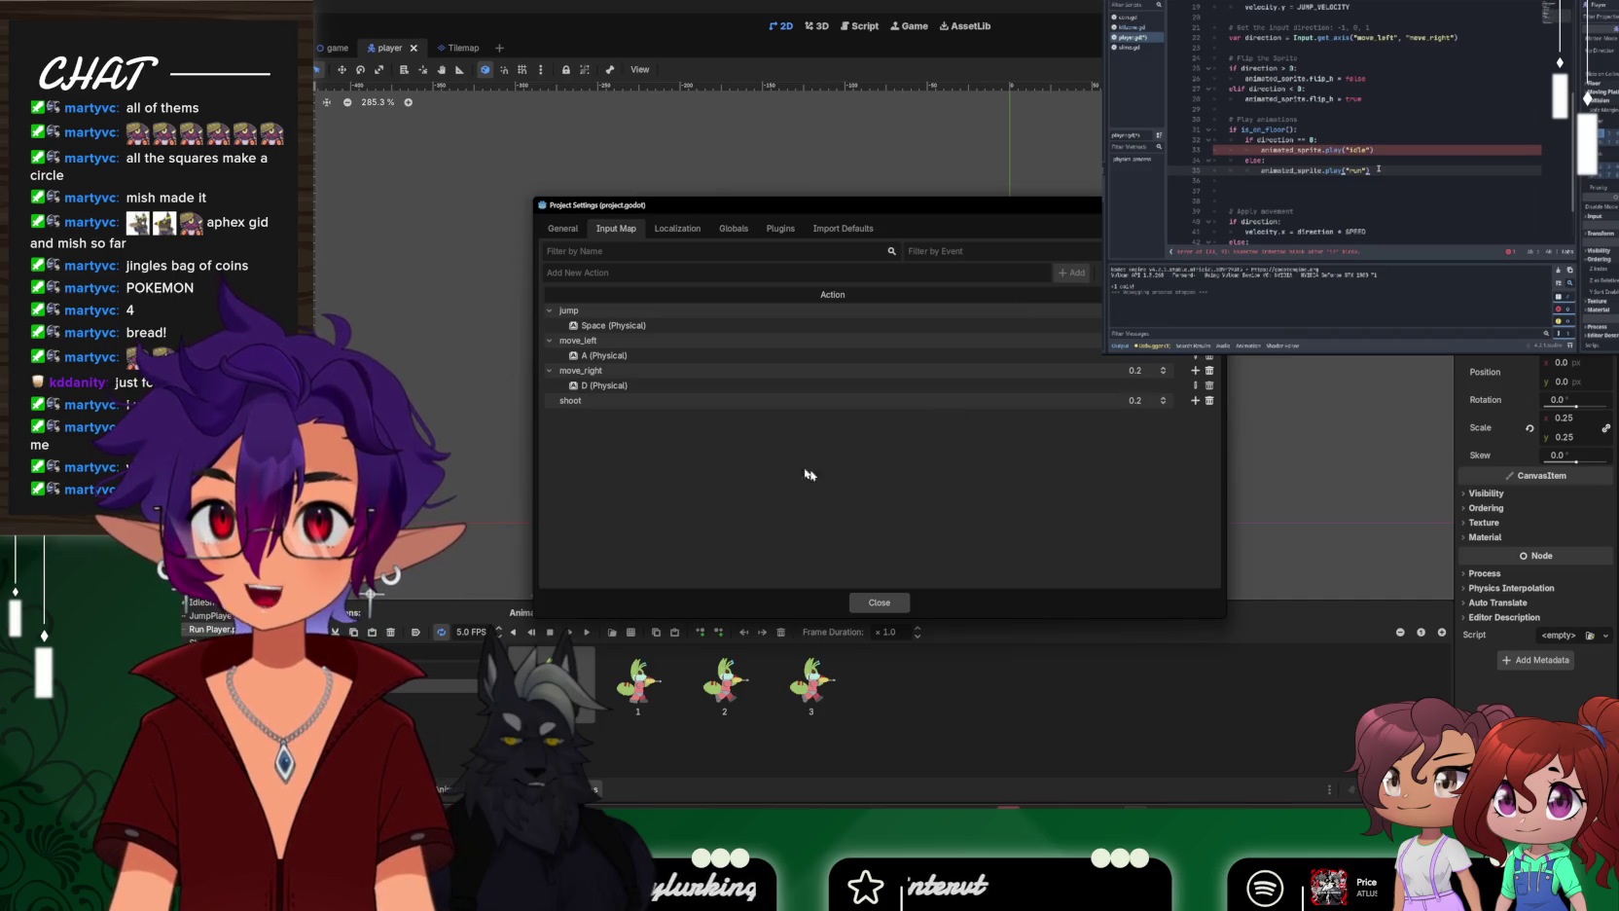
click(1195, 400)
click(951, 479)
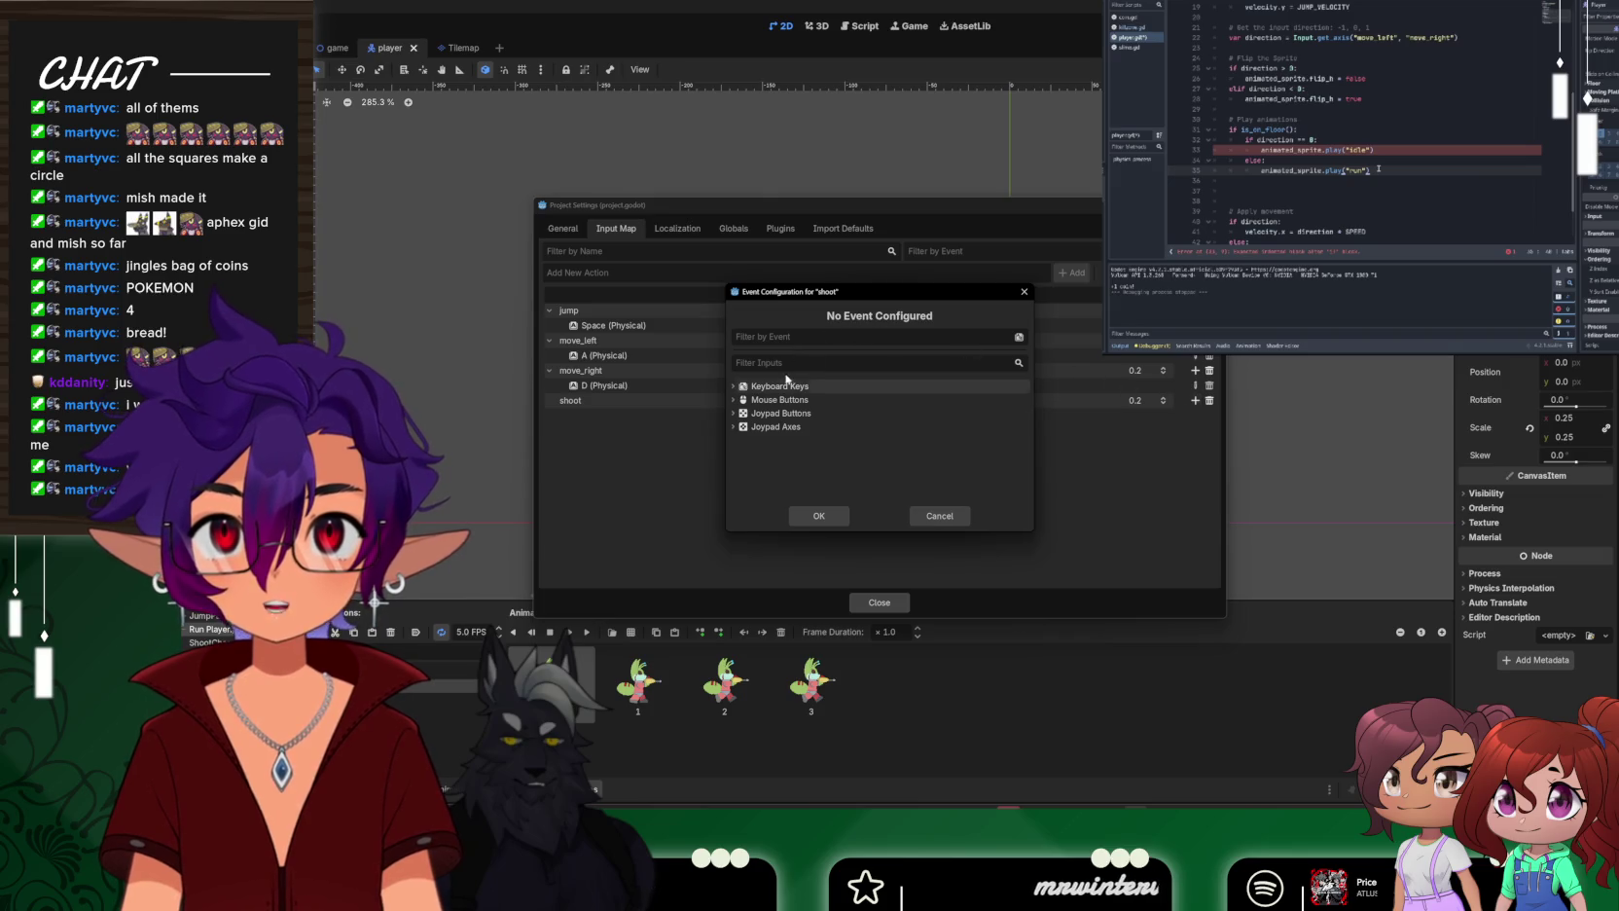
click(739, 403)
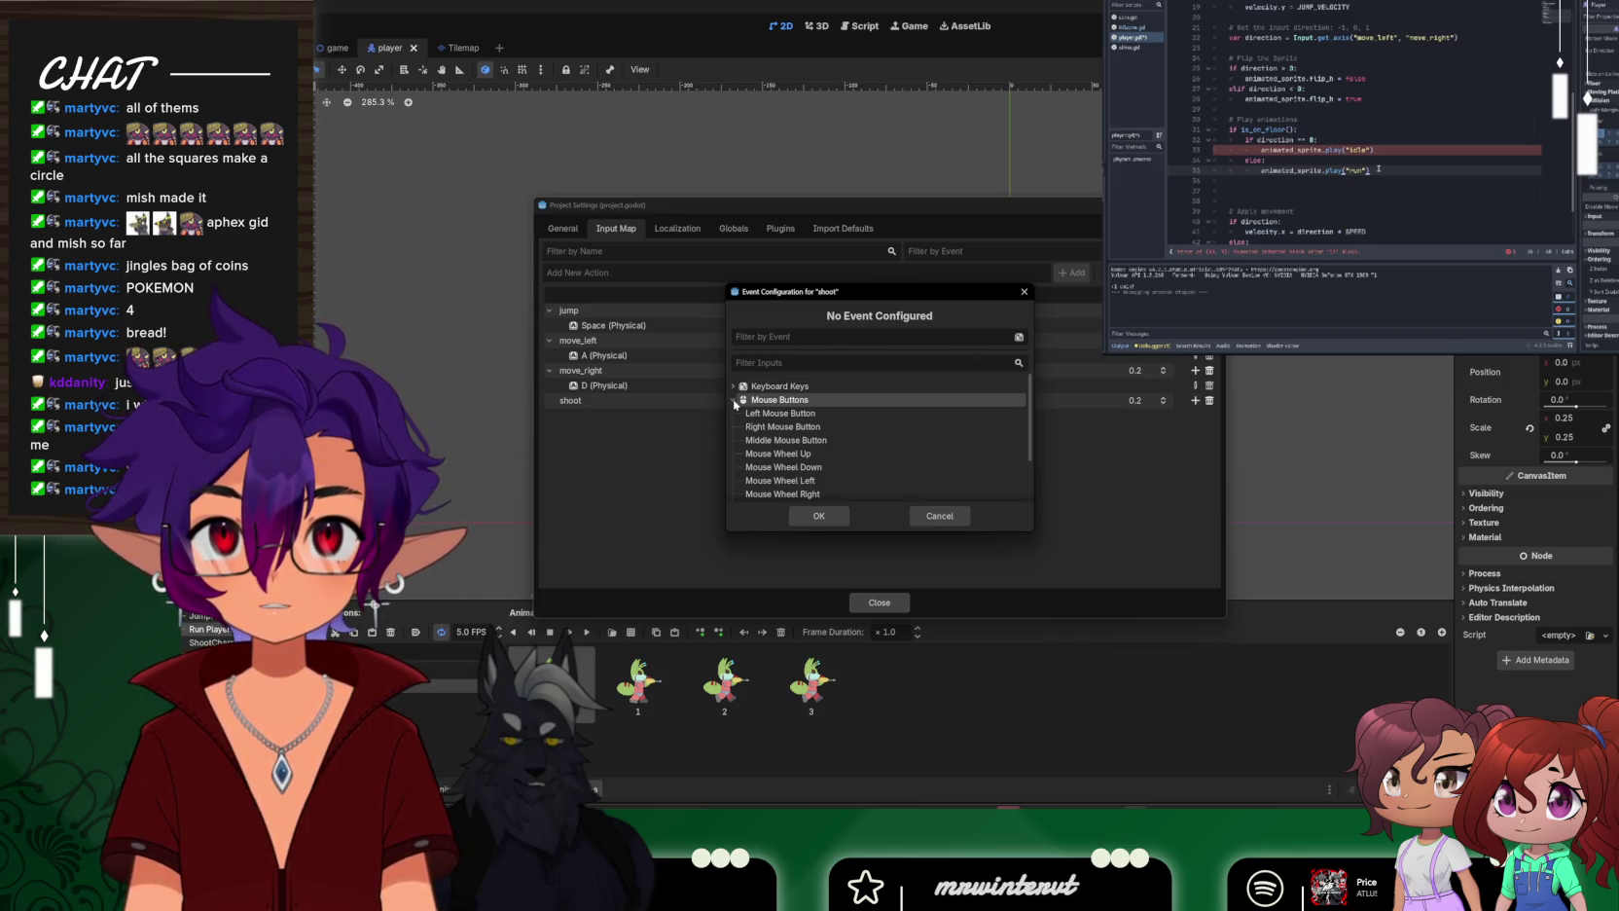
click(756, 414)
click(819, 517)
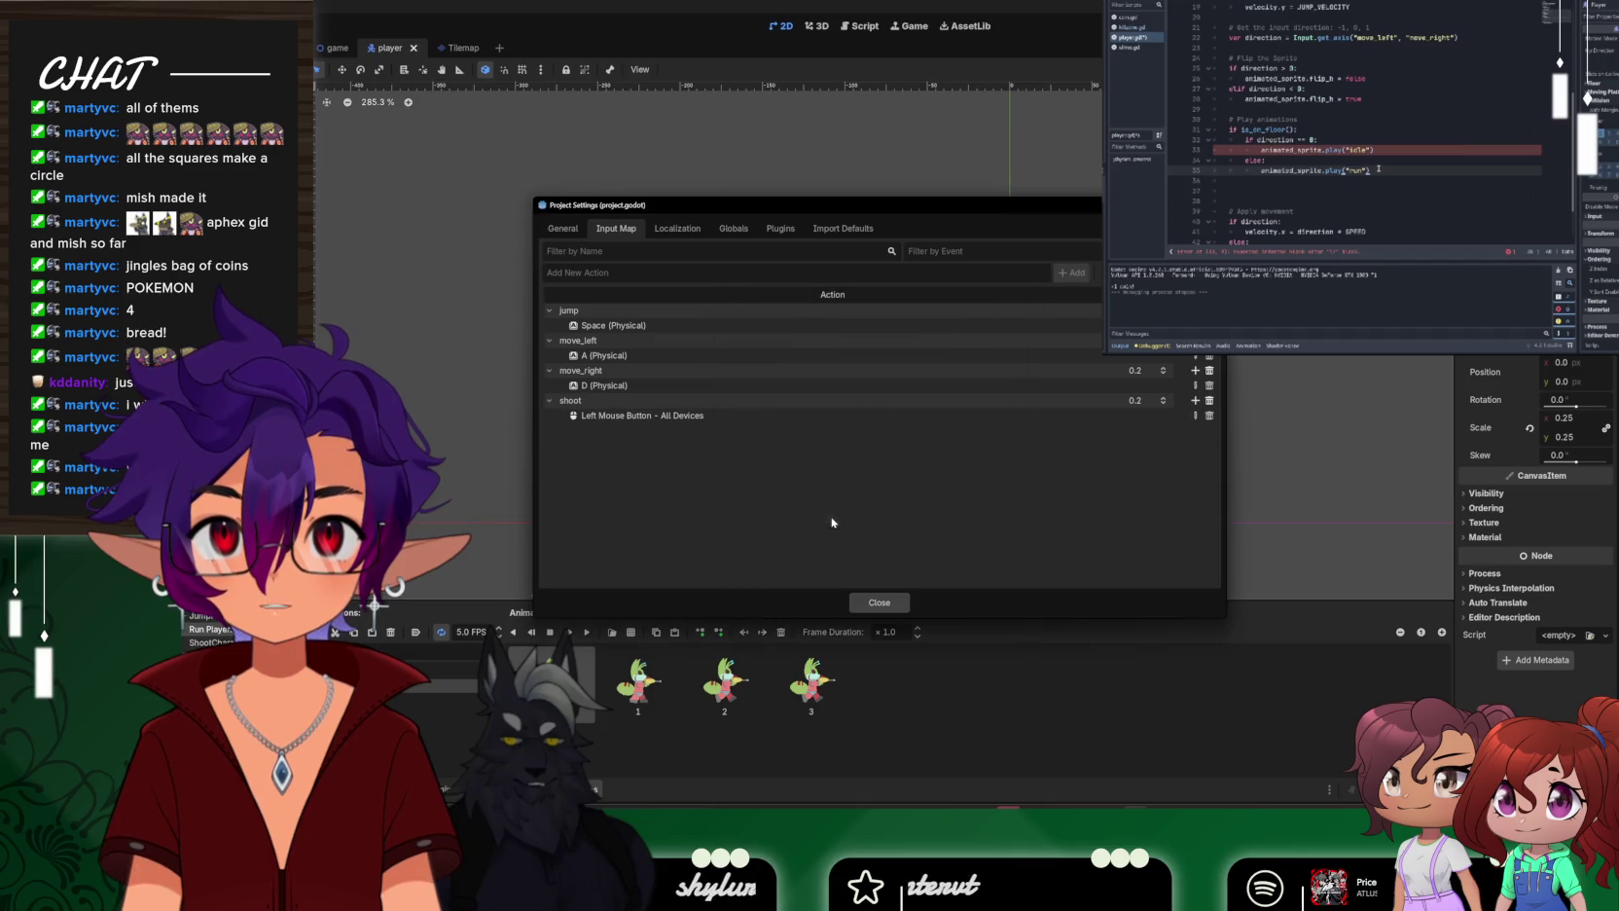
click(879, 603)
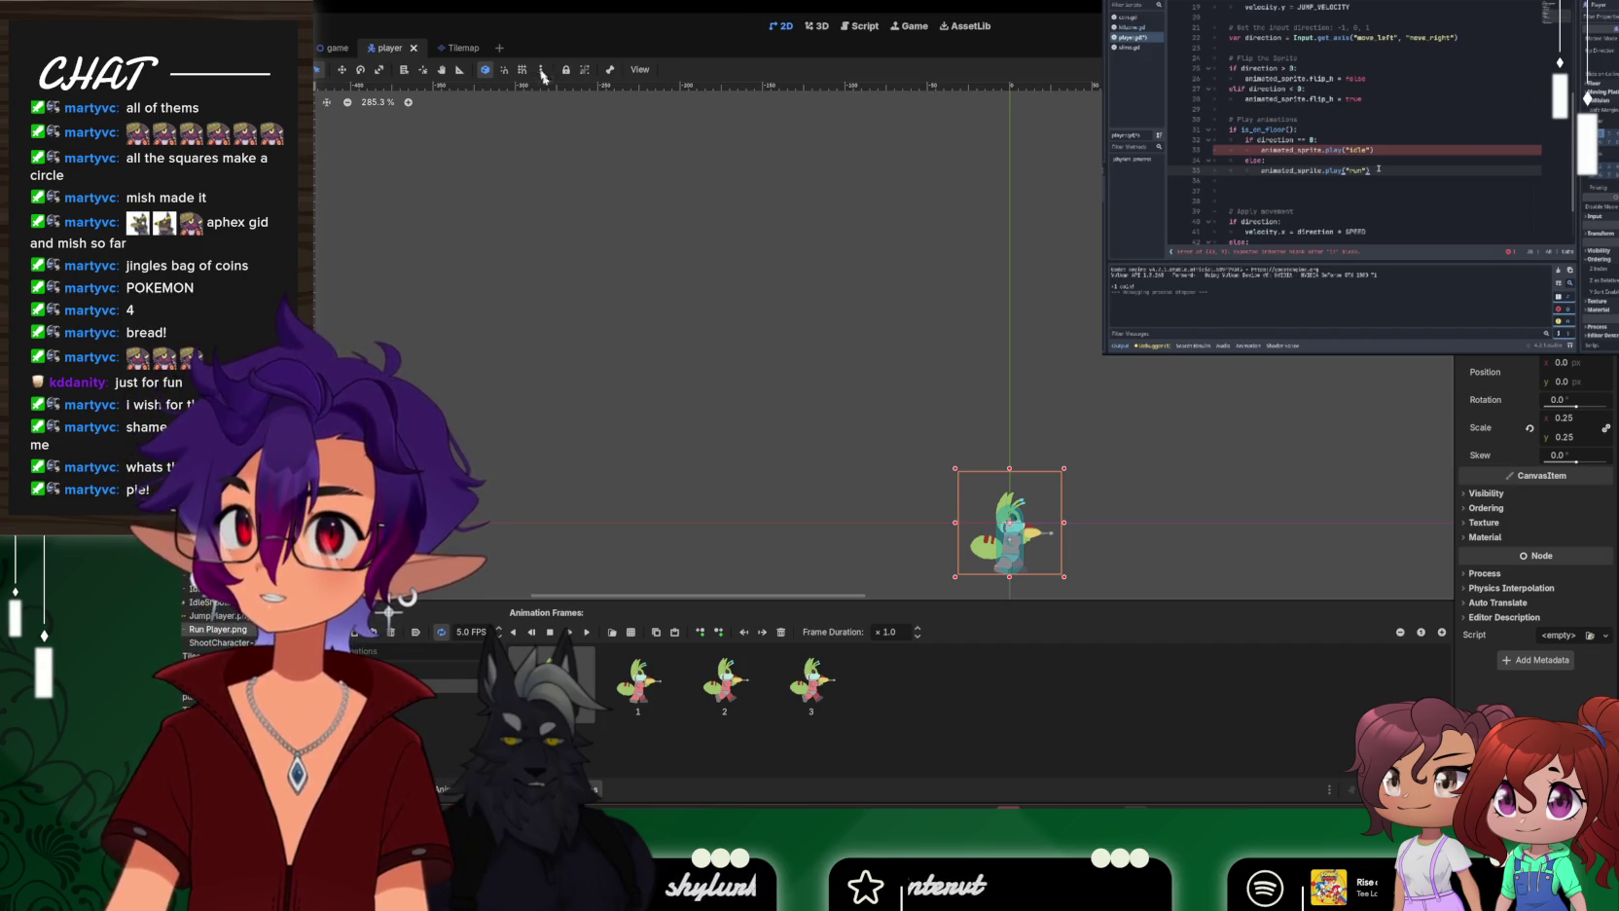
Open a new empty scene tab beside the game, player and Tilemap scenes
click(504, 48)
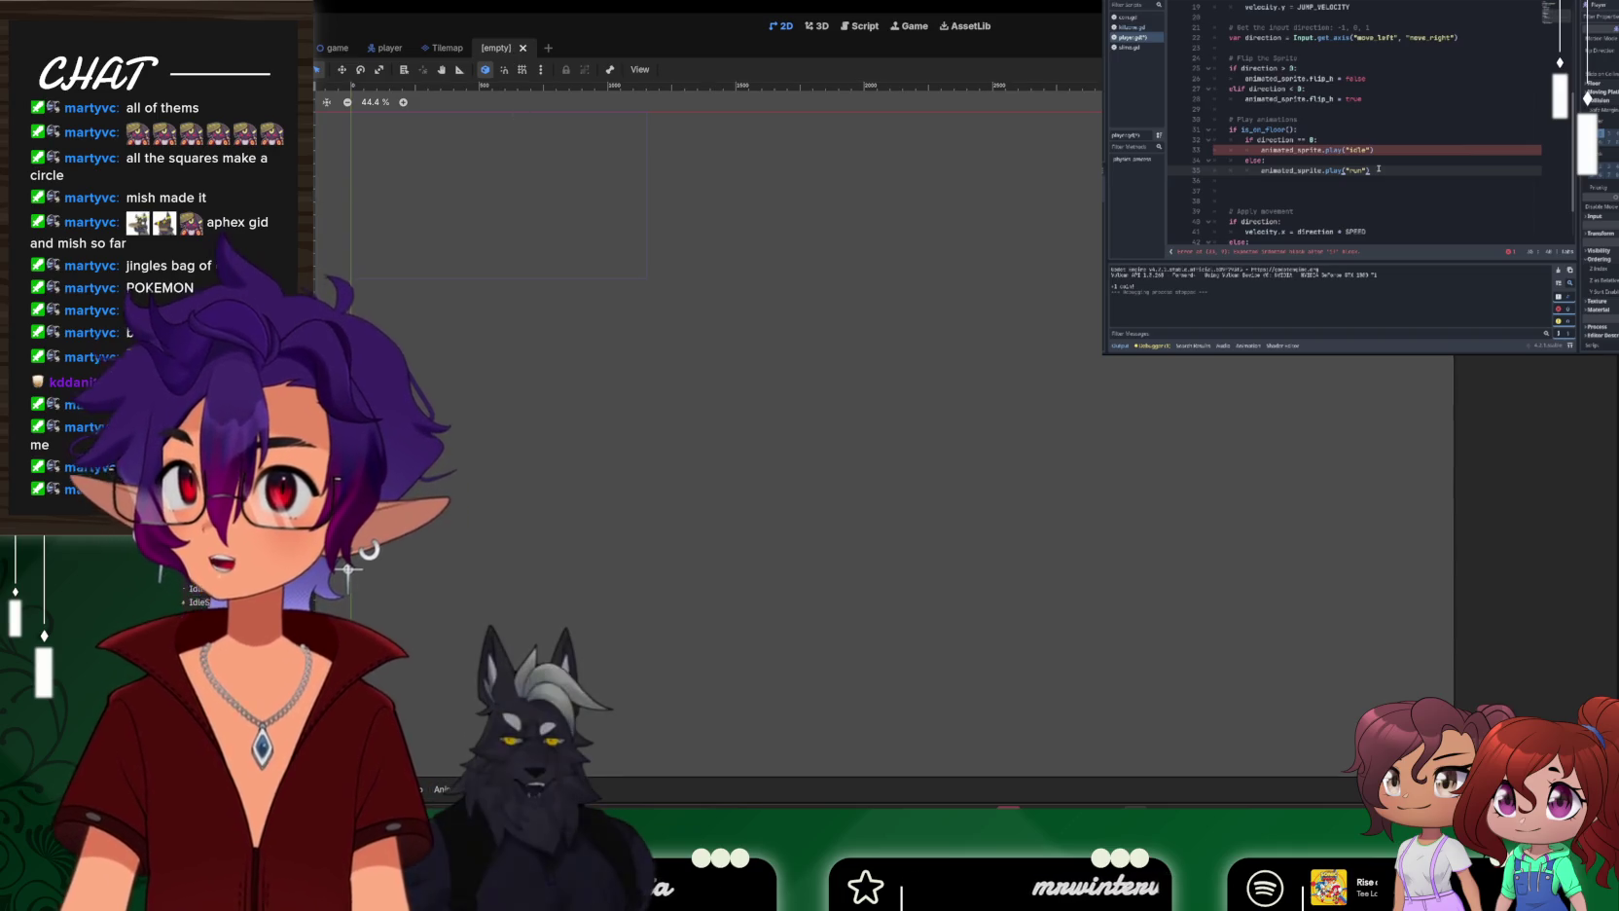
In the new scene, open Create New Node and browse the matches for 'til'
click(390, 47)
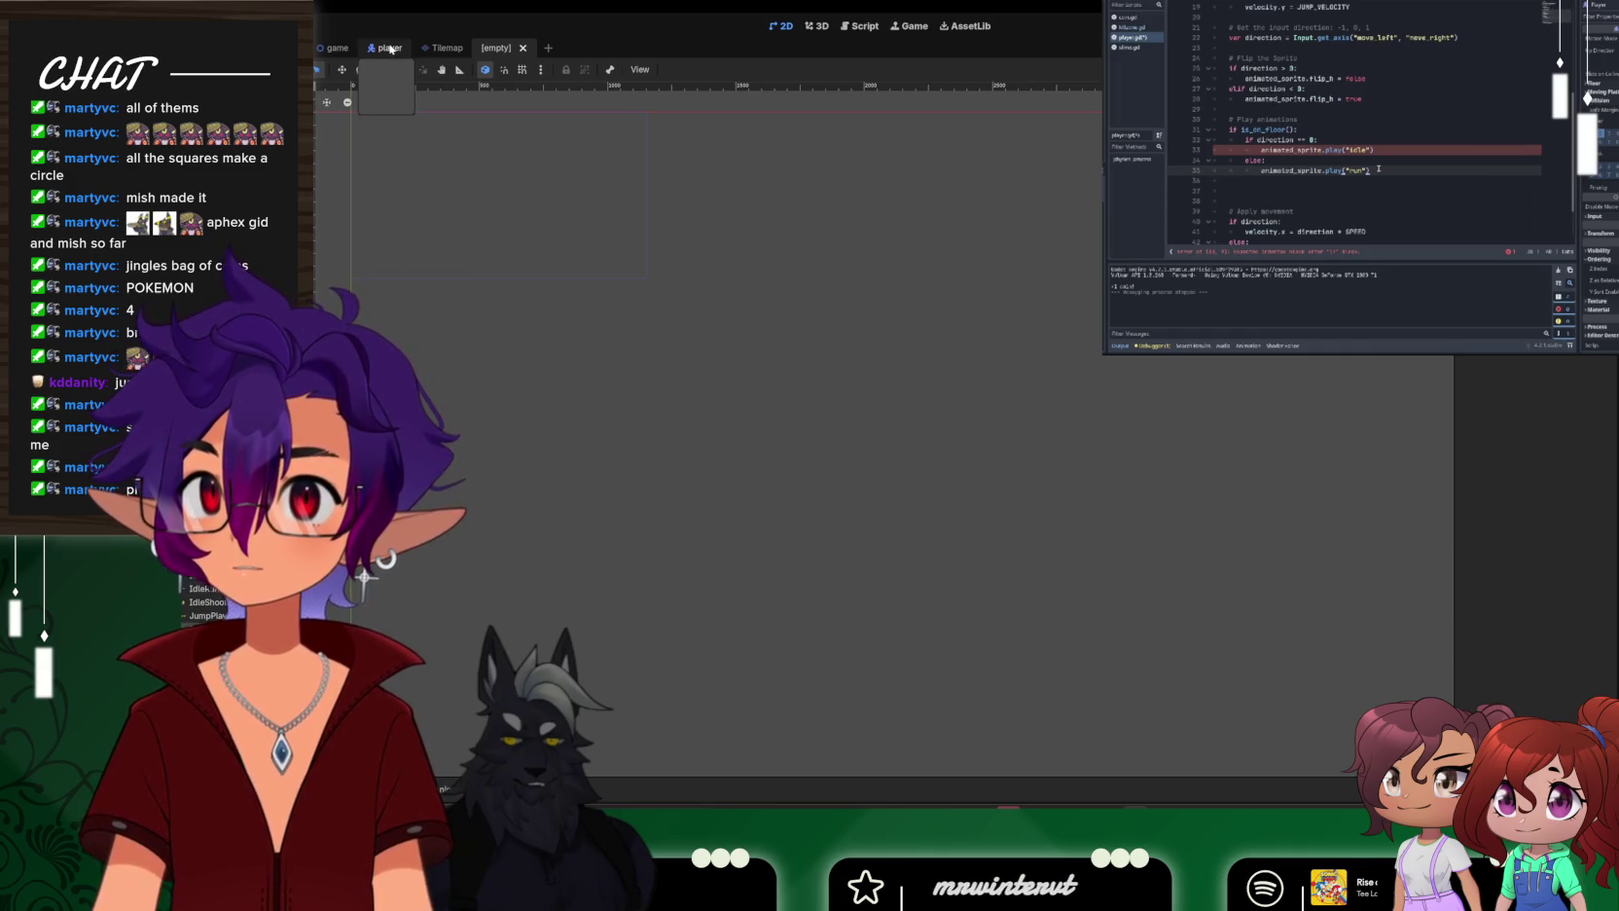
click(508, 47)
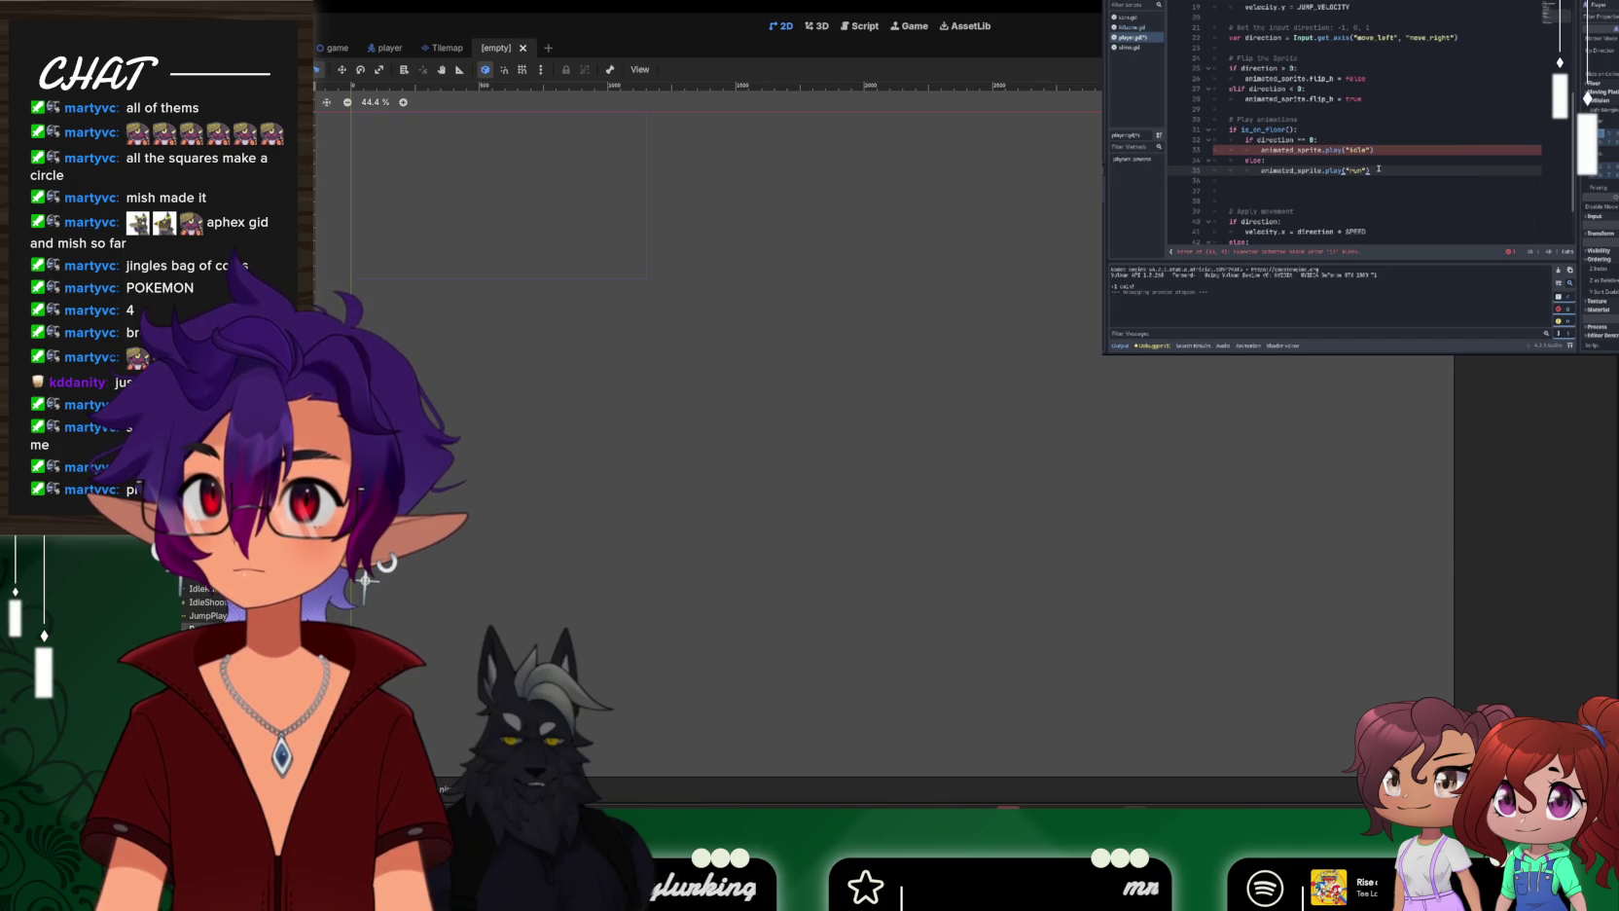
key(ctrl+a)
text(til)
scroll(858, 322, up, 5)
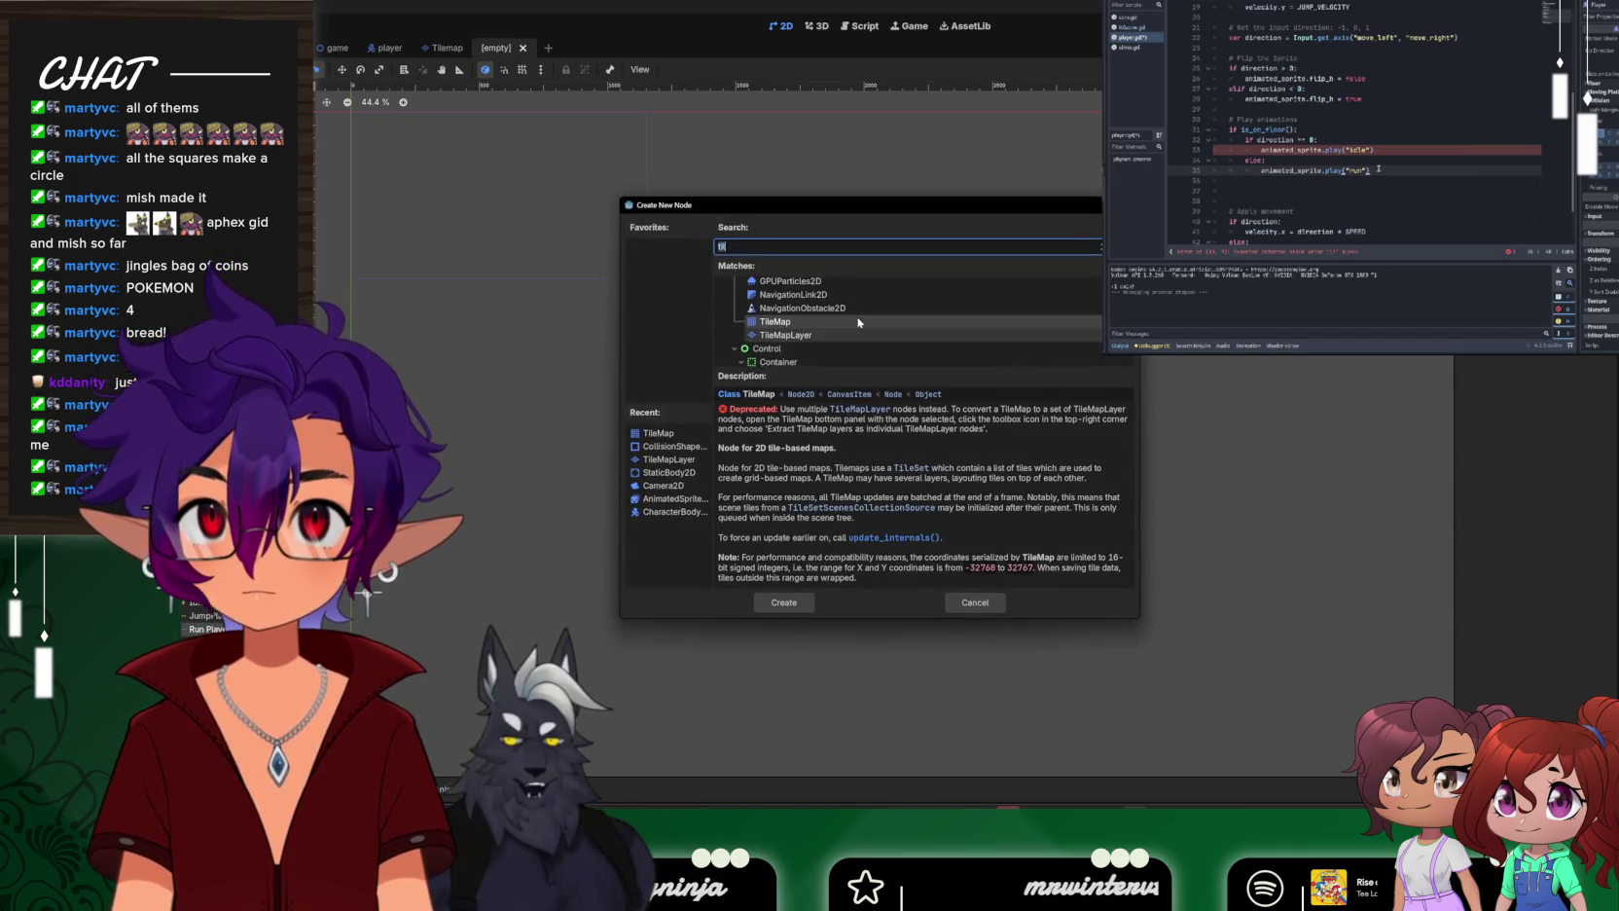
scroll(806, 324, up, 5)
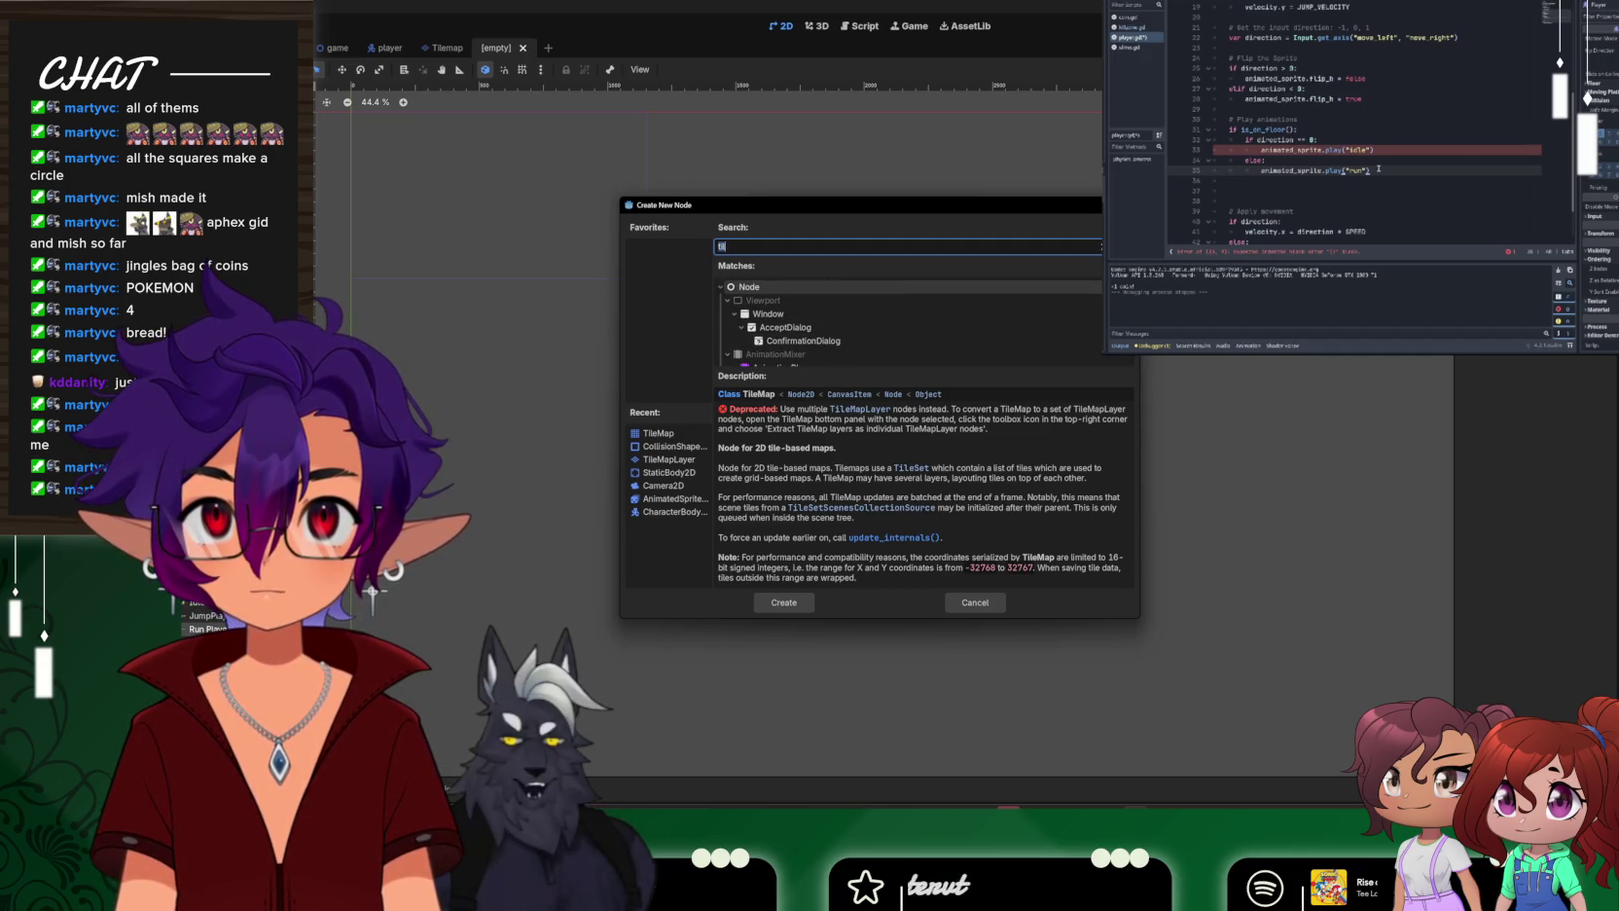
drag(1004, 365, 1002, 472)
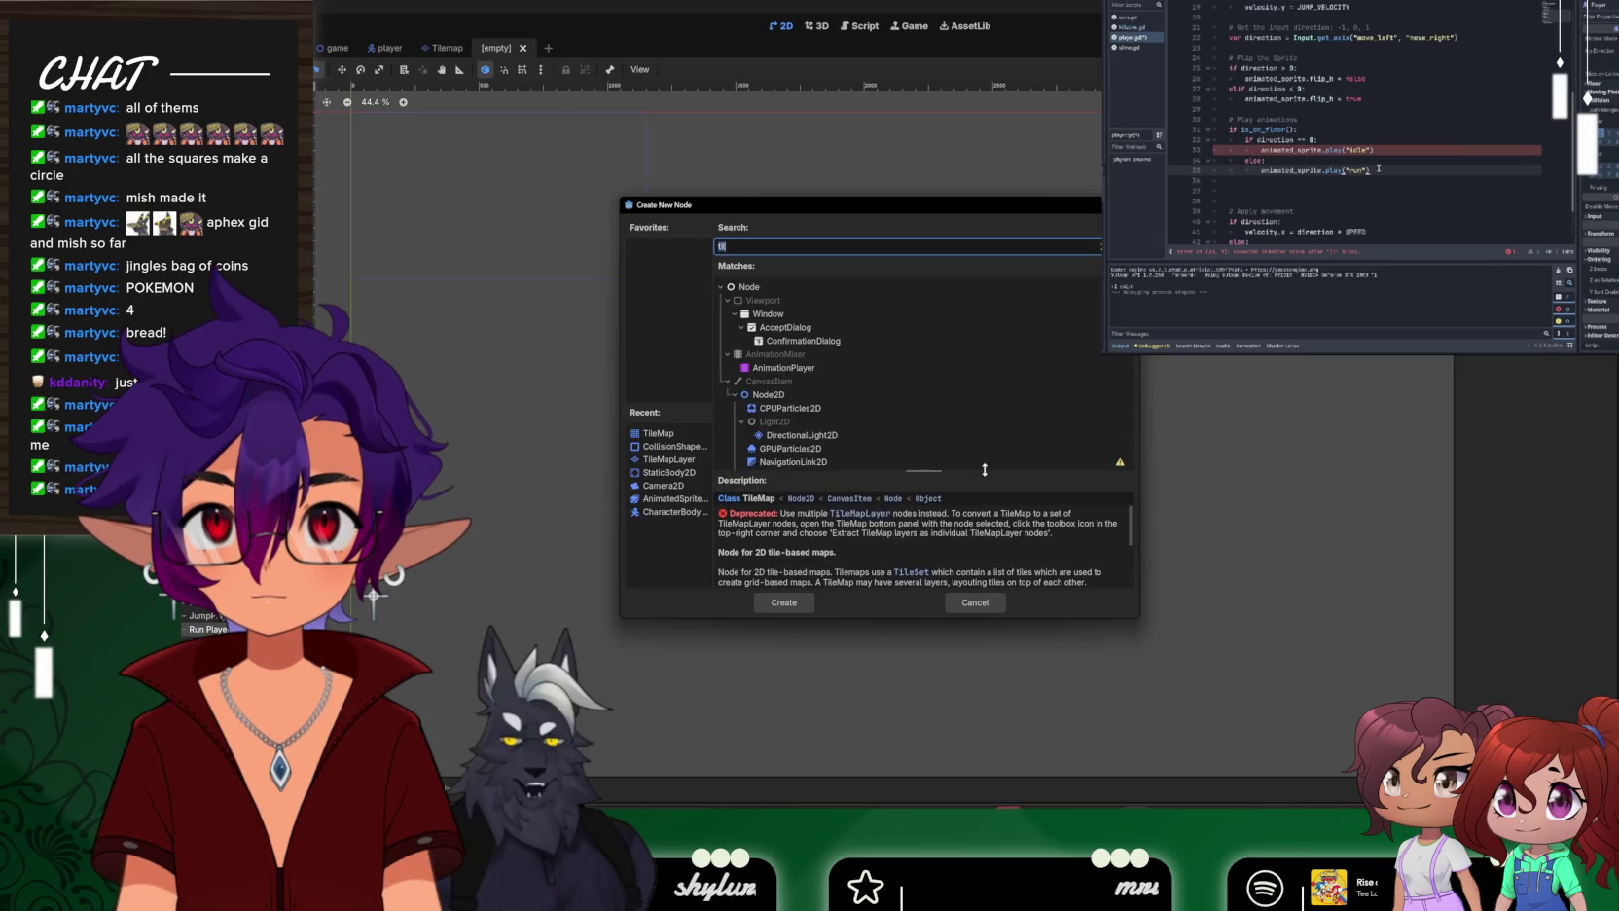
scroll(993, 424, down, 6)
scroll(993, 421, down, 15)
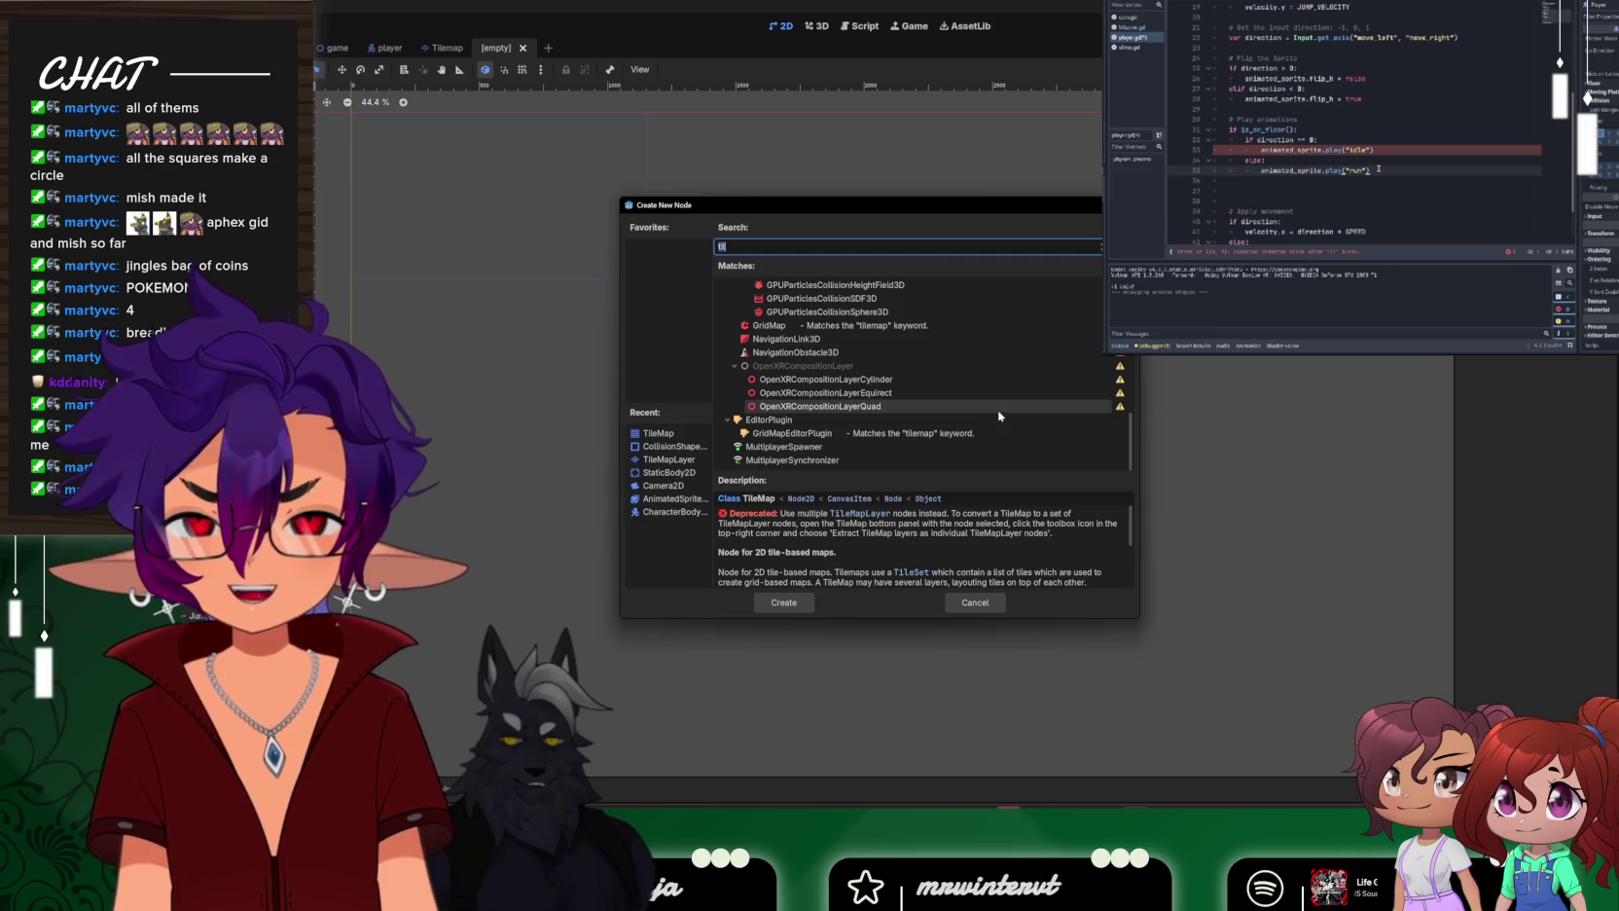
scroll(997, 419, up, 12)
scroll(924, 374, up, 3)
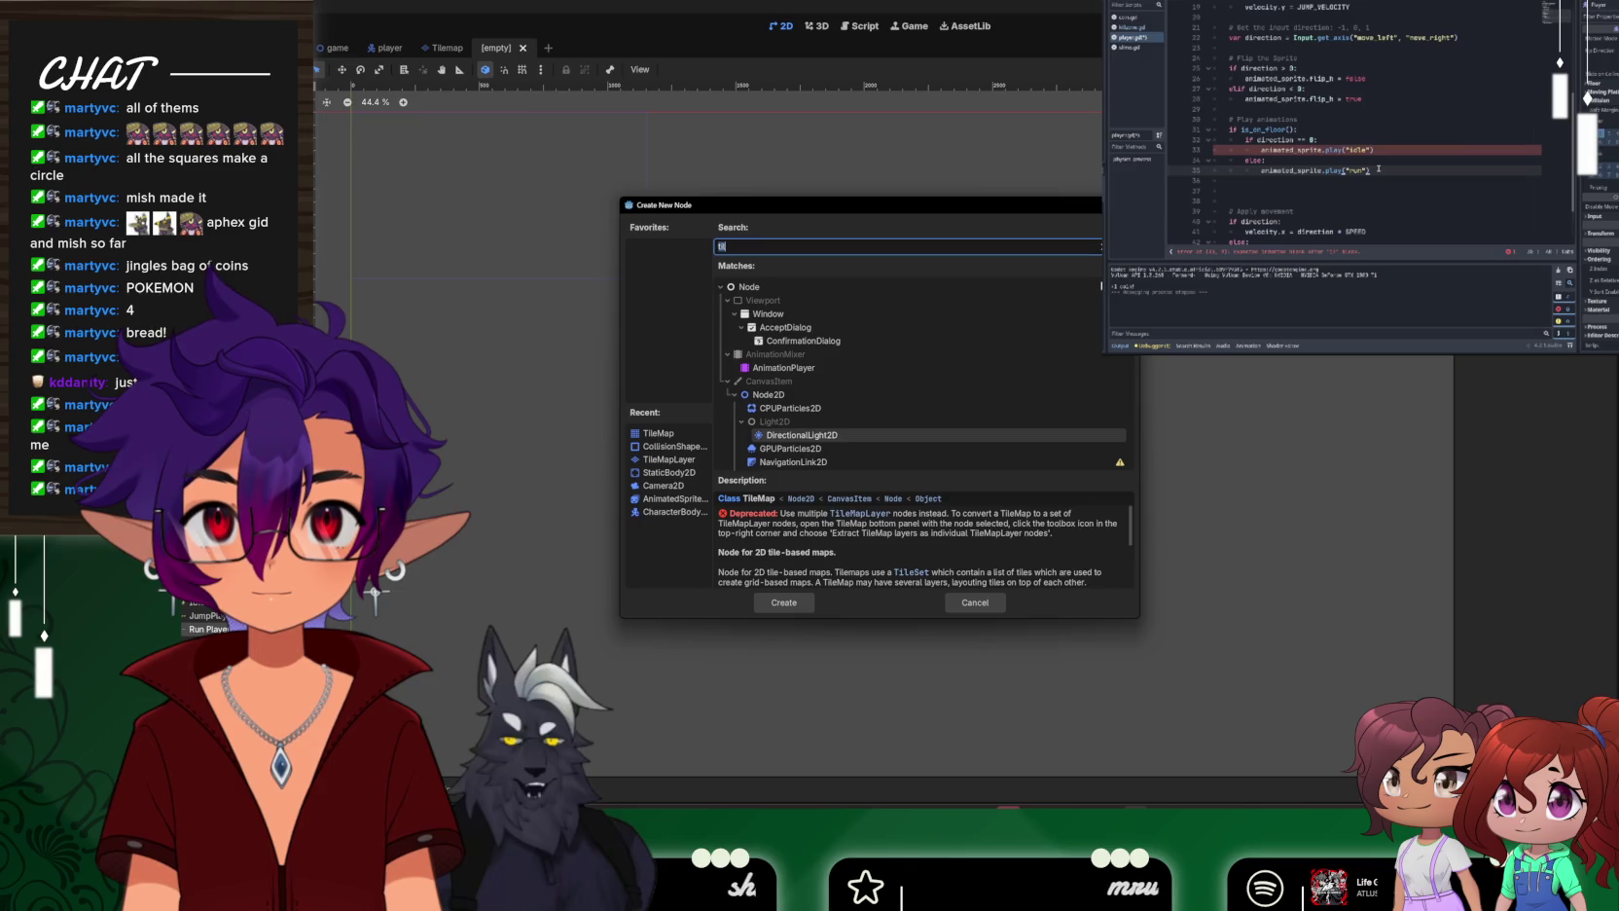
scroll(840, 414, down, 2)
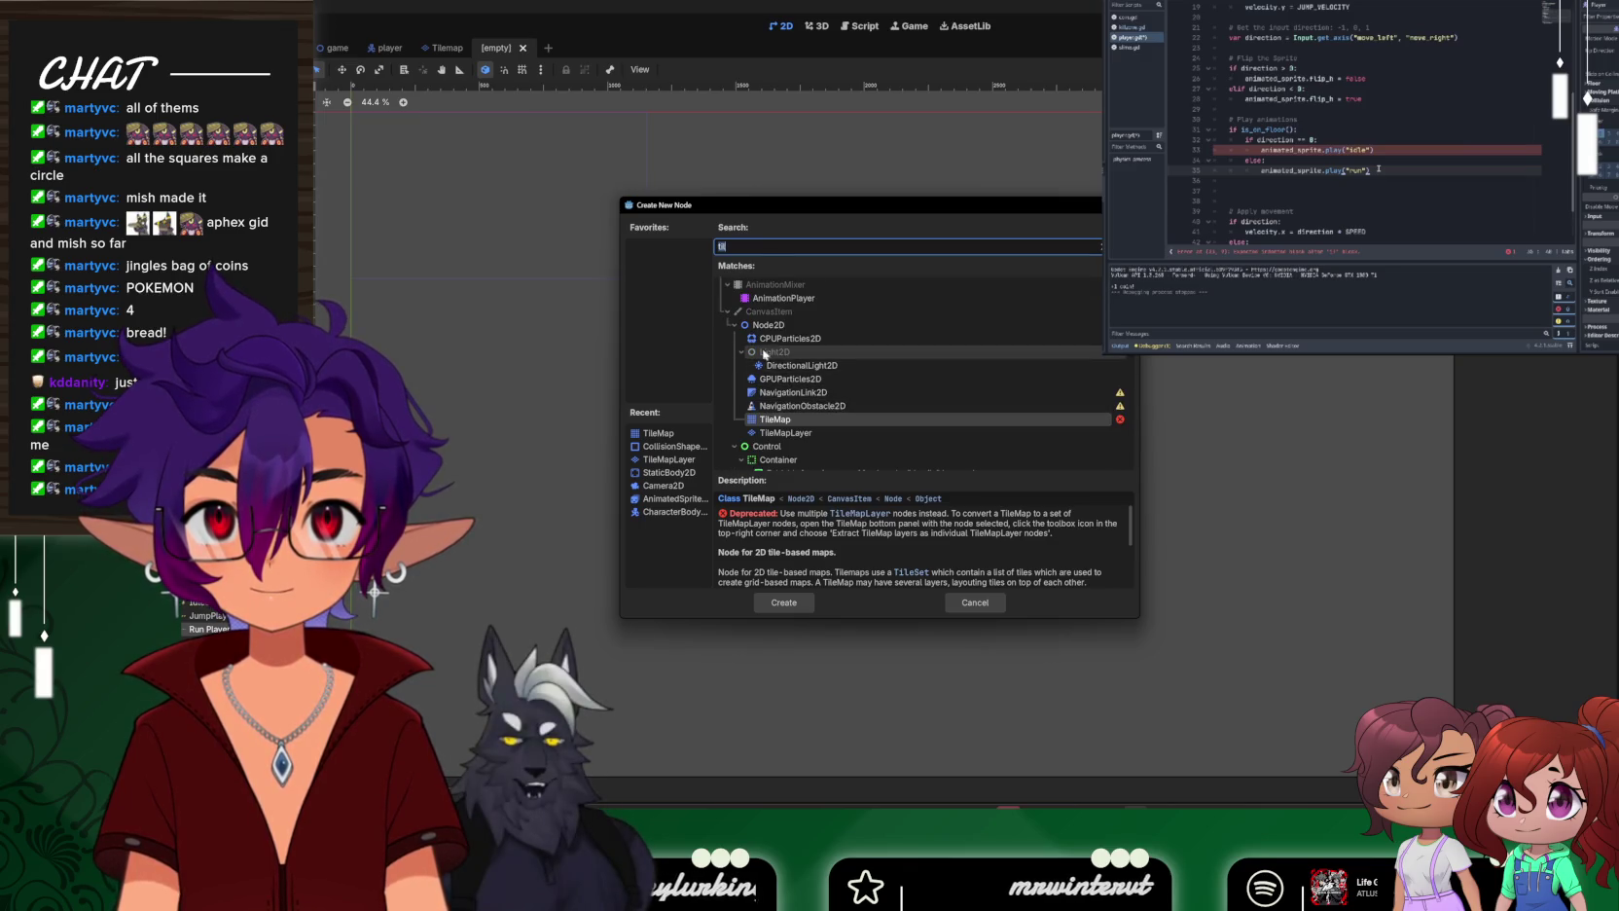
scroll(765, 397, down, 6)
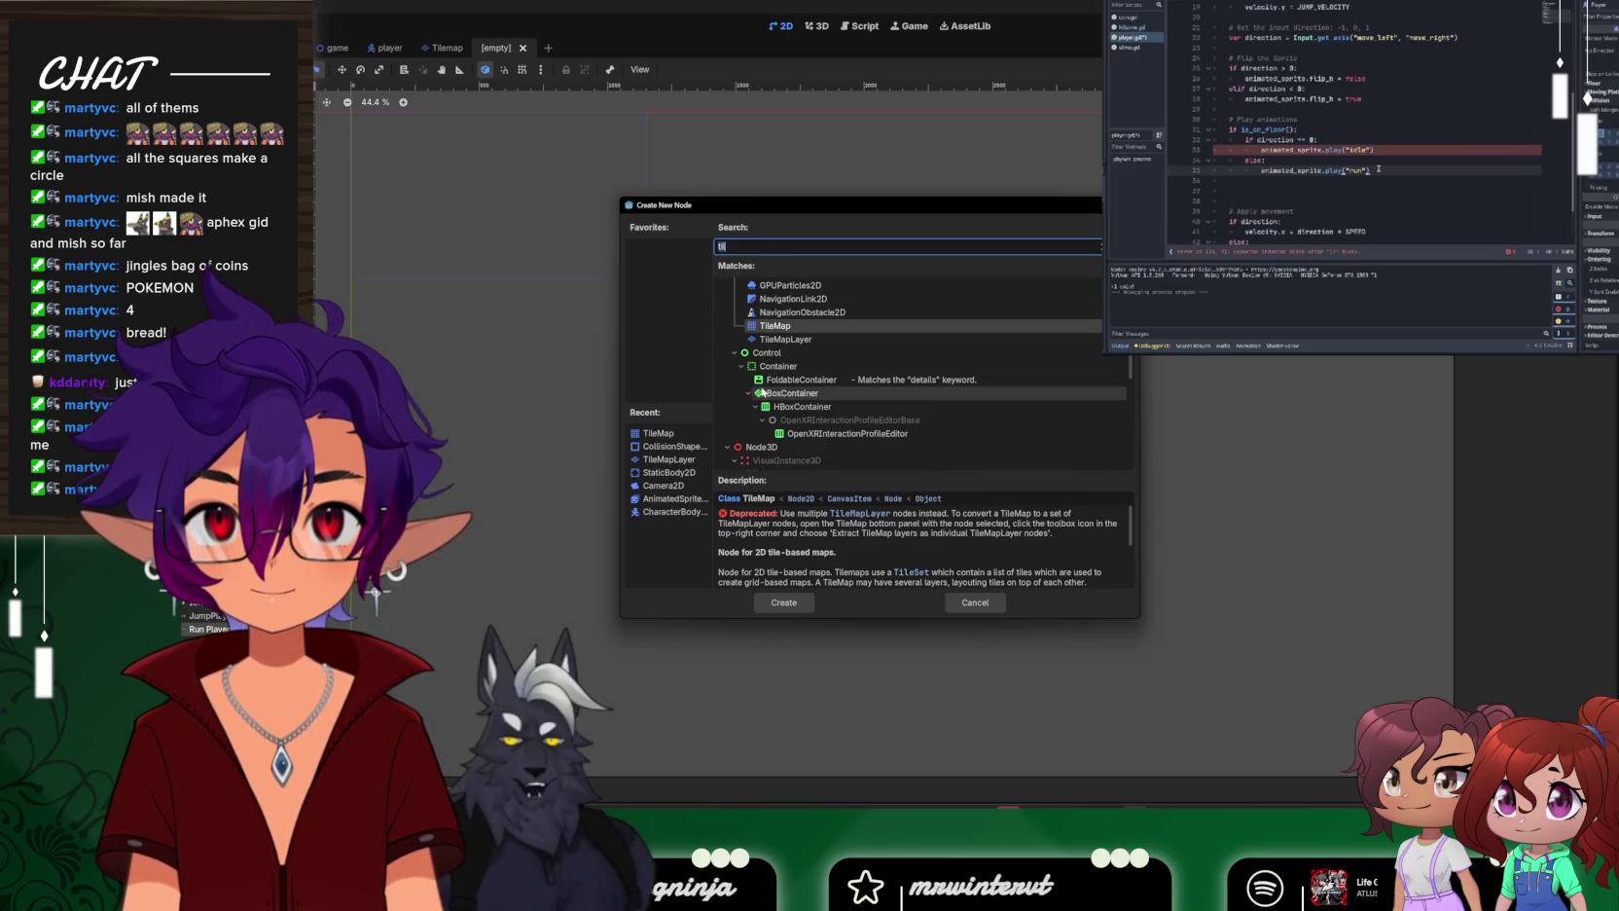
scroll(762, 389, down, 6)
scroll(759, 371, down, 5)
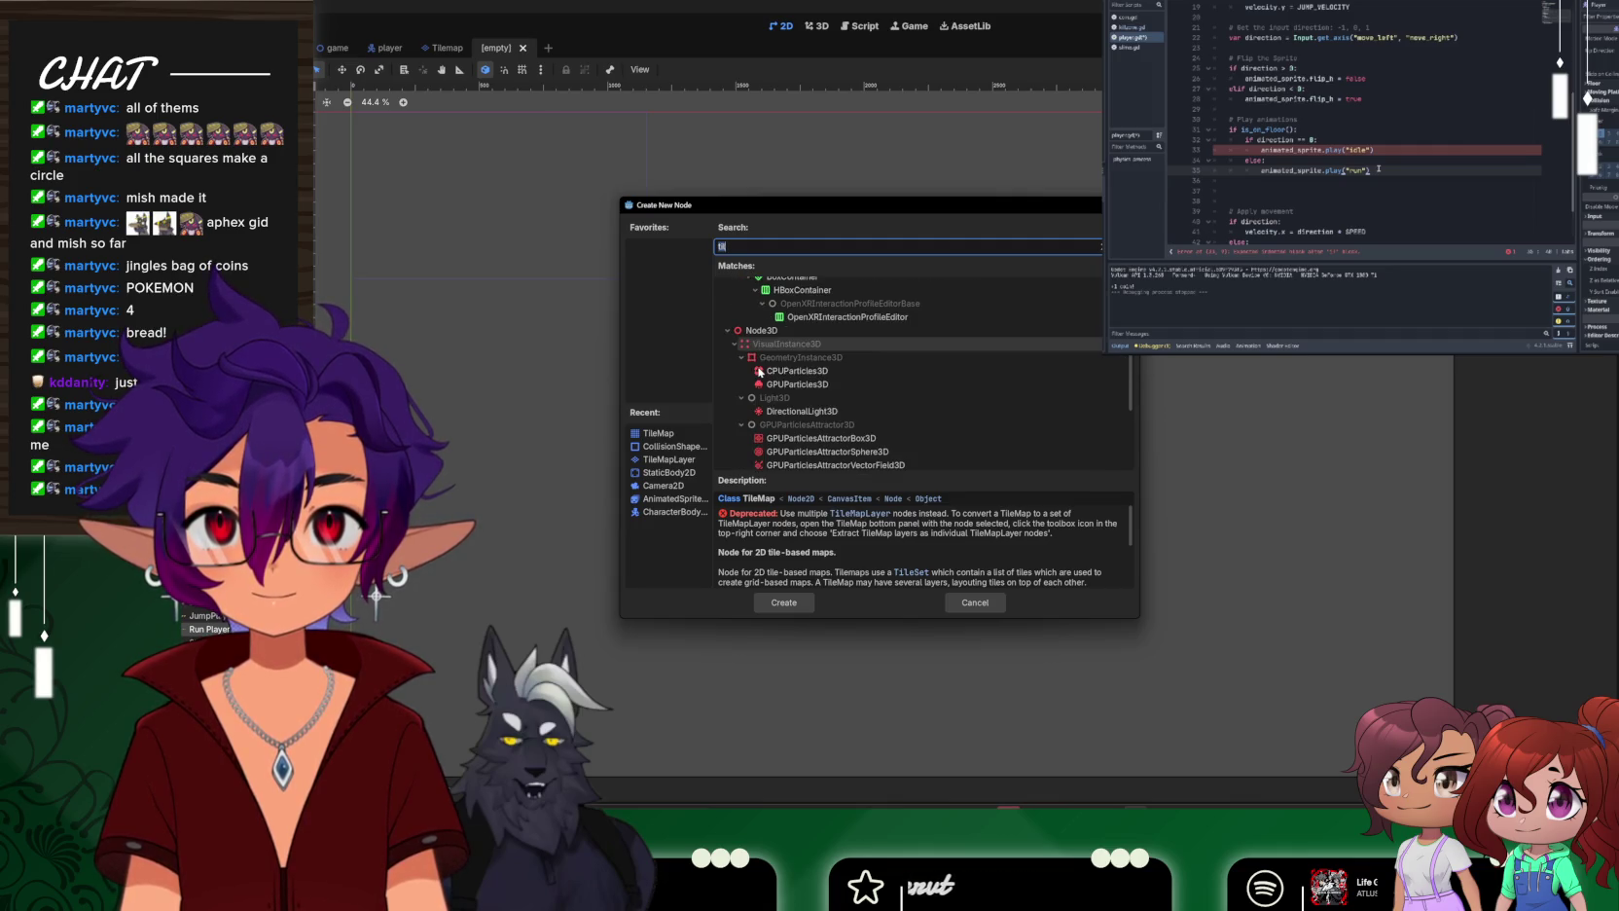
scroll(752, 387, down, 10)
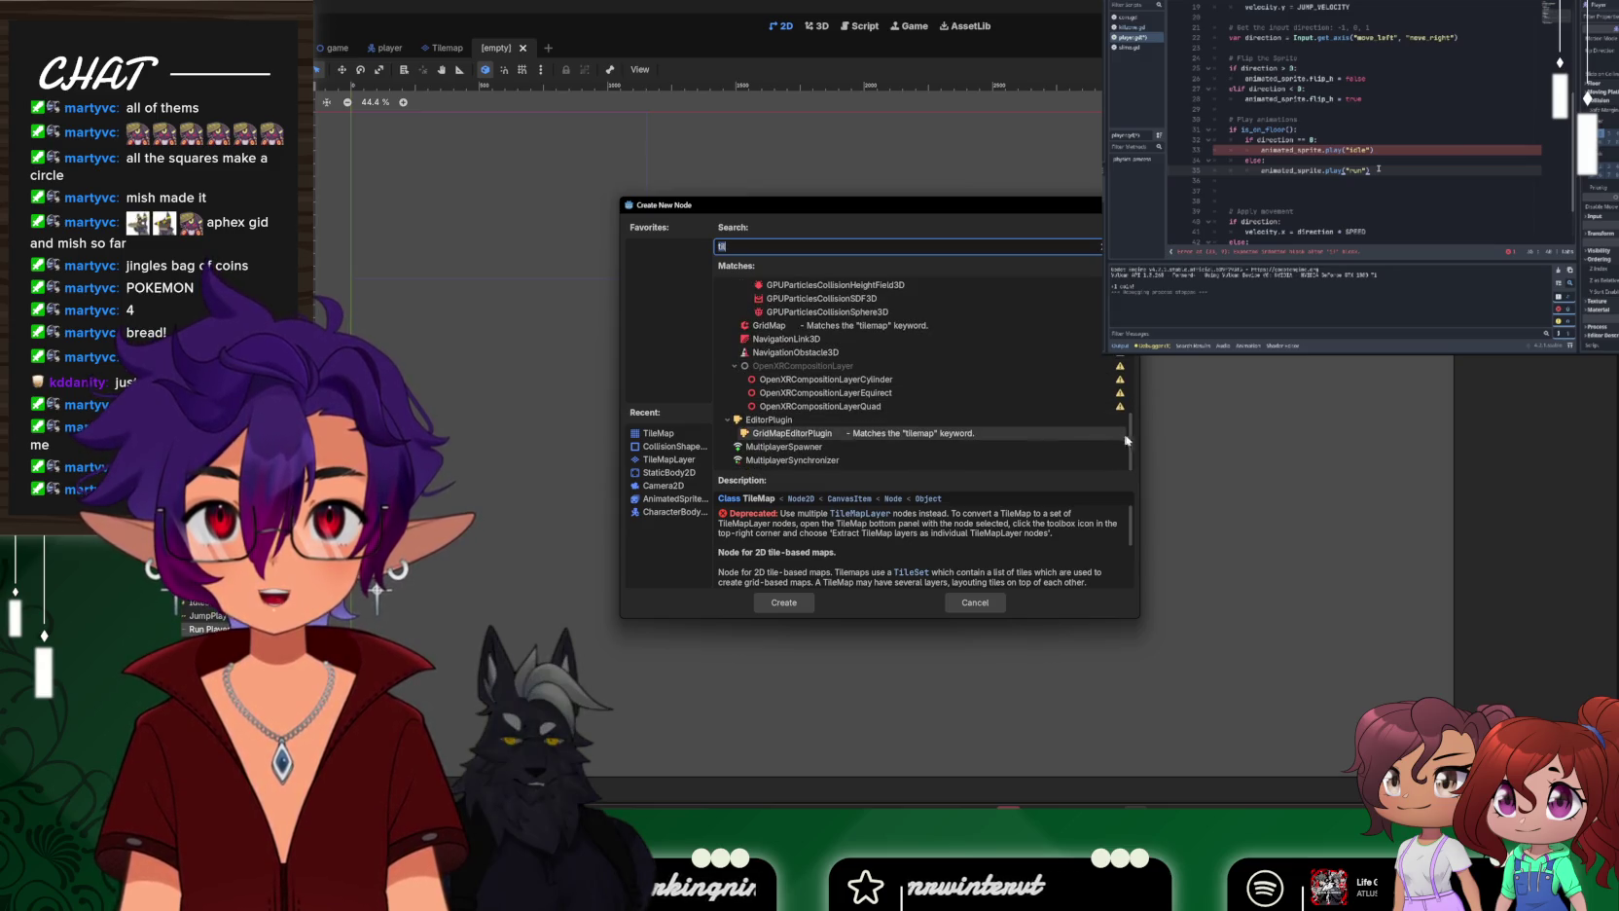
scroll(1131, 439, up, 15)
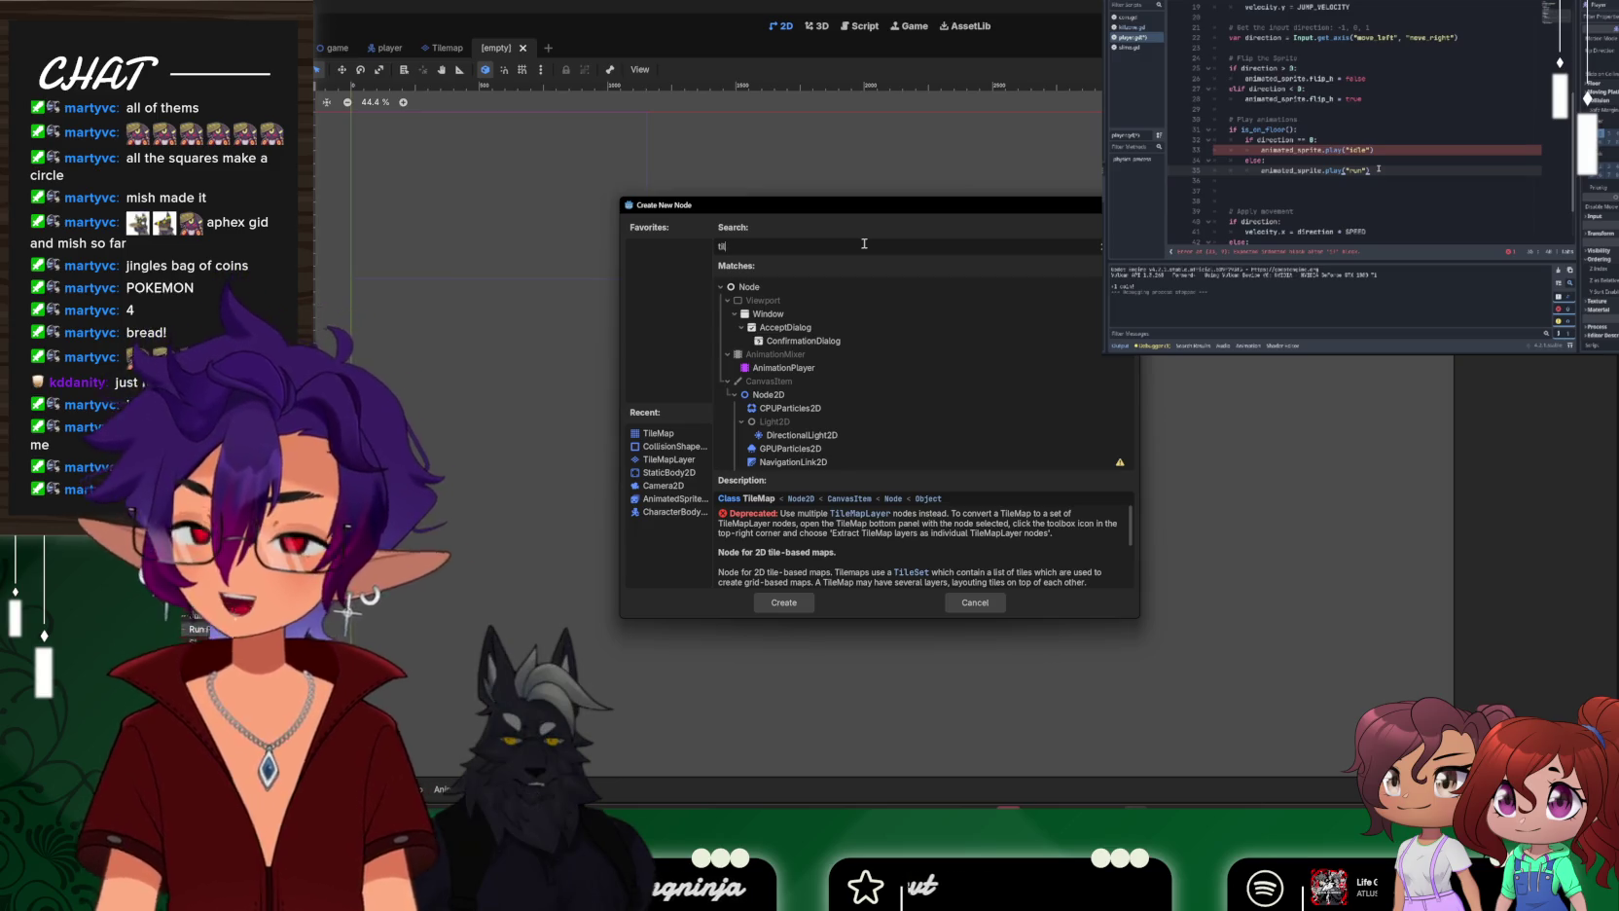
Clear the search and browse the full list of Node2D node types
key(BackSpace)
key(BackSpace)
key(BackSpace)
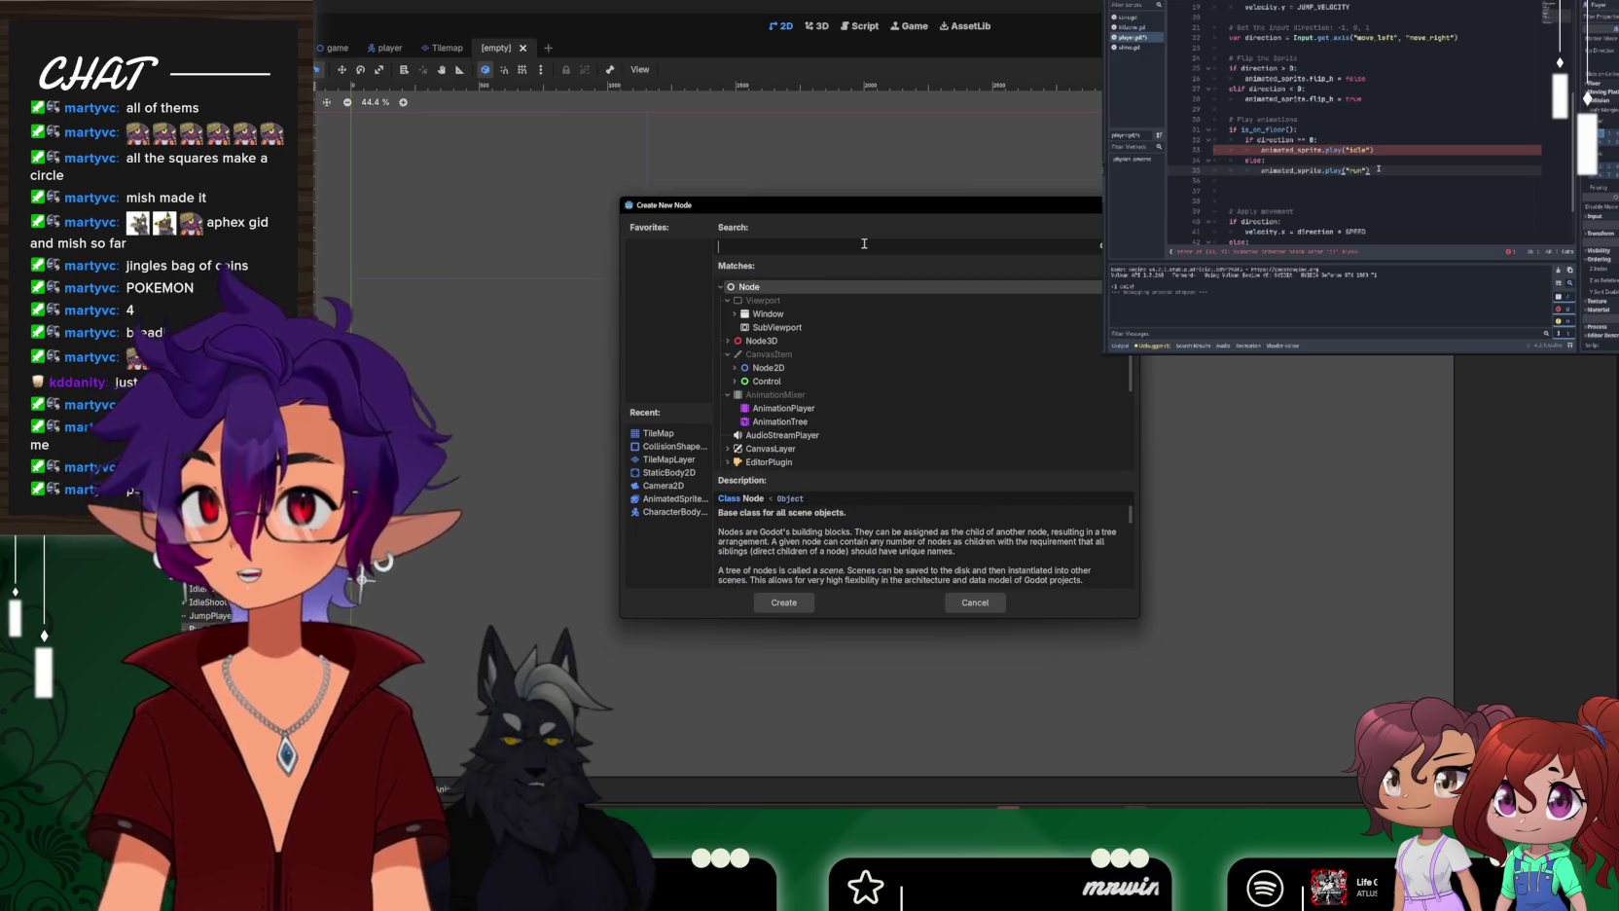
click(743, 374)
scroll(944, 394, down, 3)
scroll(939, 392, down, 2)
scroll(907, 377, down, 2)
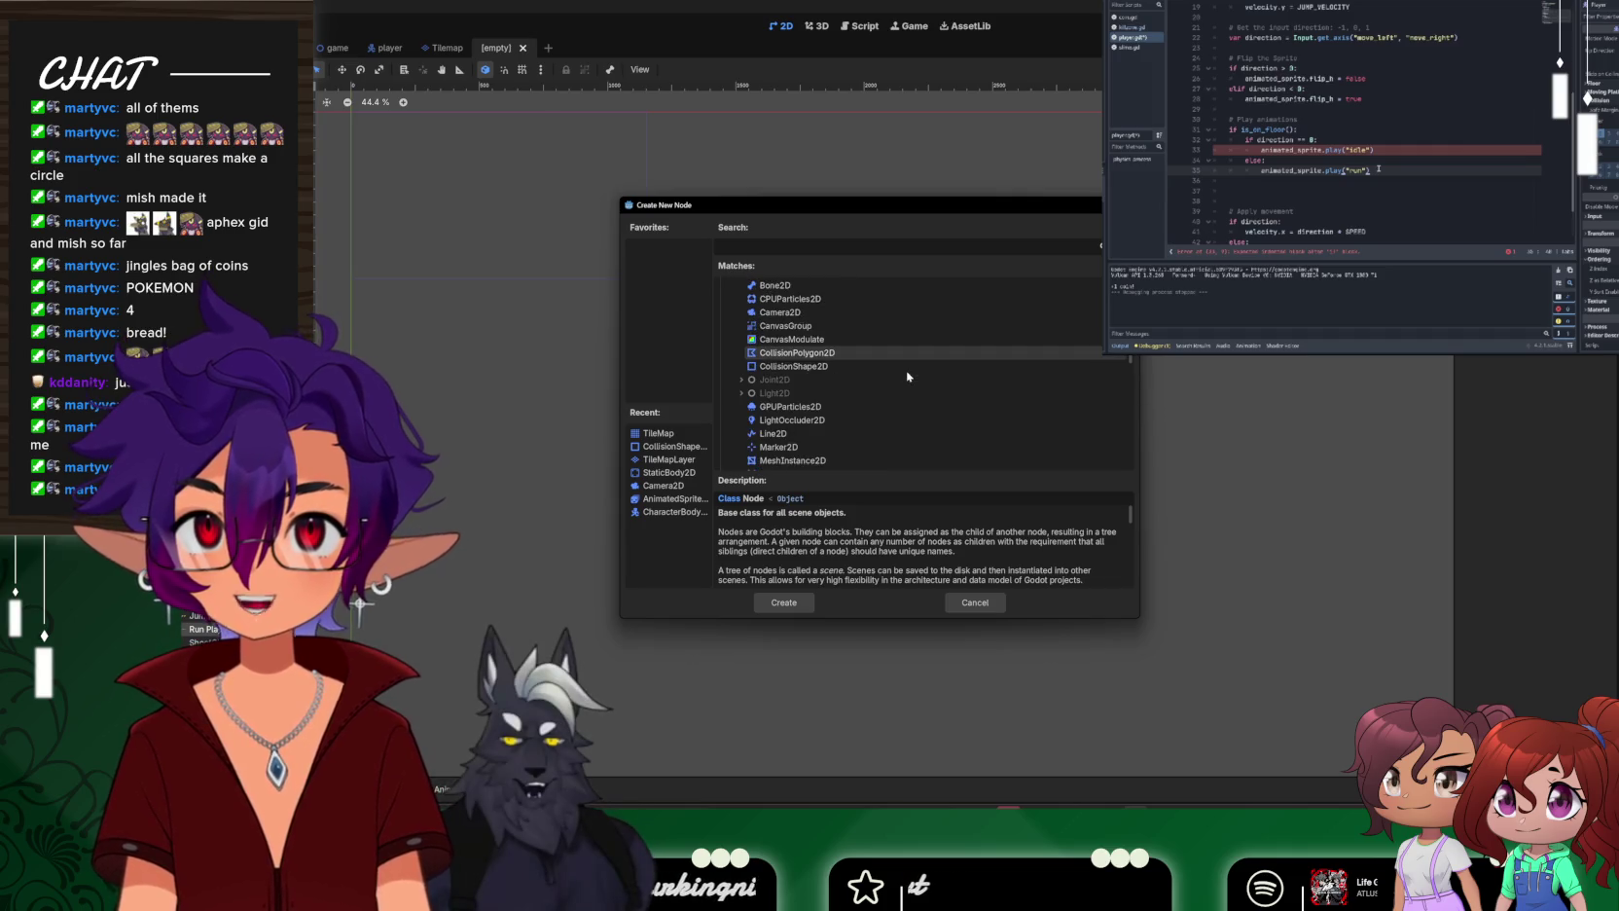
scroll(907, 376, down, 4)
scroll(876, 384, down, 3)
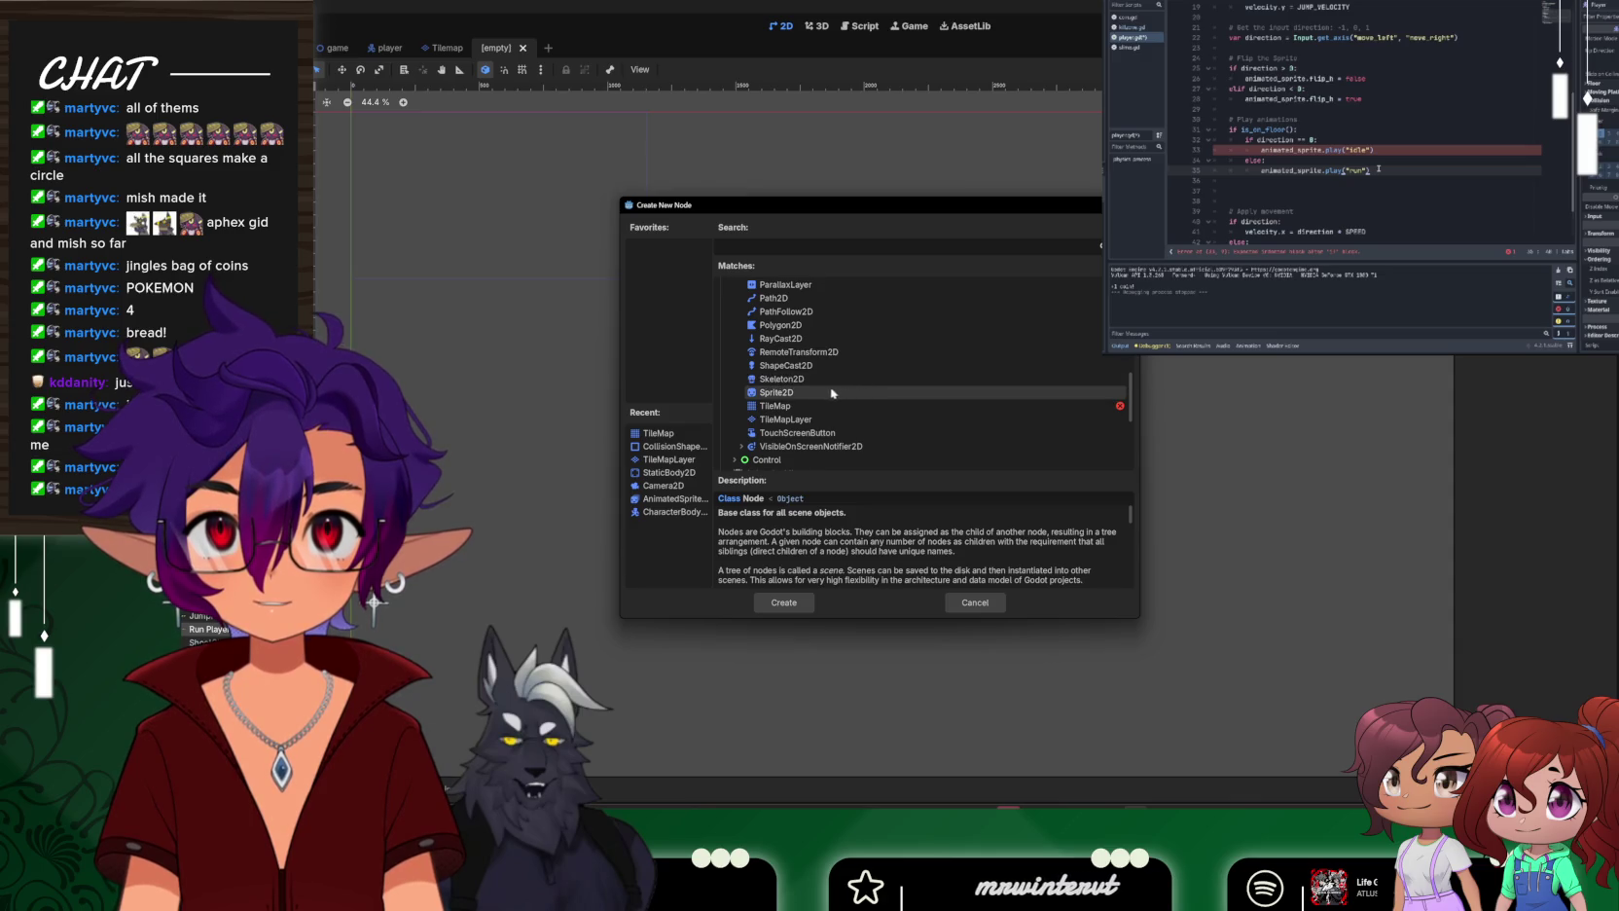
scroll(806, 394, down, 1)
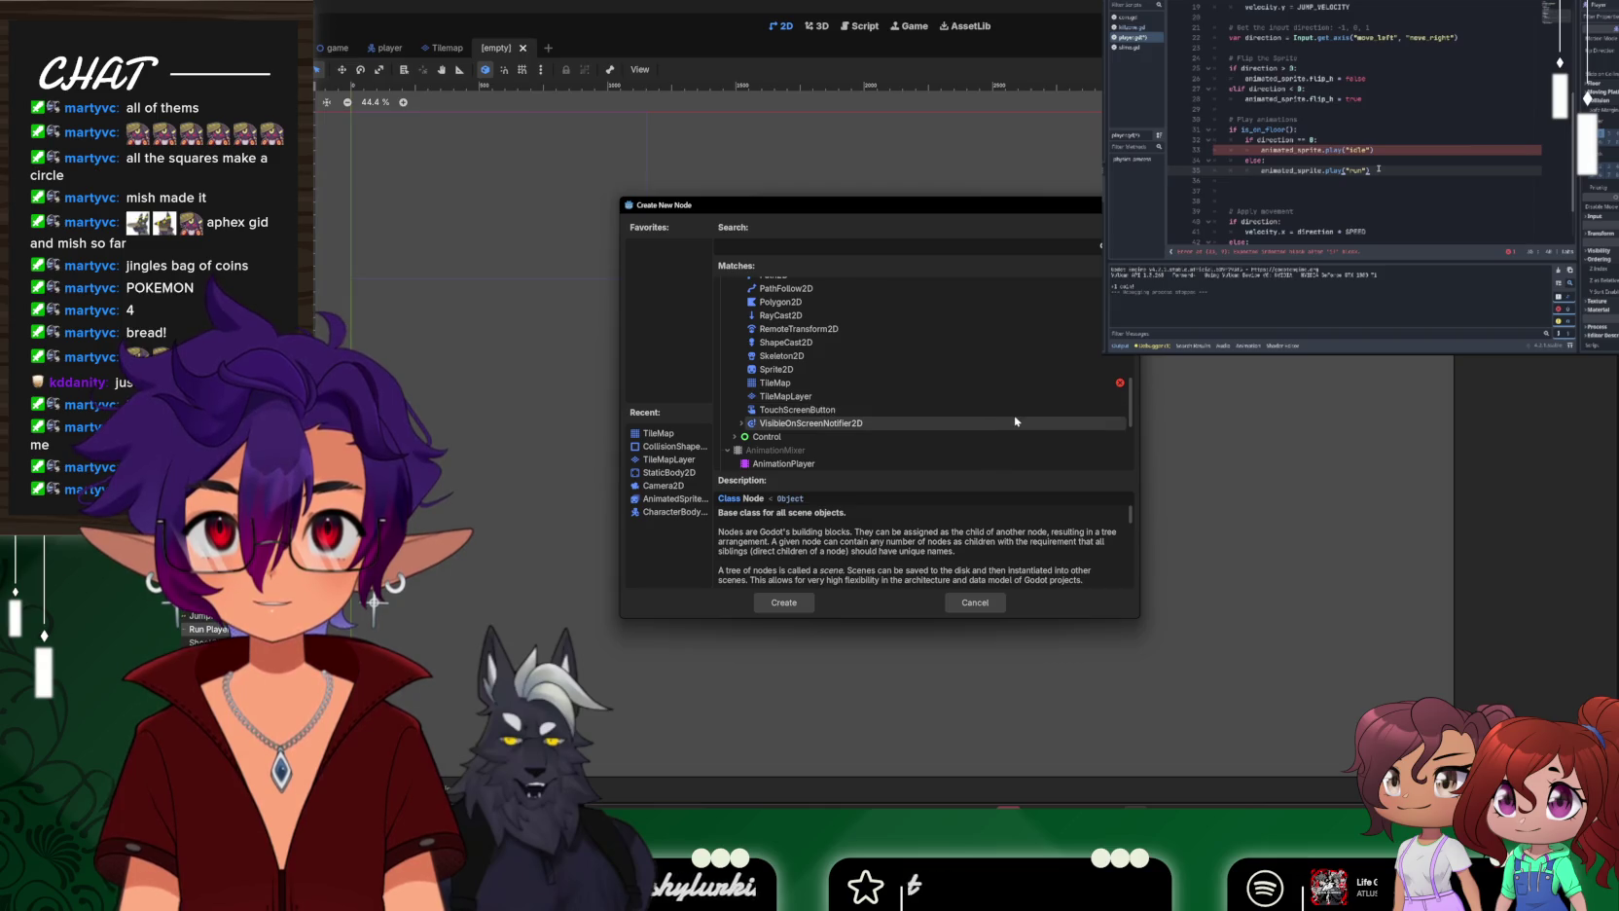
scroll(1015, 420, up, 2)
scroll(1015, 421, up, 6)
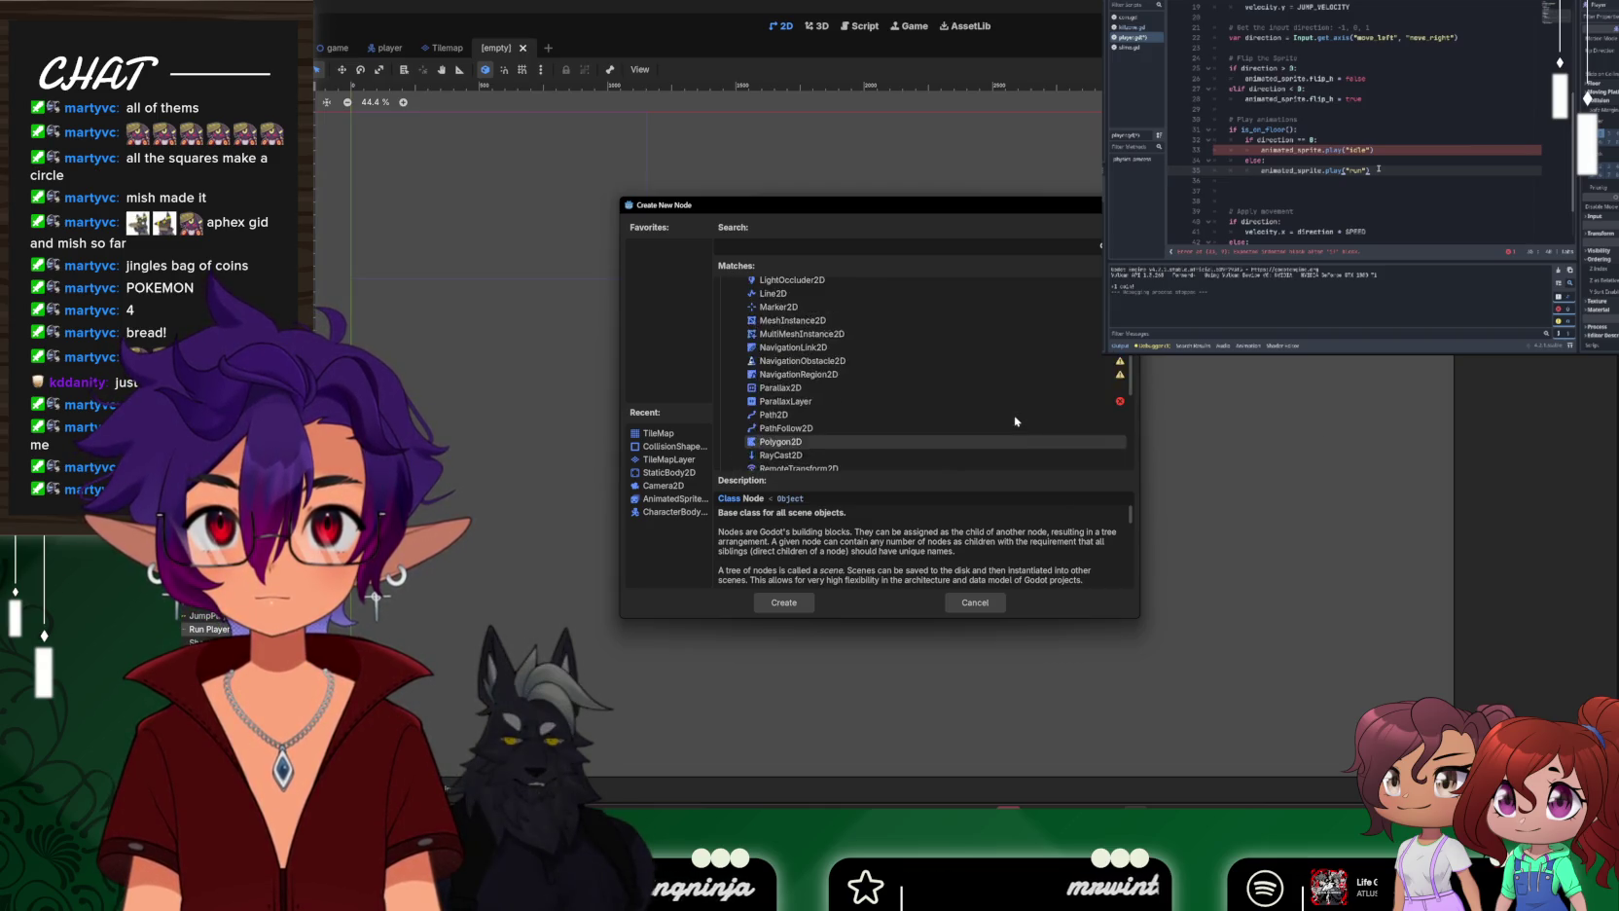
scroll(1015, 420, up, 3)
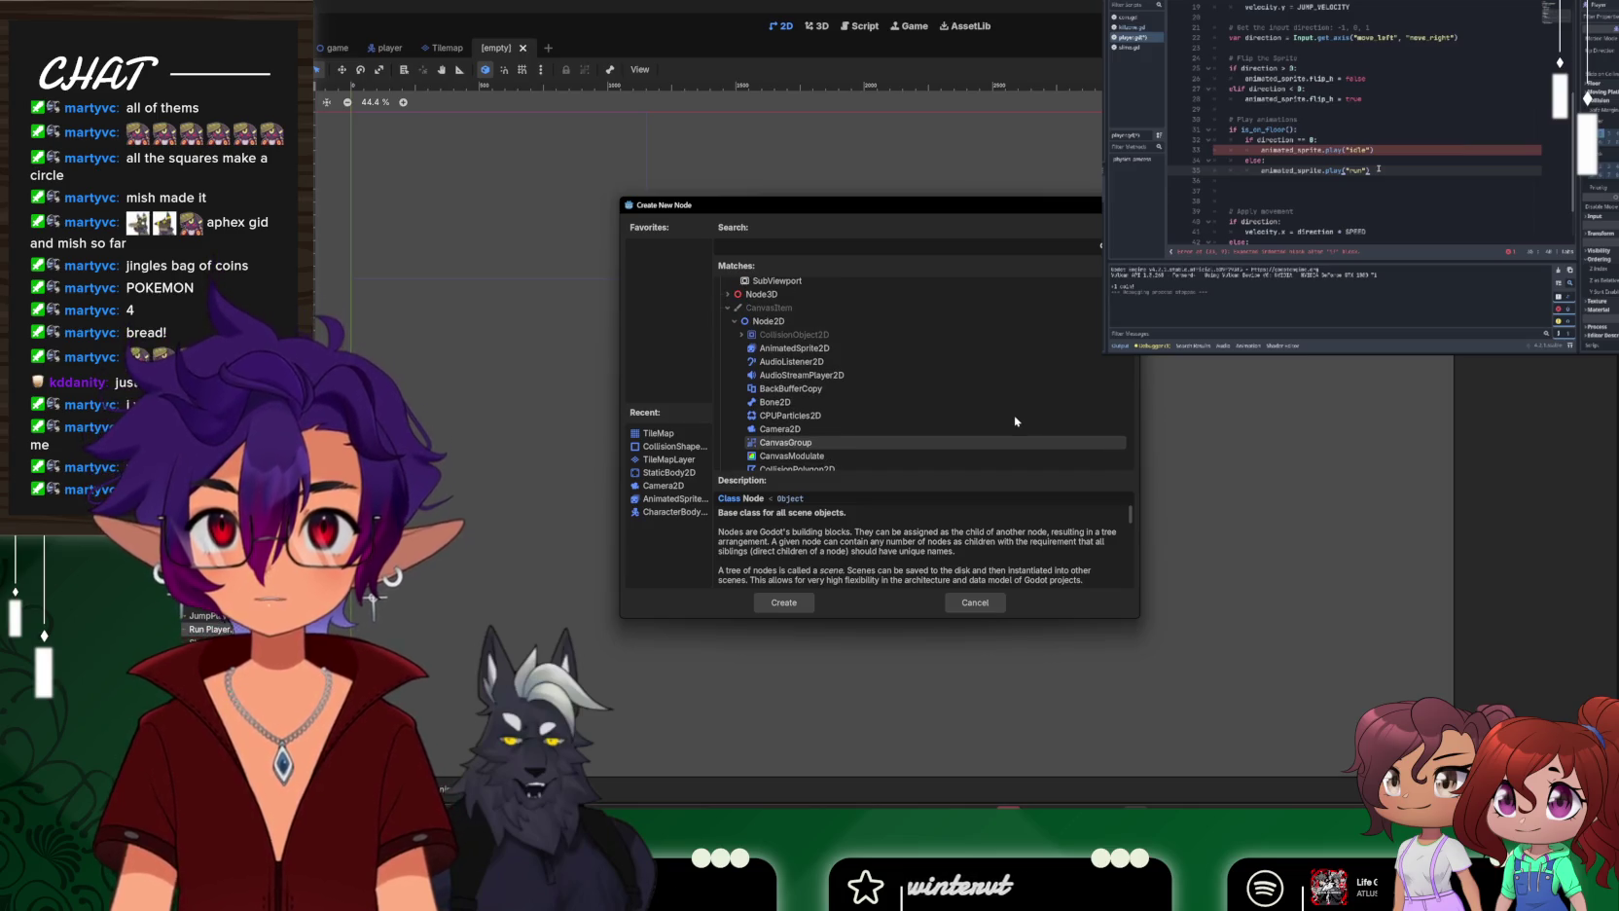
scroll(939, 382, down, 1)
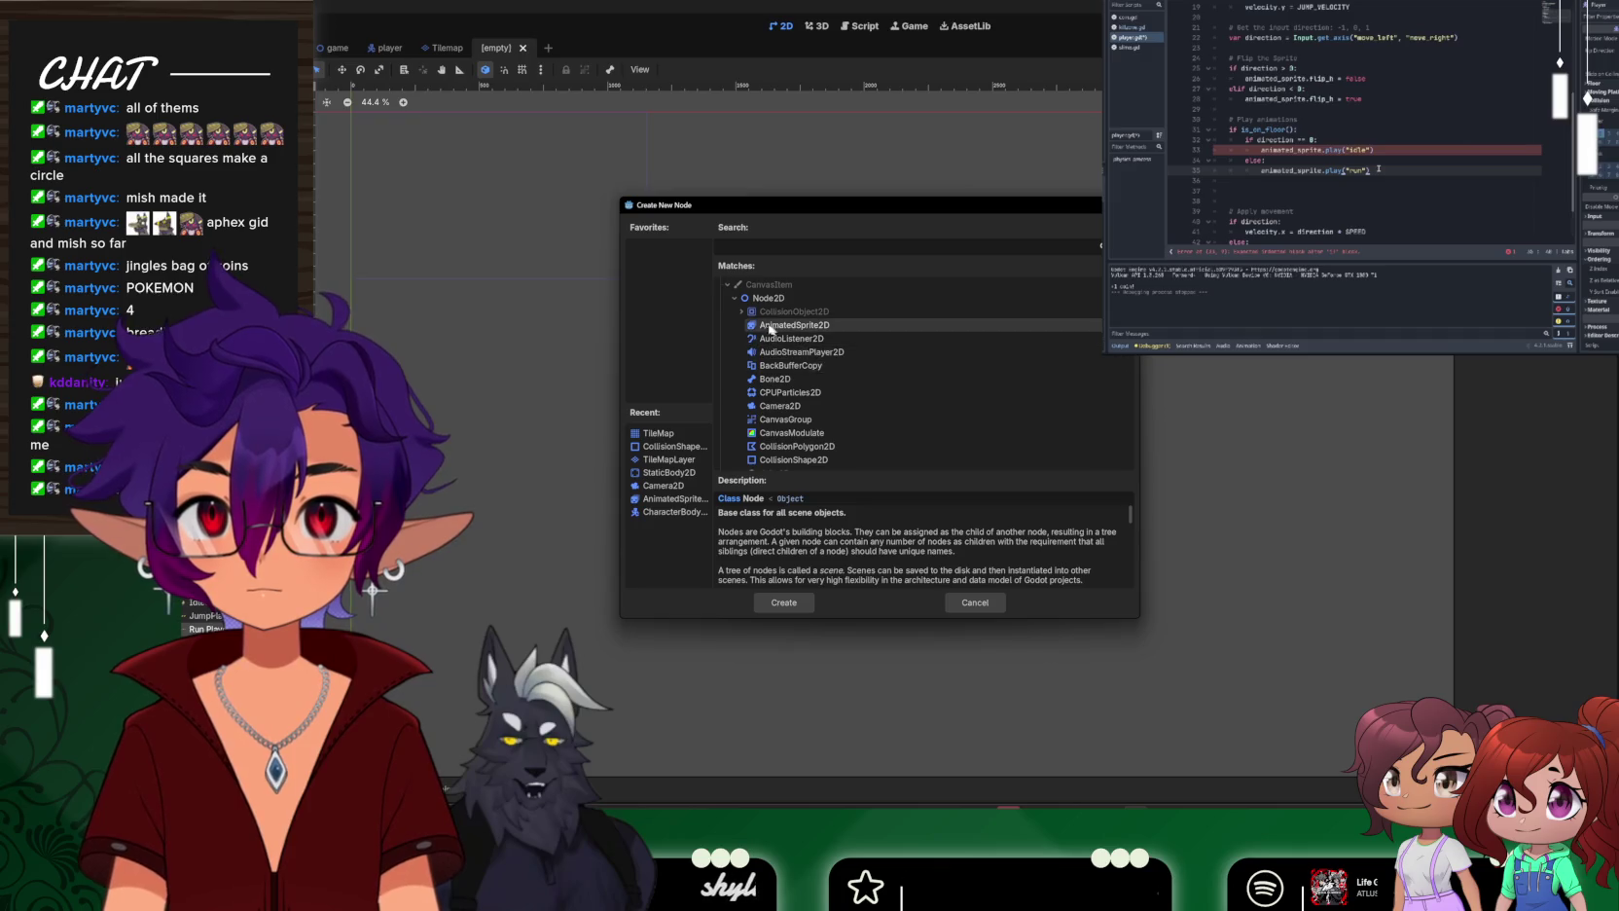
scroll(798, 341, down, 5)
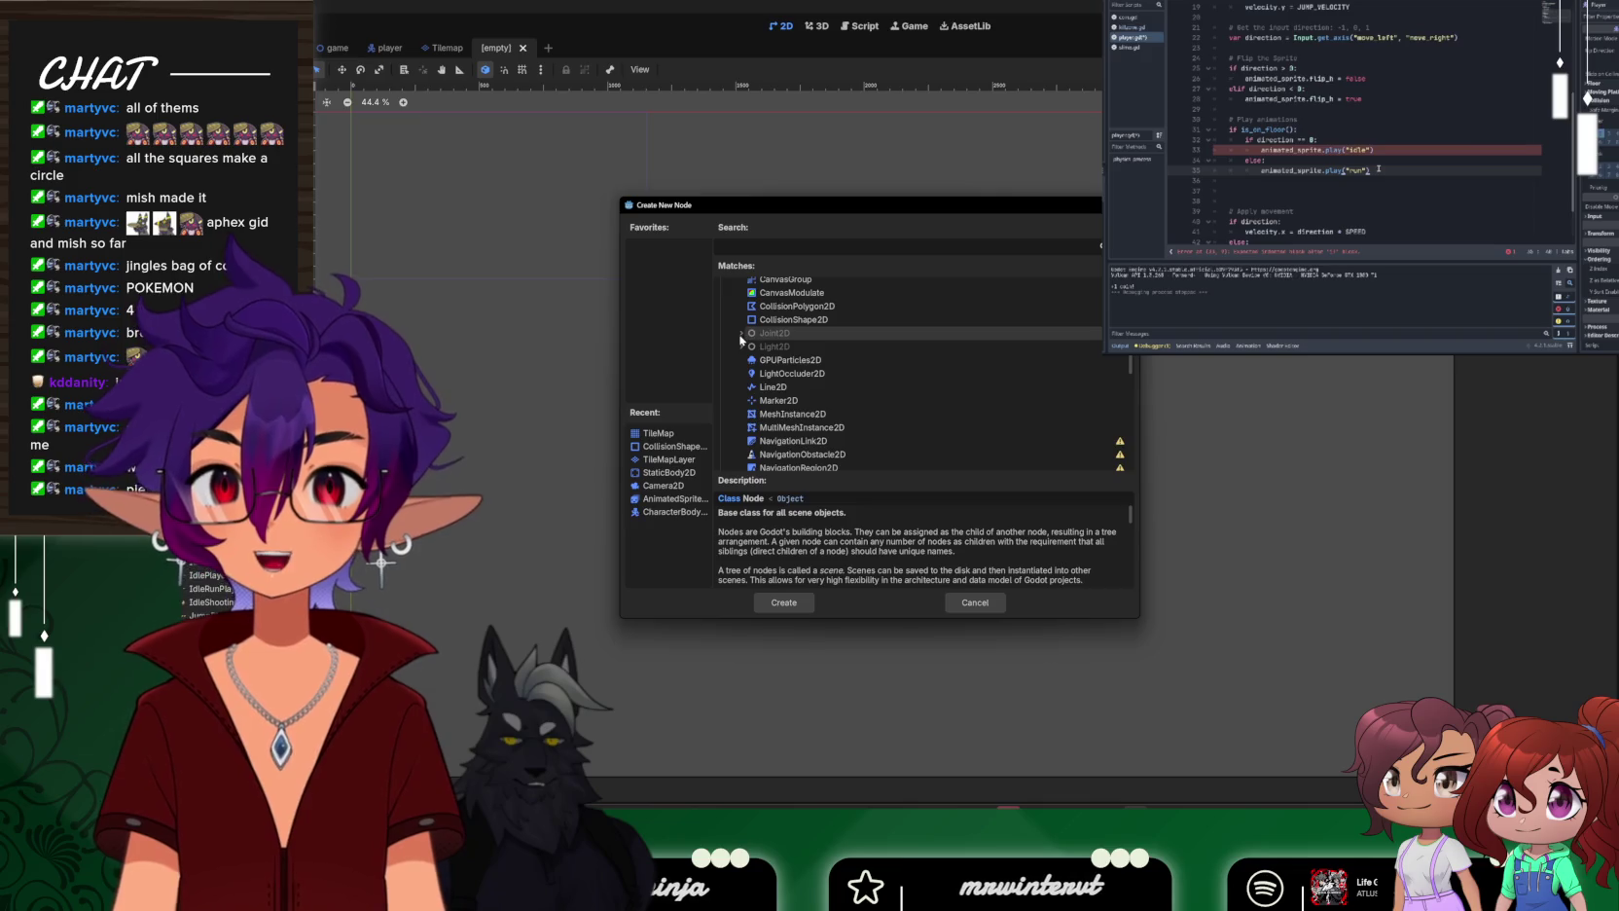
Look over Light2D, Sprite2D and Skeleton2D descriptions, then add Sprite2D as the root node
click(743, 347)
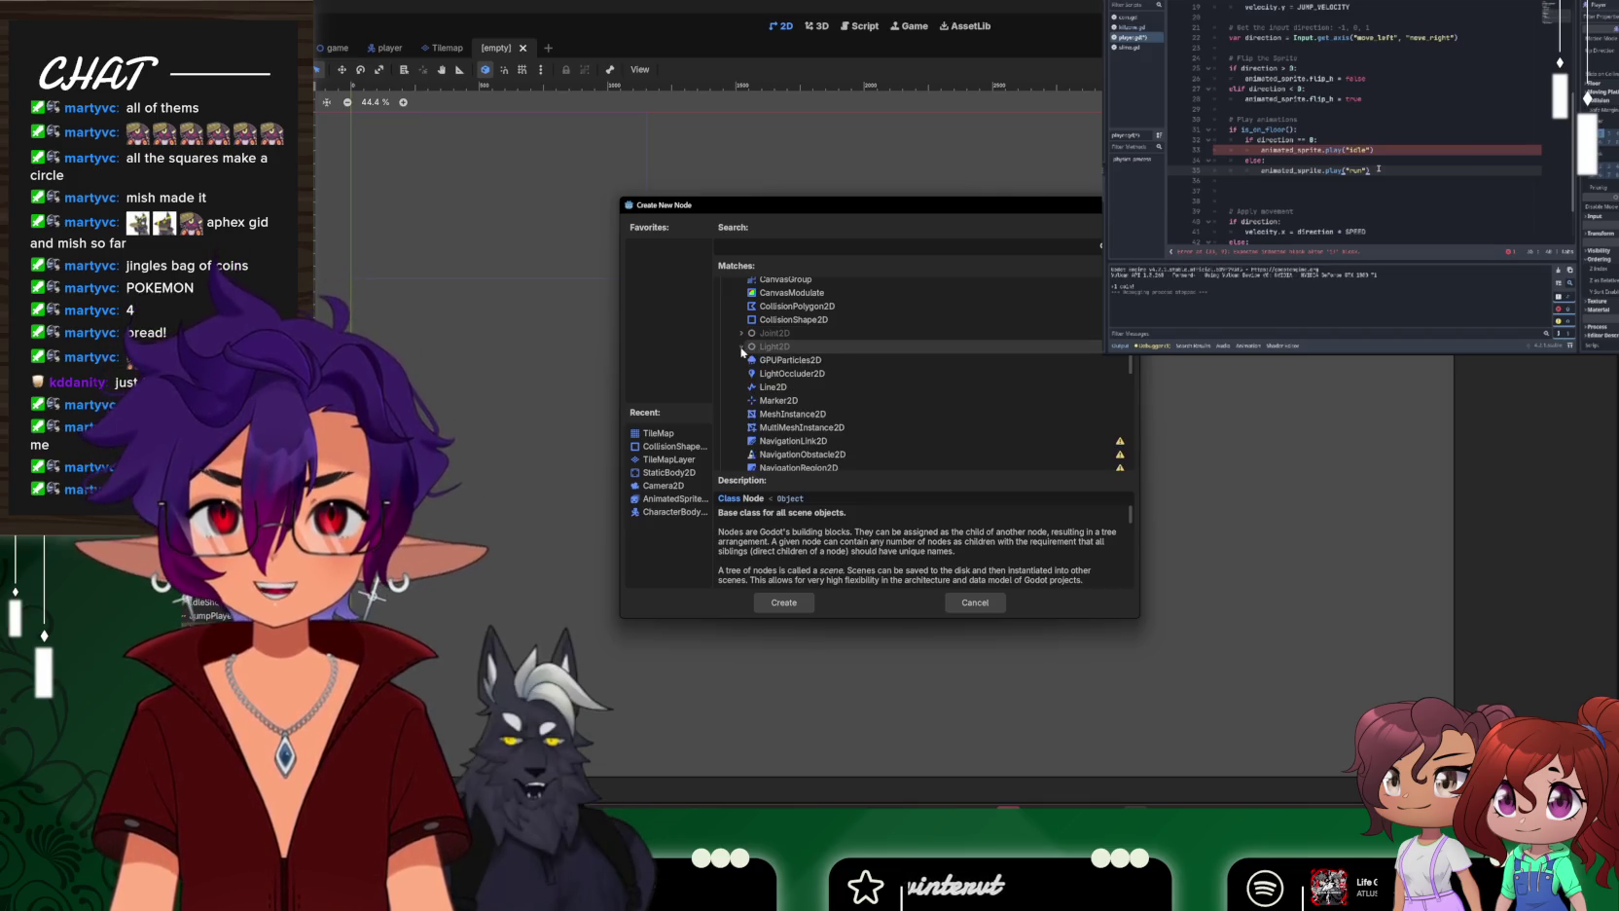
scroll(823, 374, down, 5)
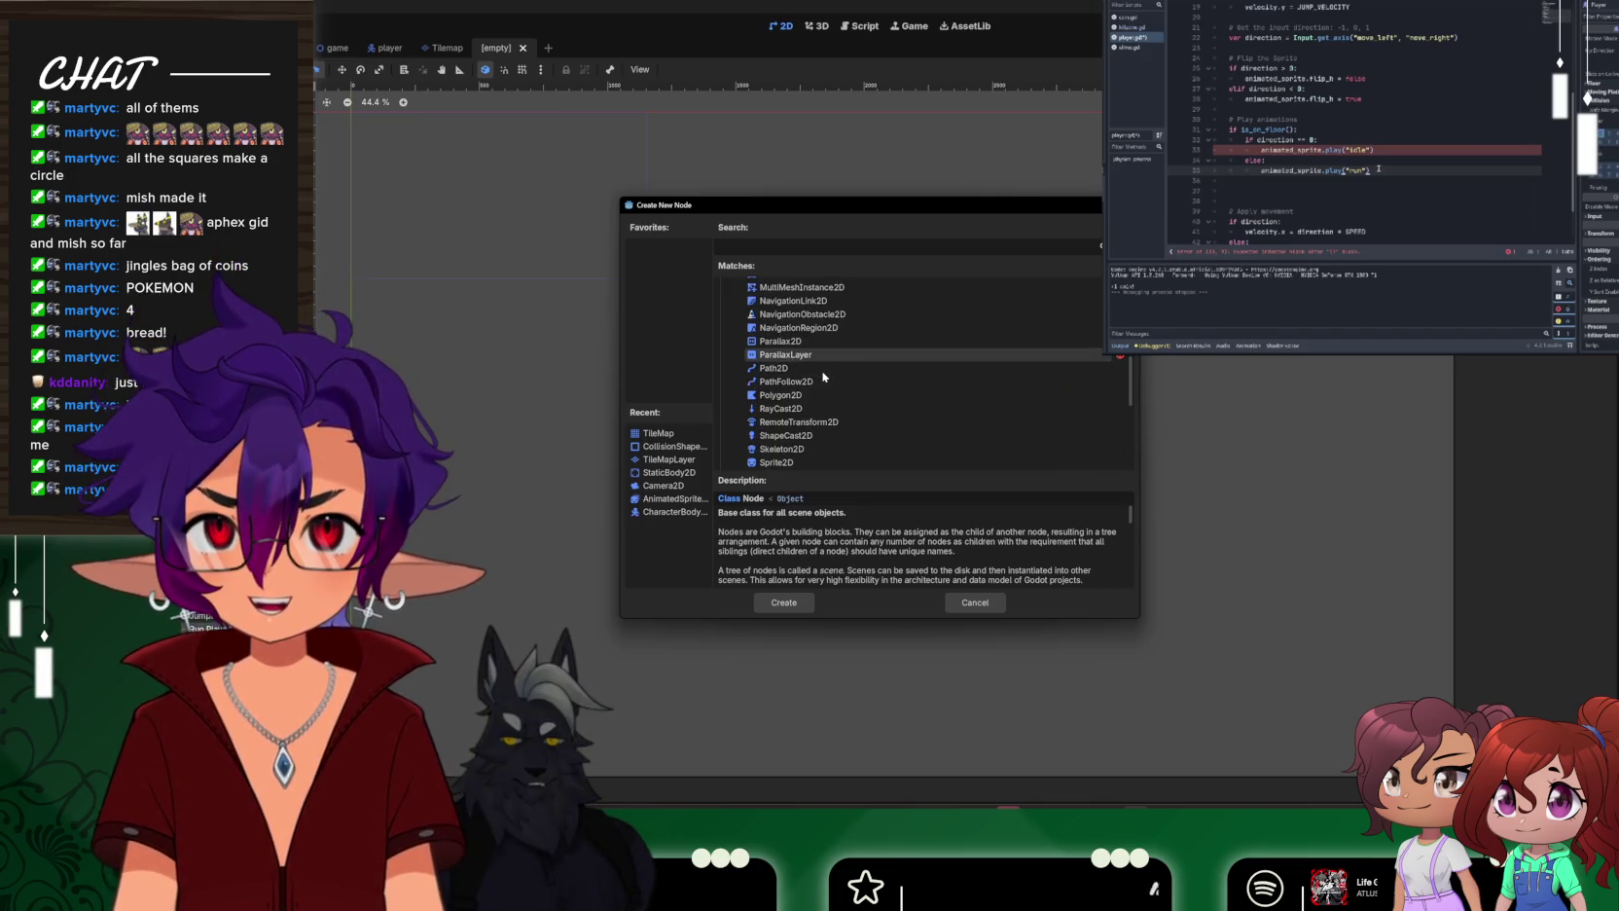
scroll(807, 369, down, 3)
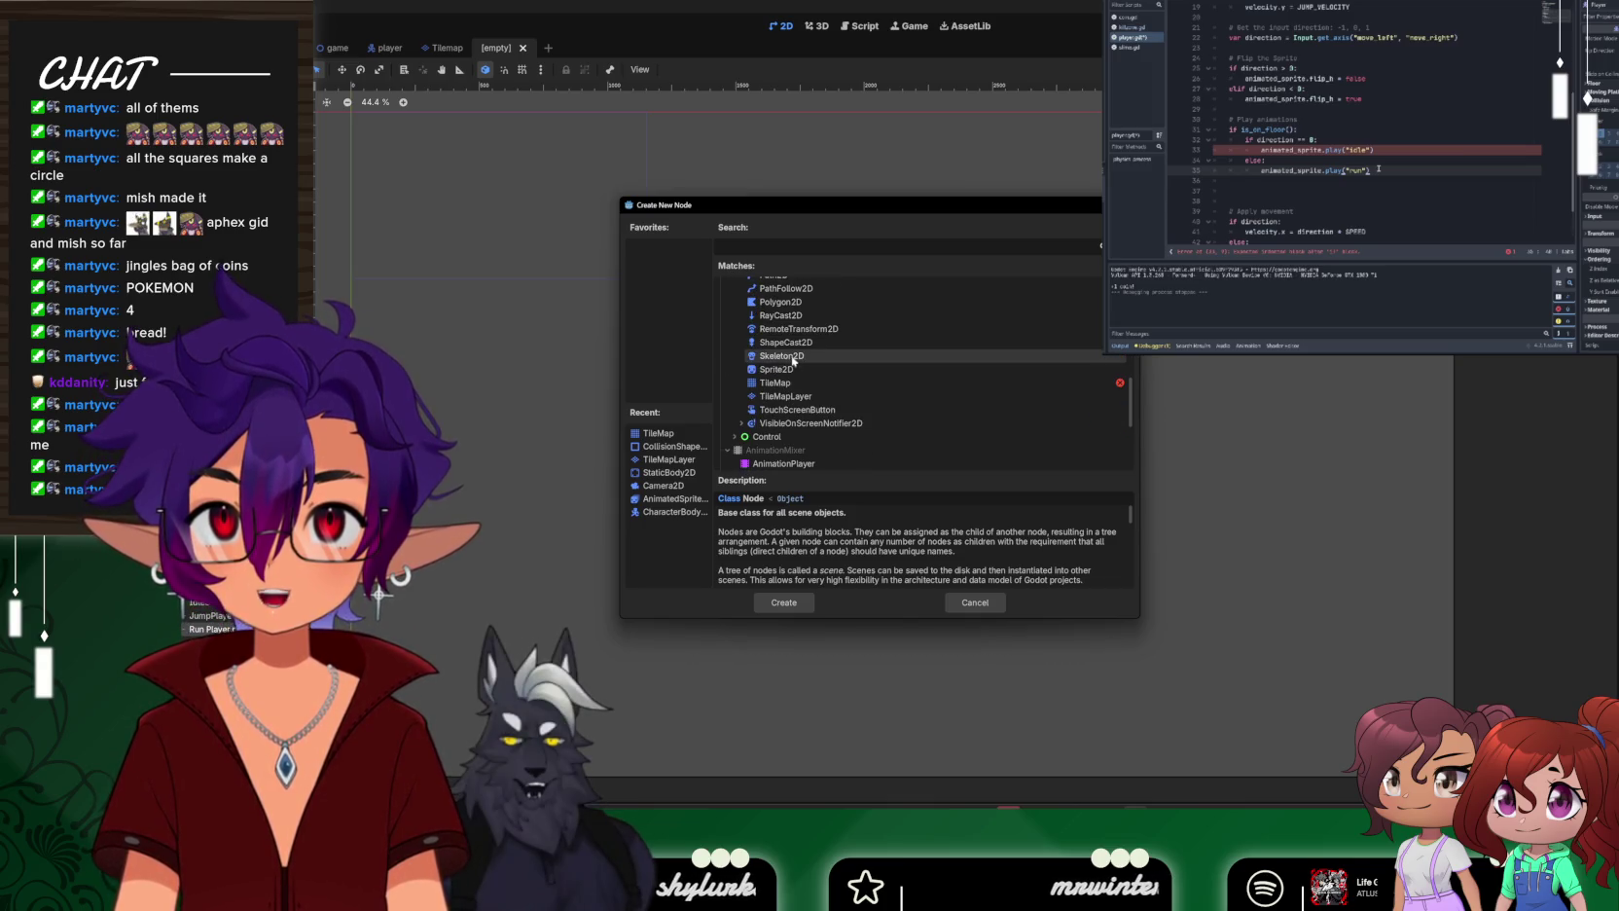
click(779, 368)
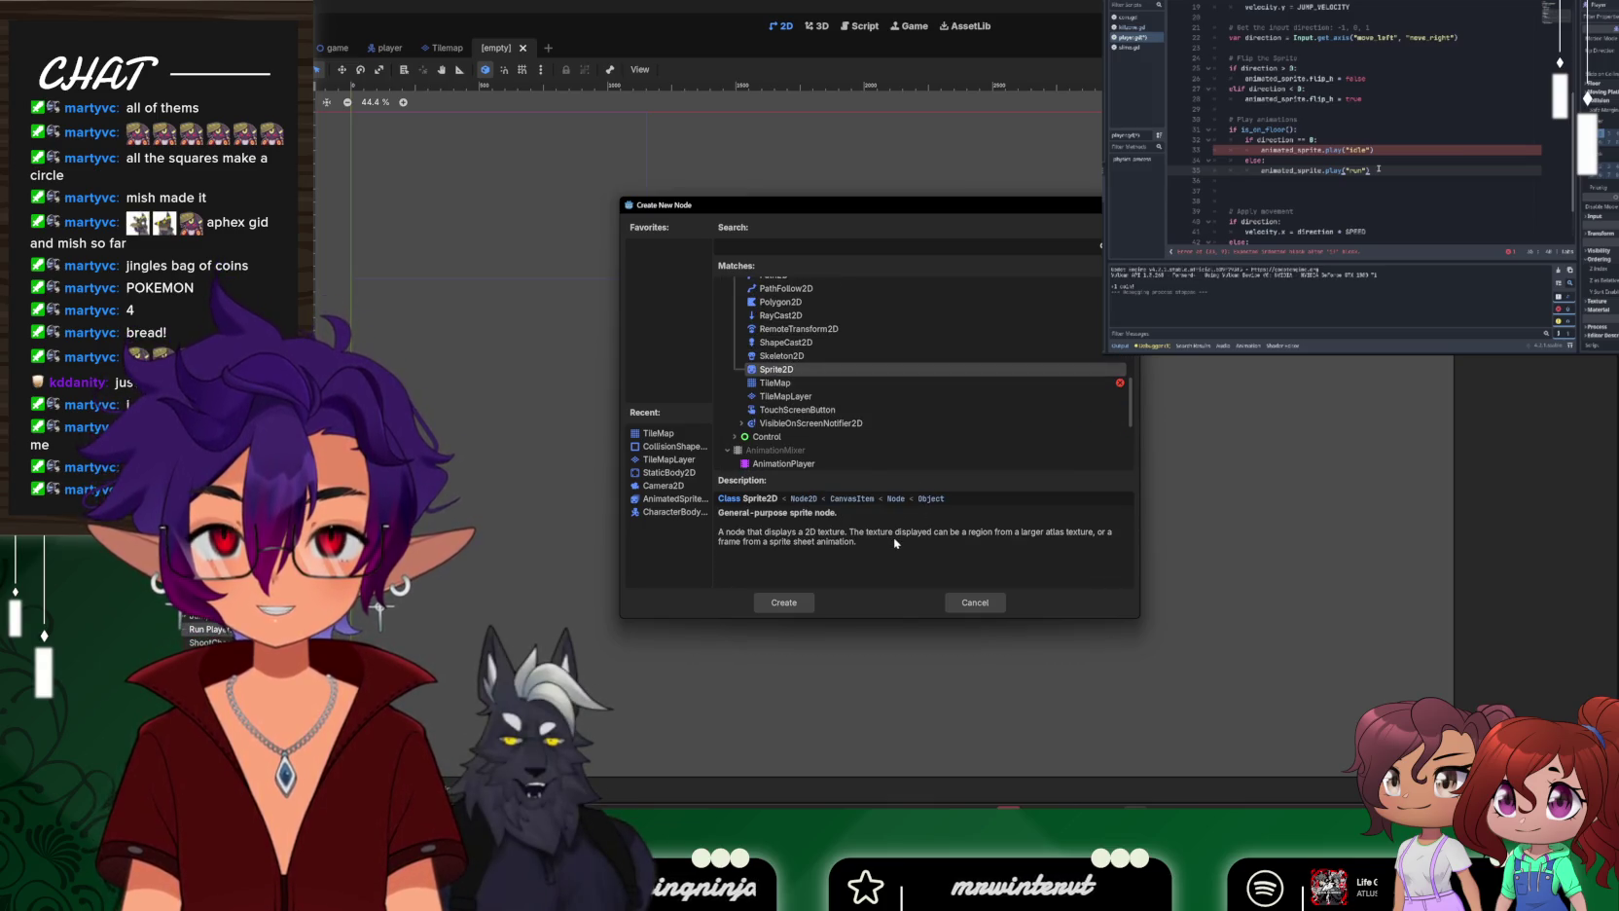
scroll(860, 426, down, 2)
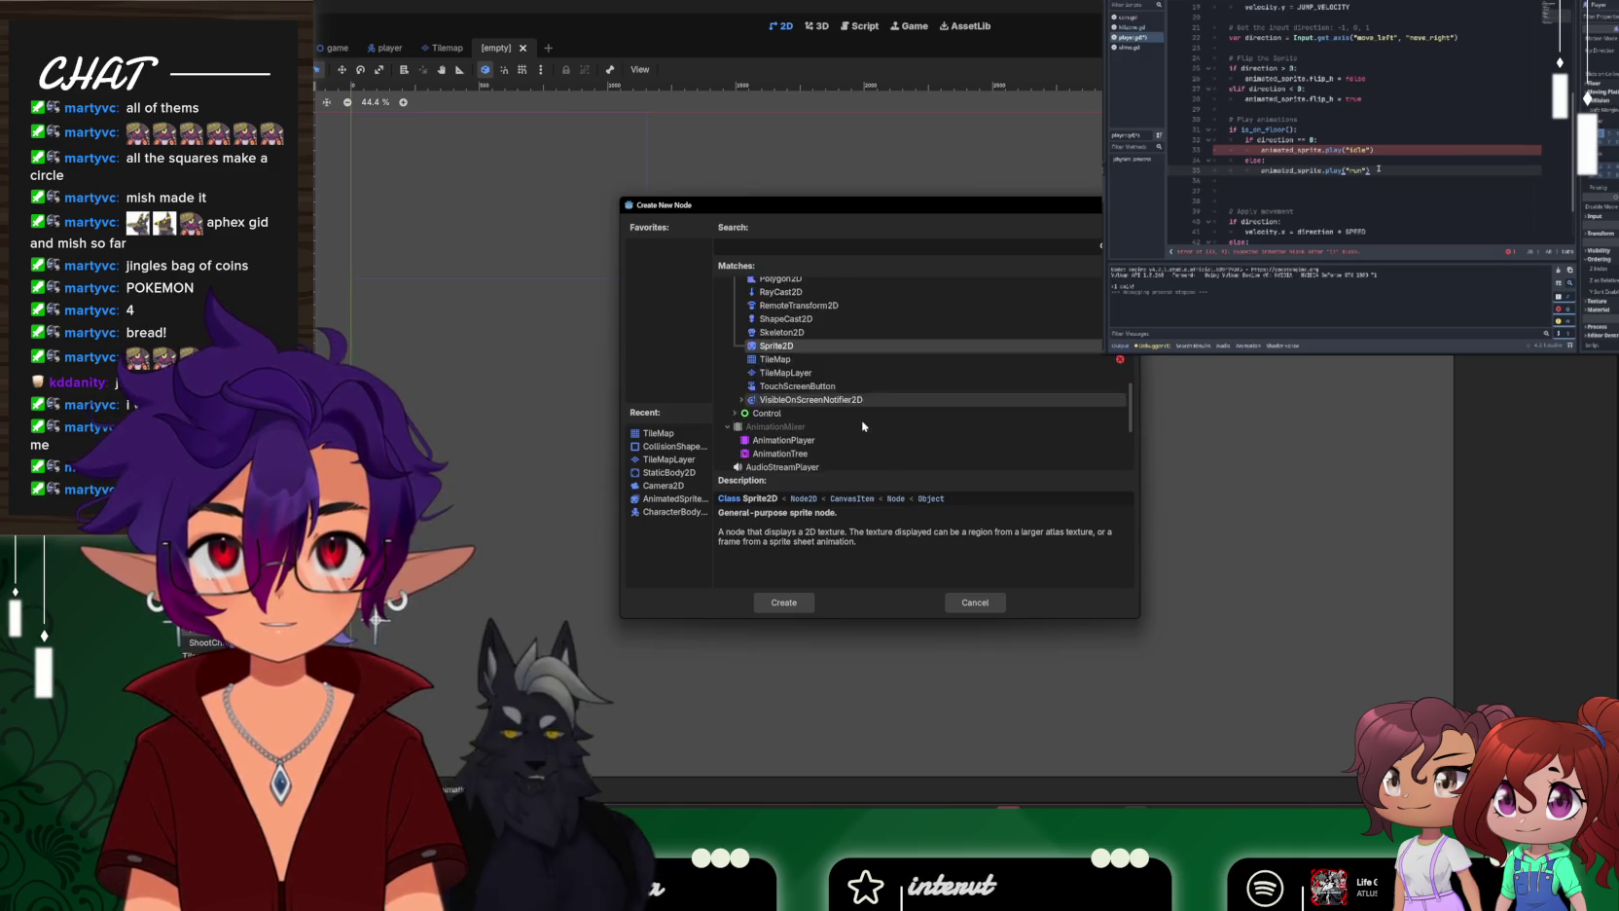
scroll(818, 389, down, 3)
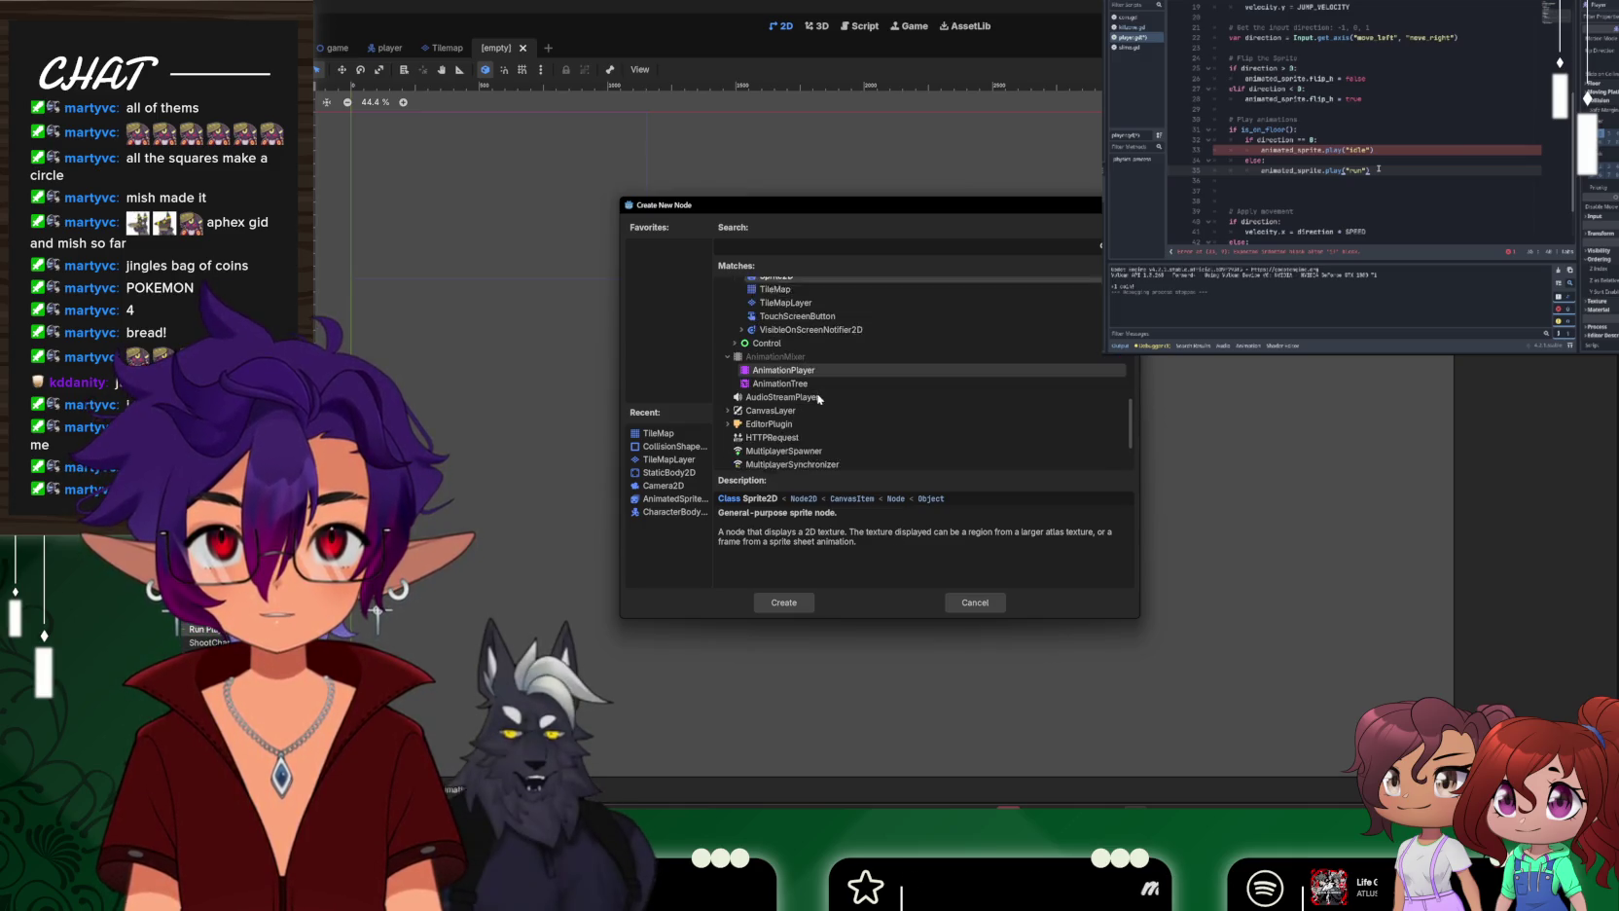
scroll(818, 397, down, 1)
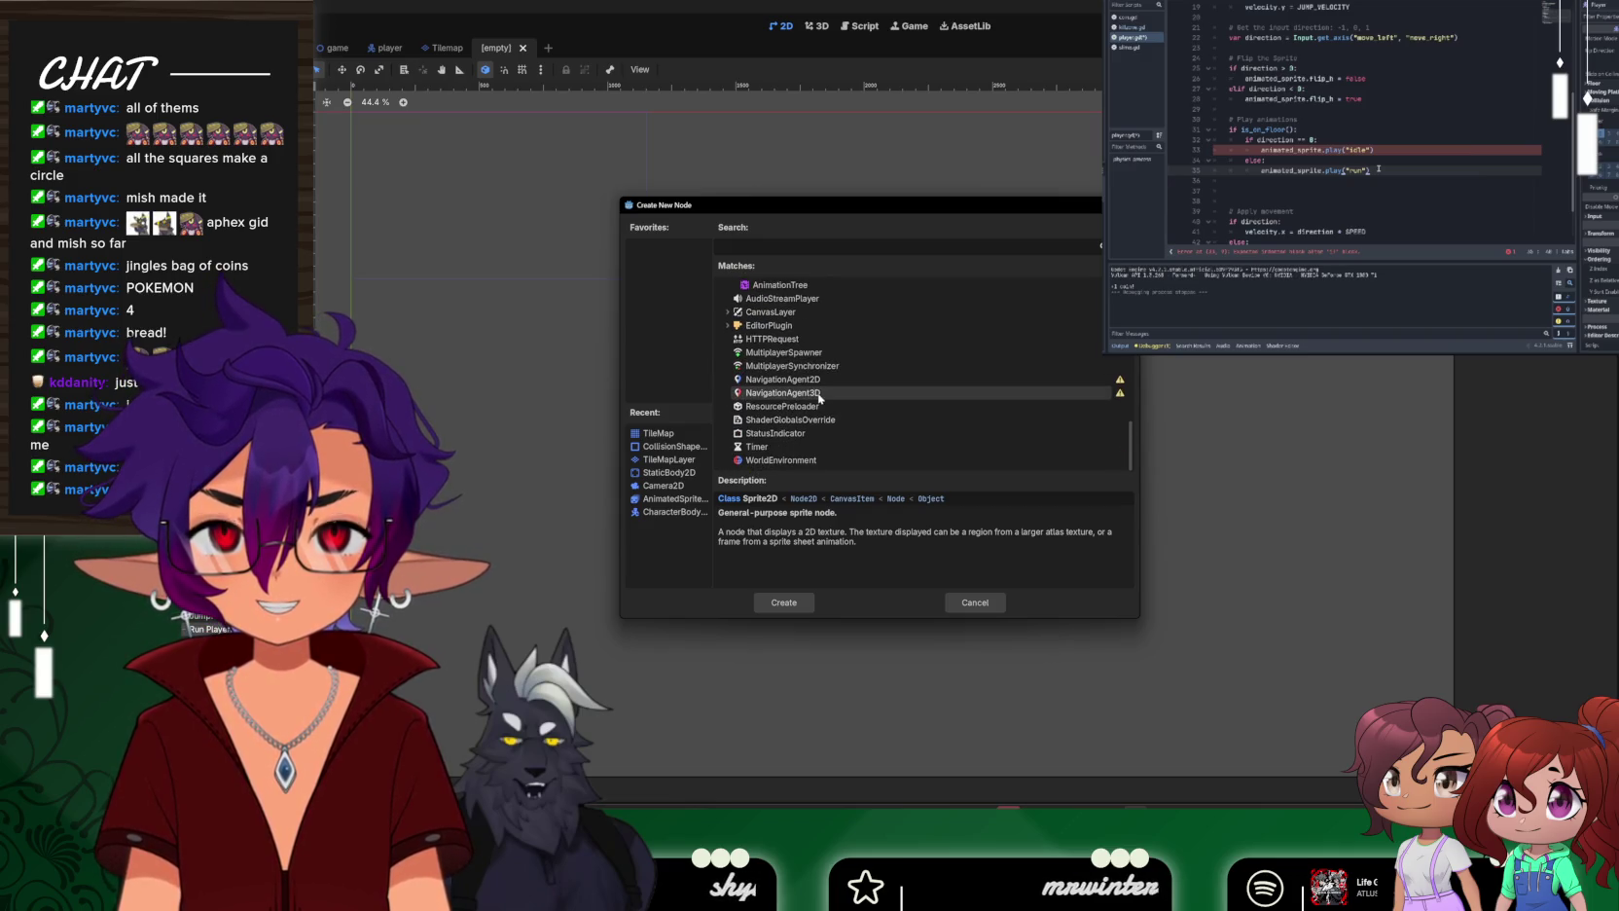
scroll(817, 397, up, 7)
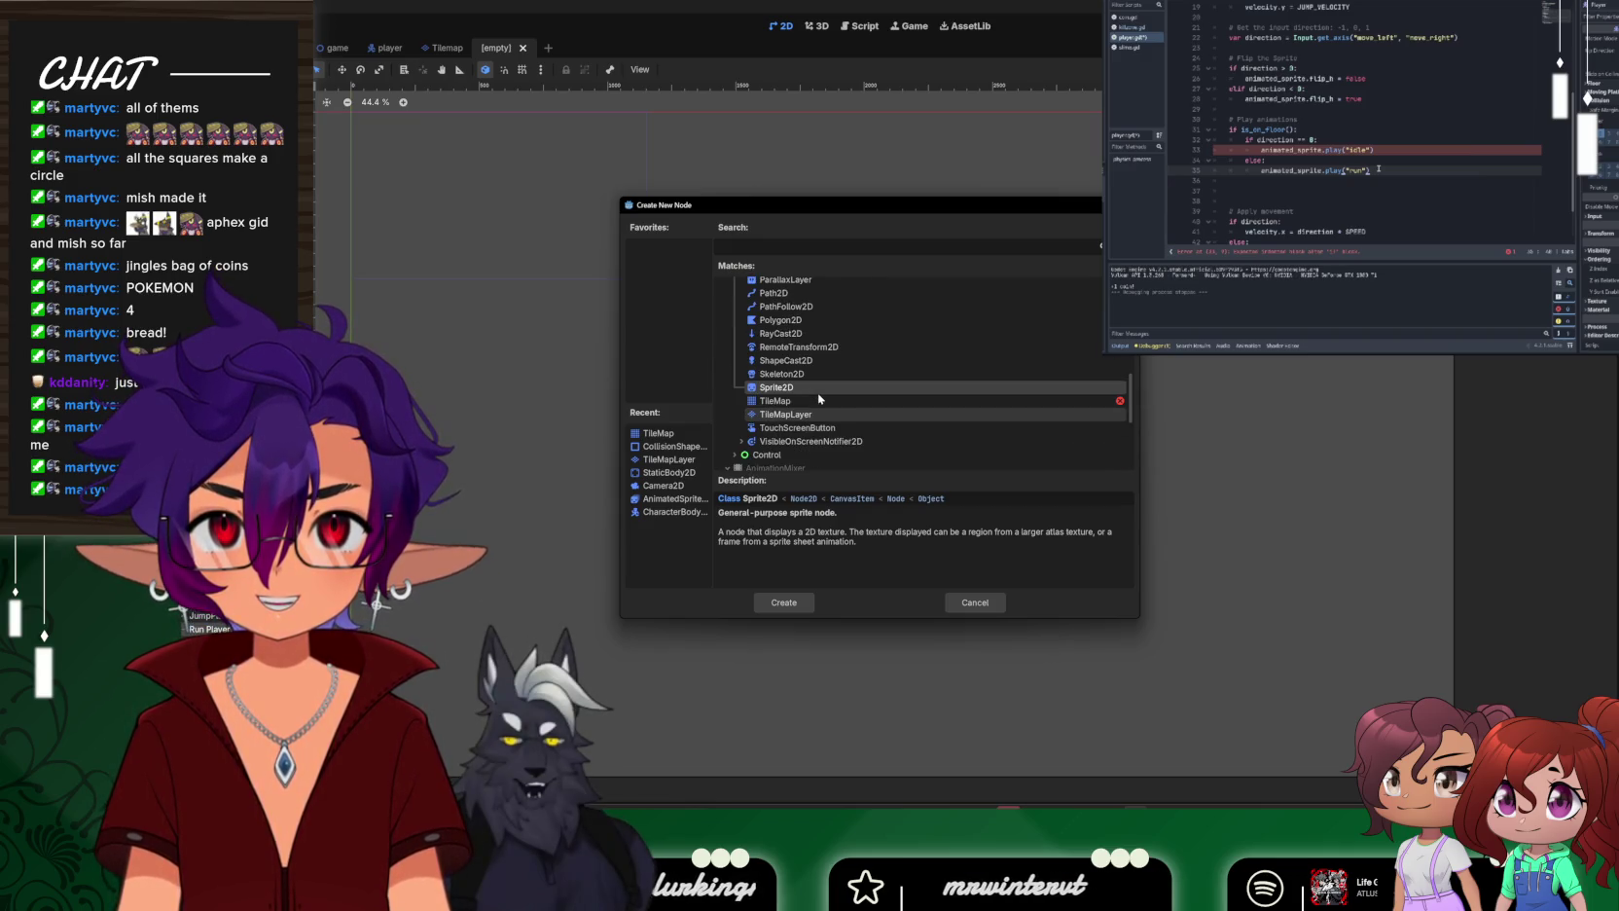
scroll(817, 397, up, 1)
click(815, 398)
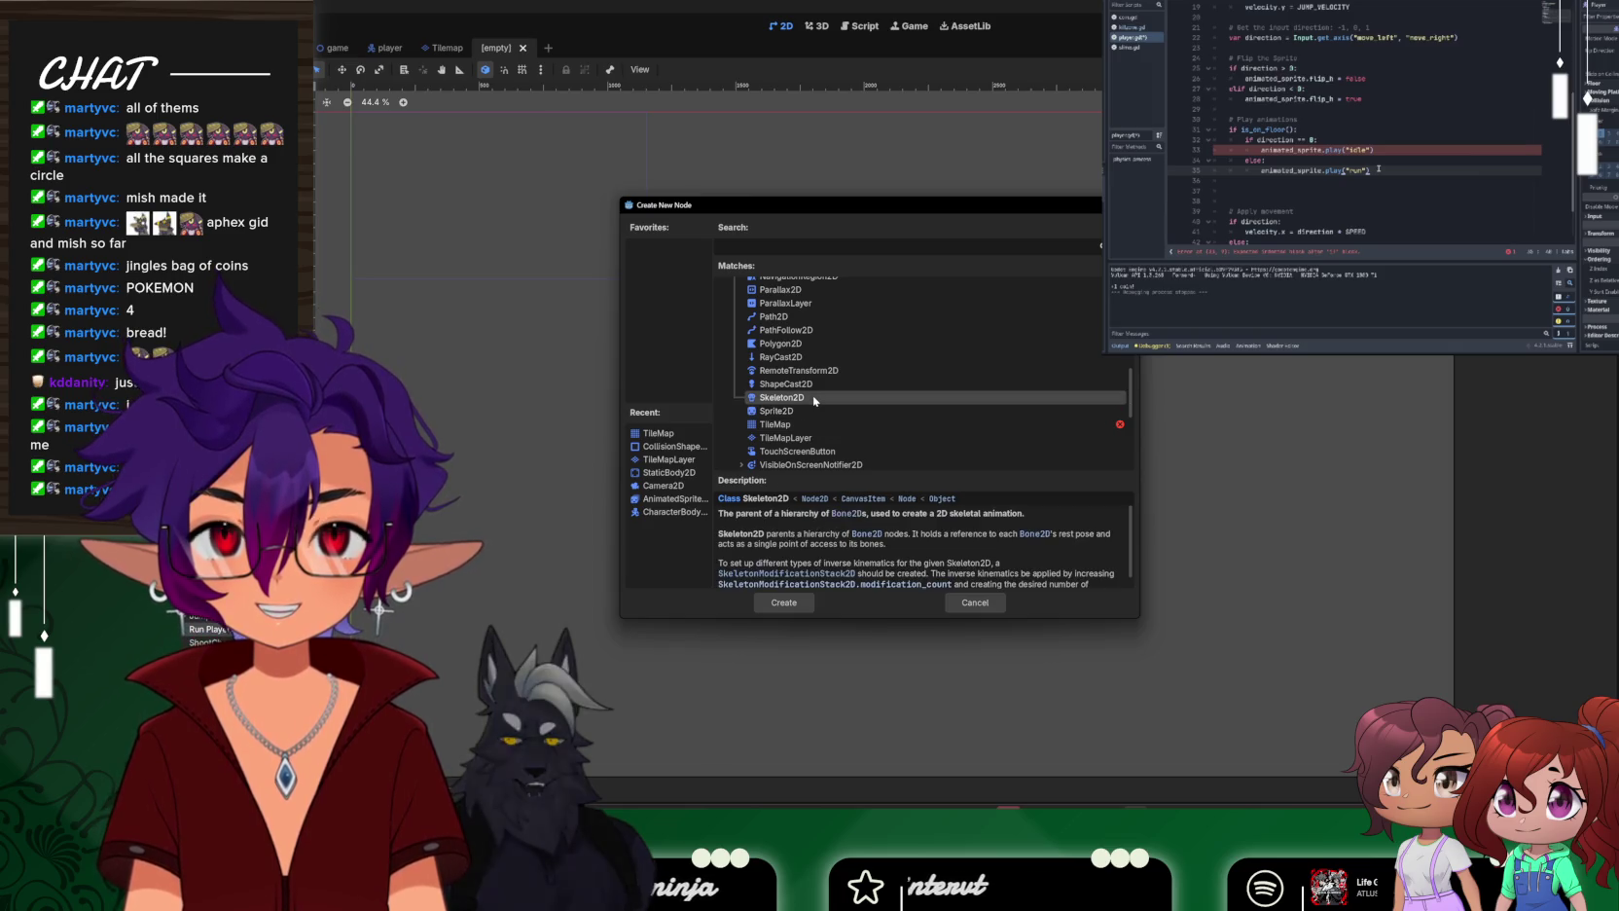
click(816, 411)
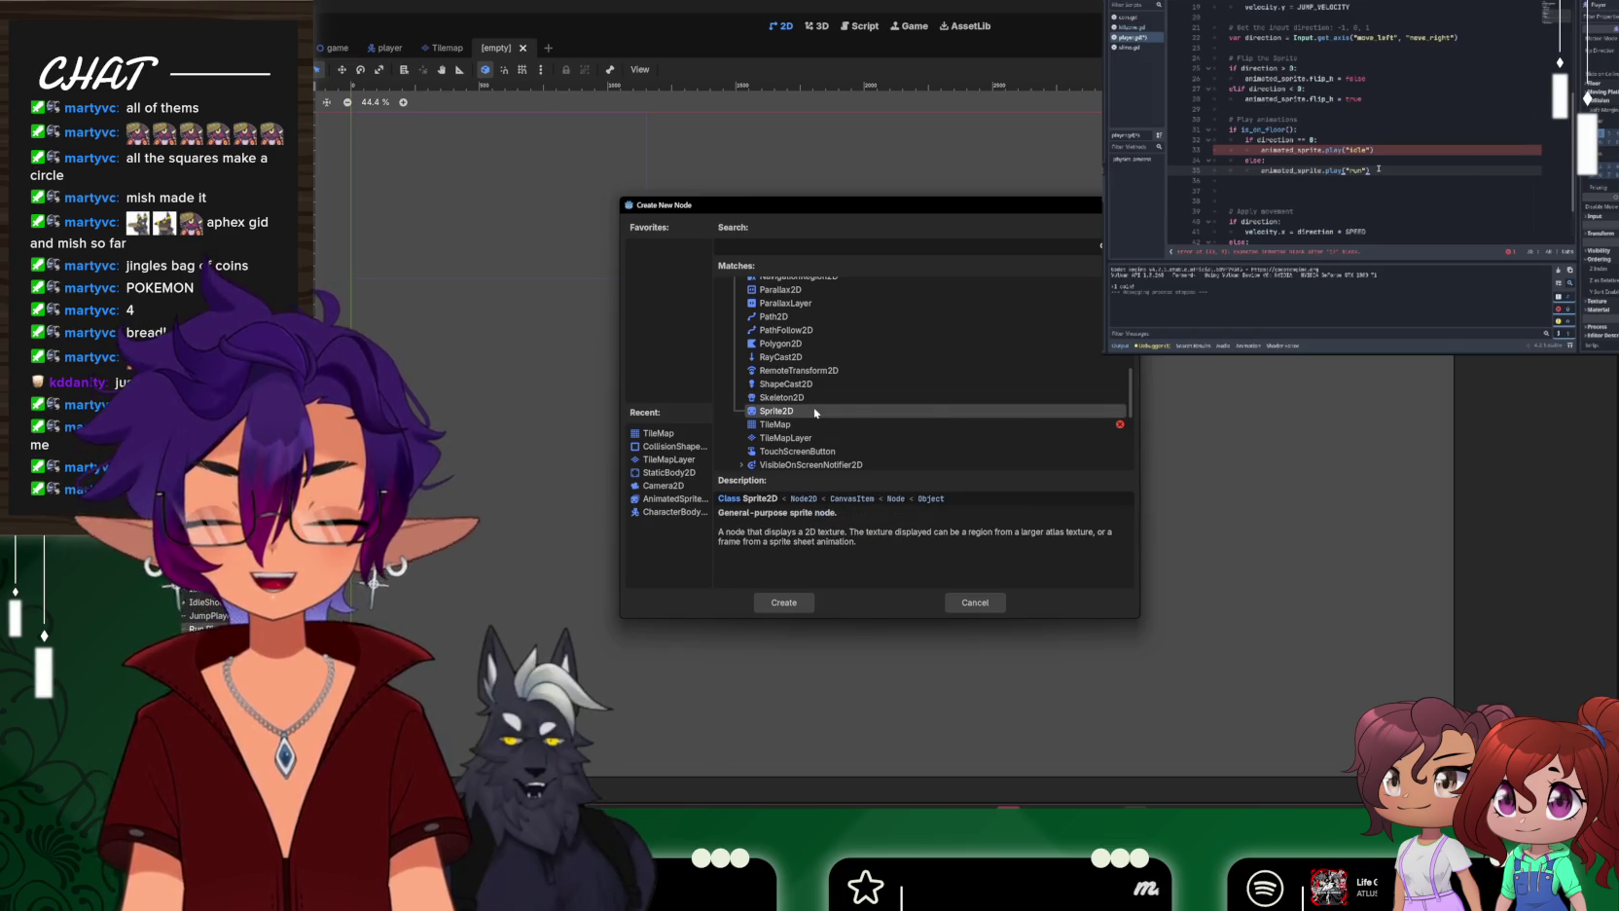
double_click(815, 412)
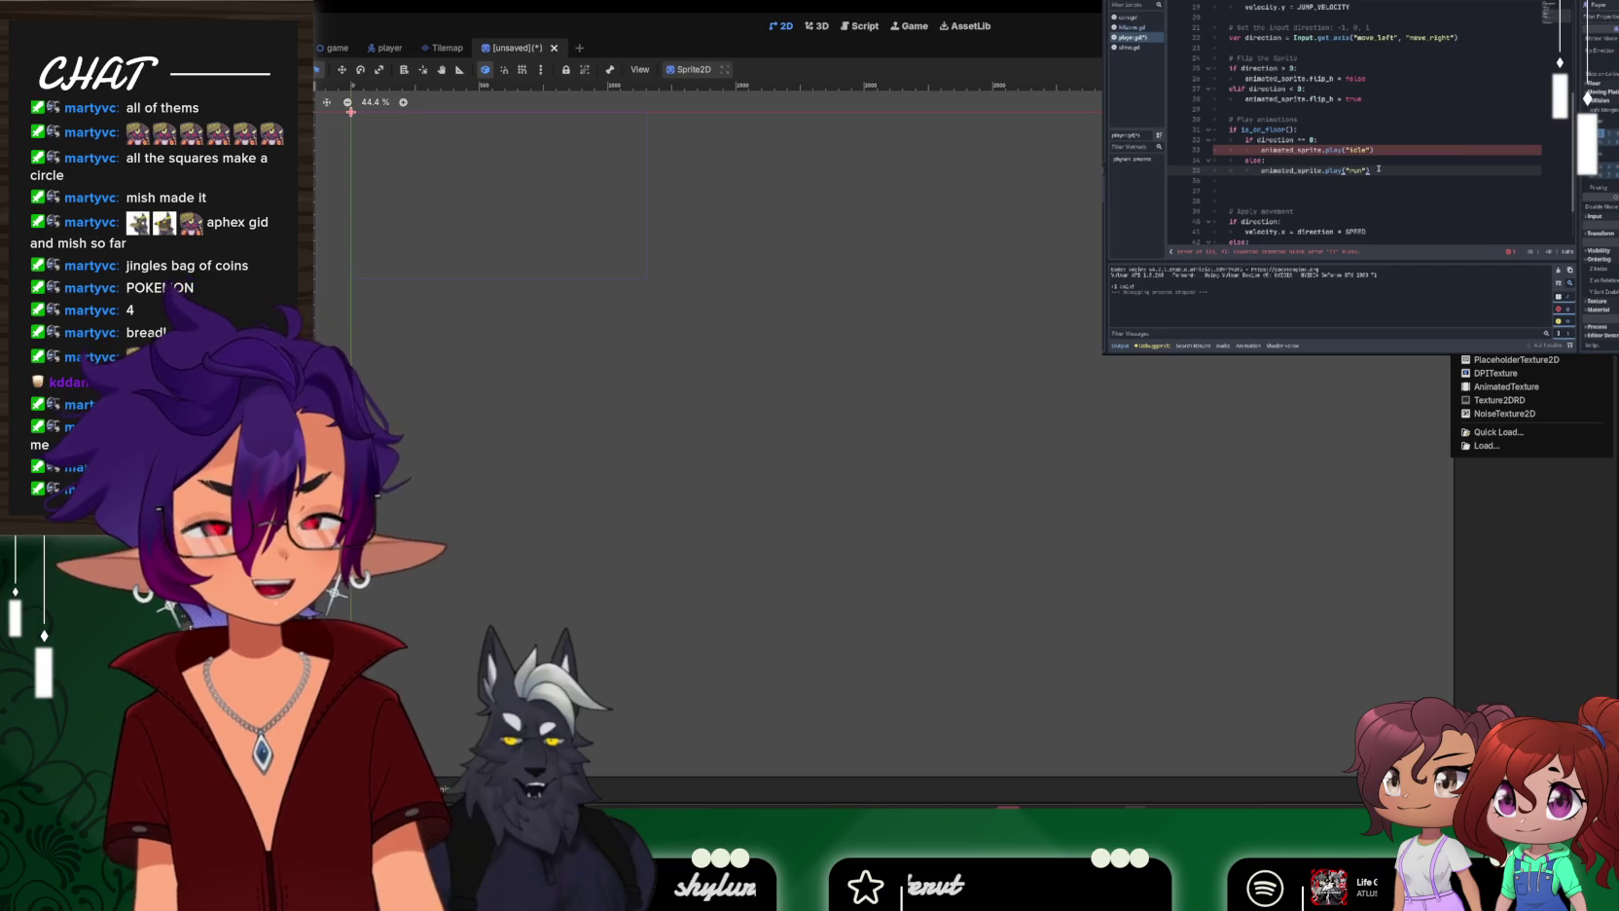
Dismiss the texture choices and request deletion of the Sprite2D root node
key(Escape)
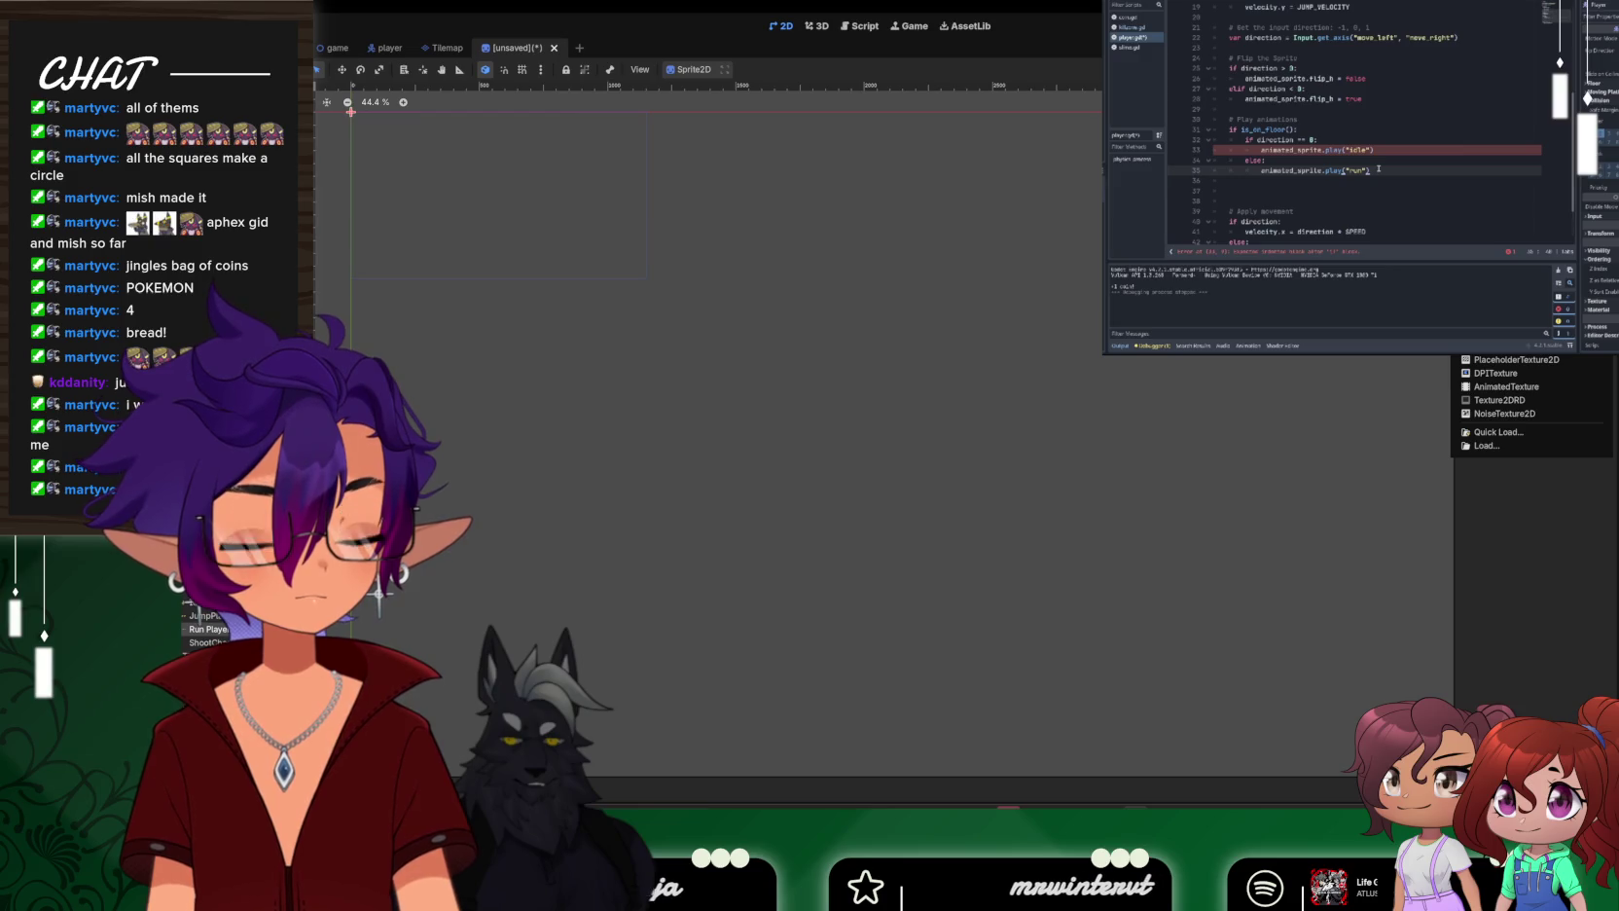
click(928, 136)
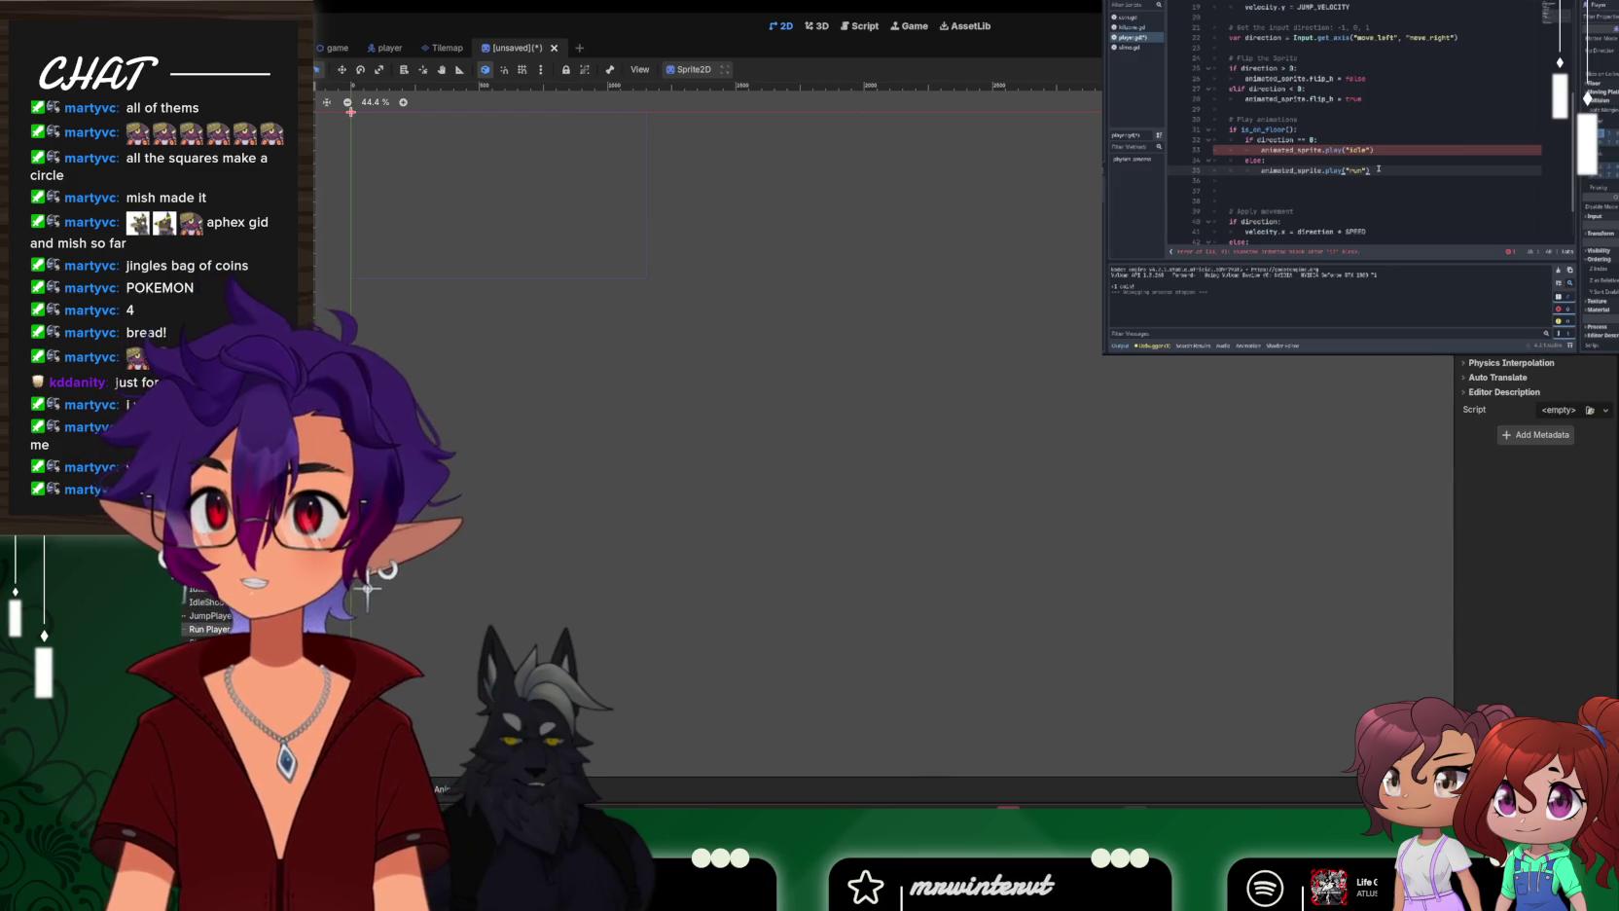
right_click(263, 93)
click(314, 278)
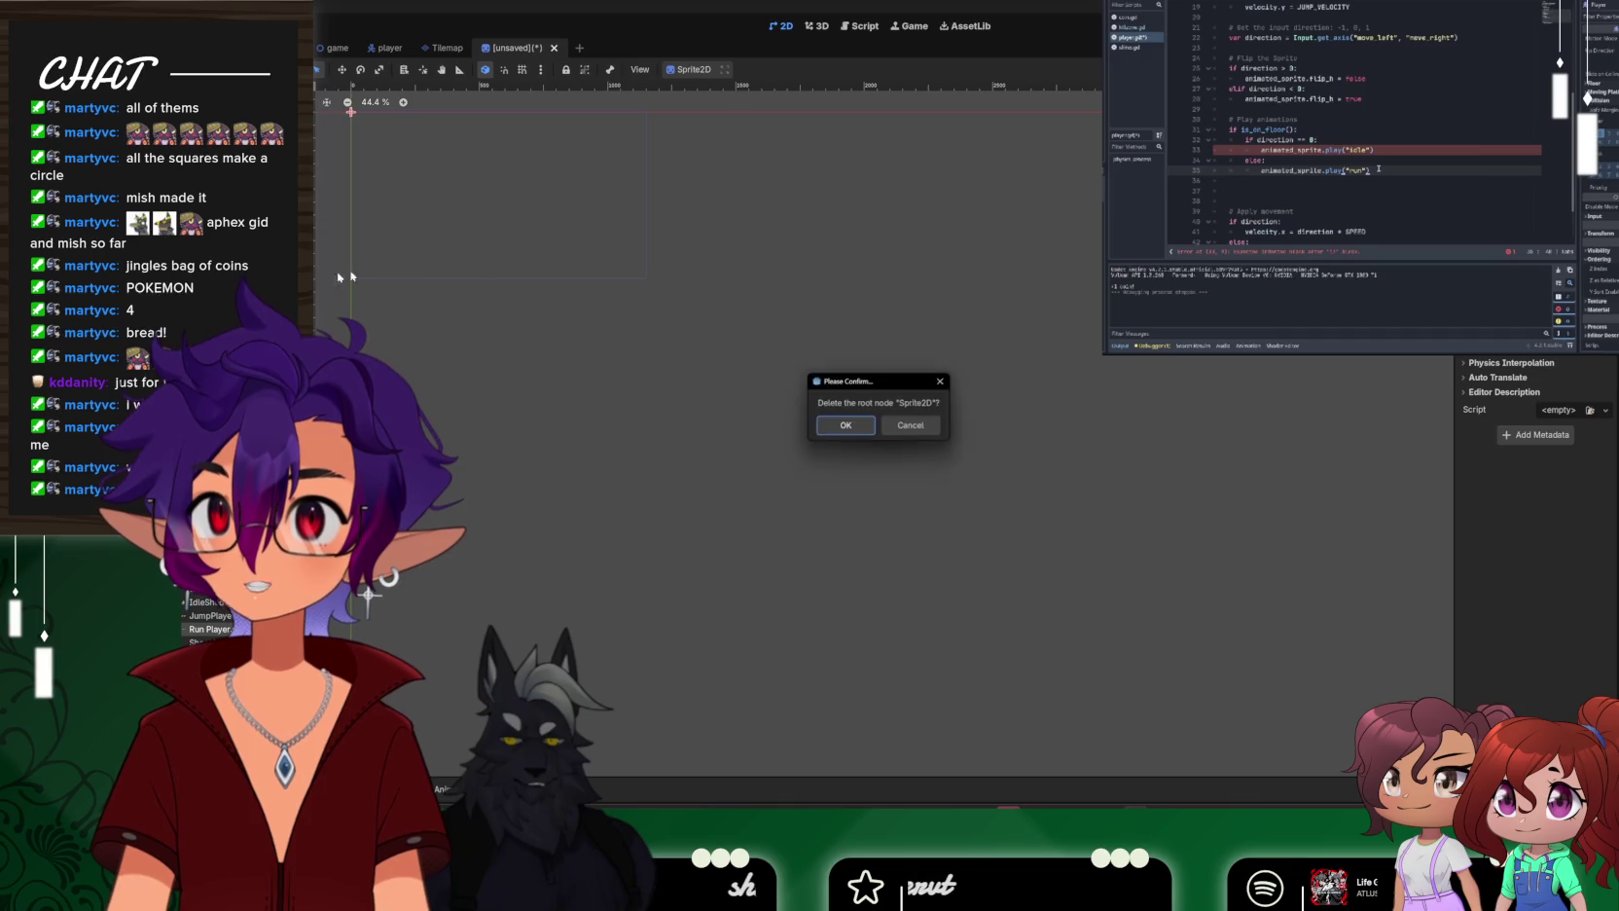
Confirm deleting the Sprite2D root and bring up the Create New Node list
click(846, 425)
key(ctrl+a)
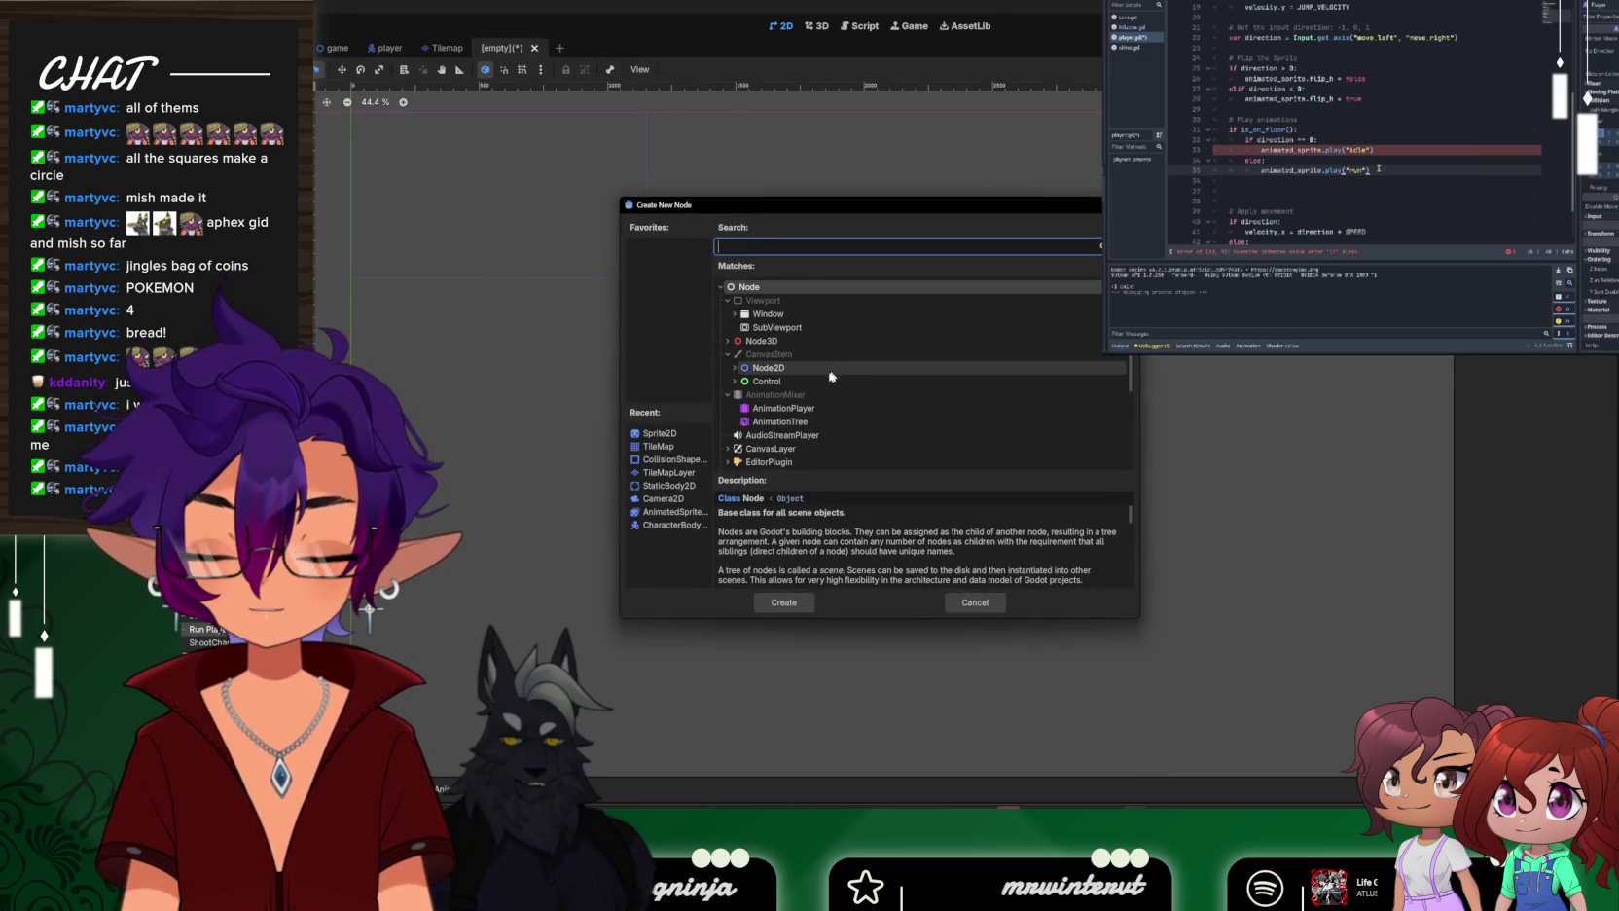
text(play)
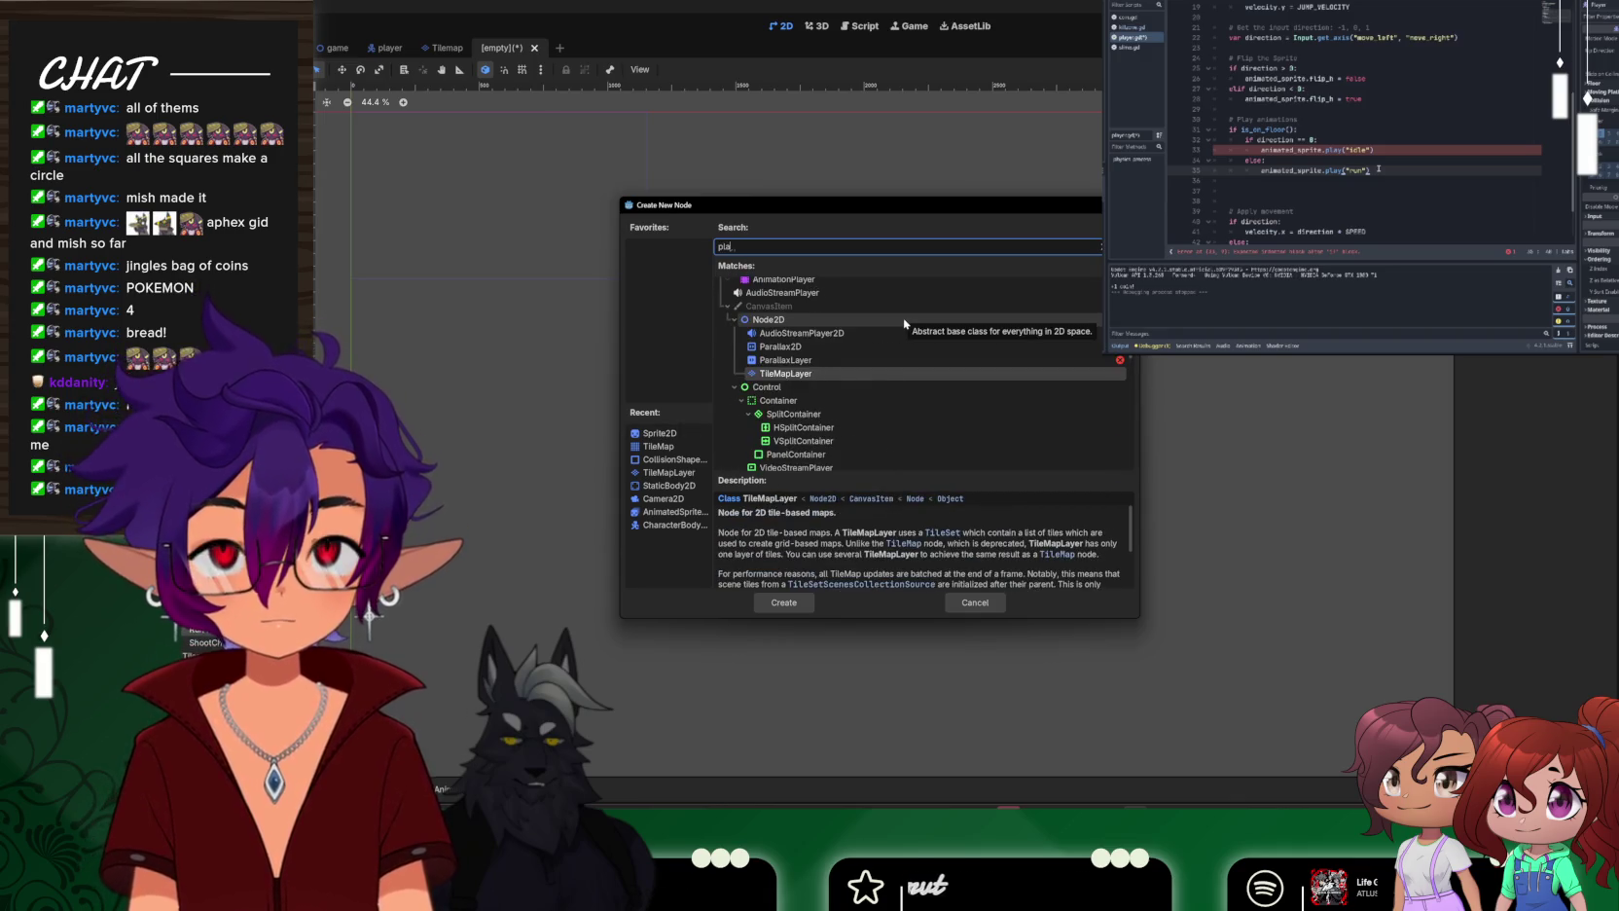
key(BackSpace)
key(BackSpace)
key(BackSpace)
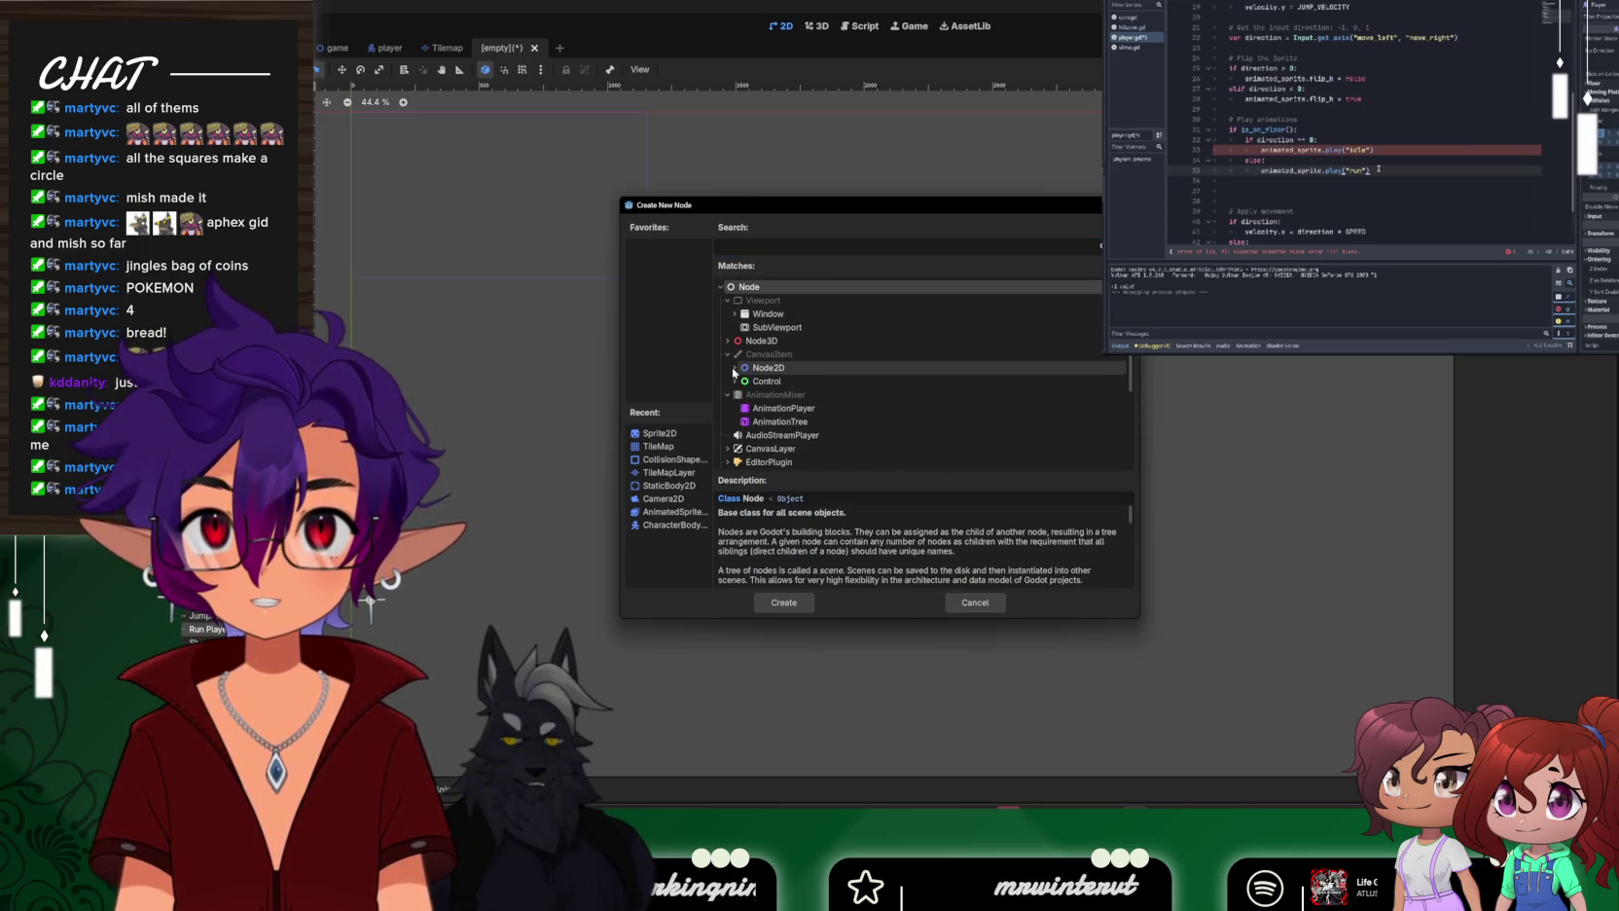
Browse the Node2D node types and rewind the reference video to its start
click(735, 368)
scroll(808, 384, down, 3)
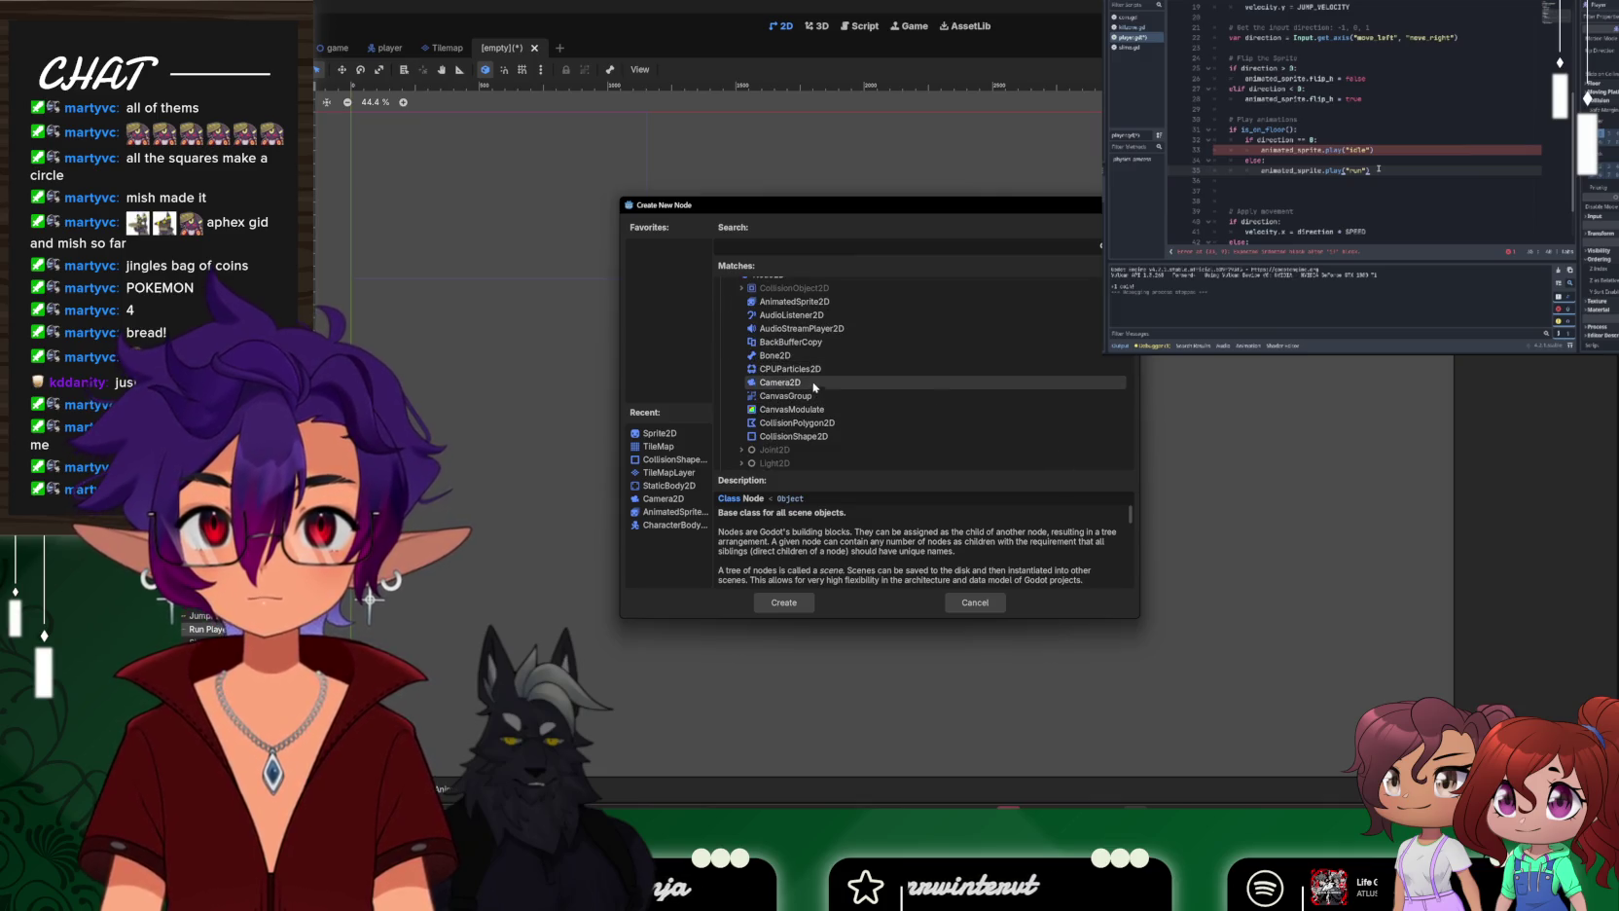
scroll(813, 386, down, 4)
scroll(792, 386, down, 5)
scroll(801, 389, down, 2)
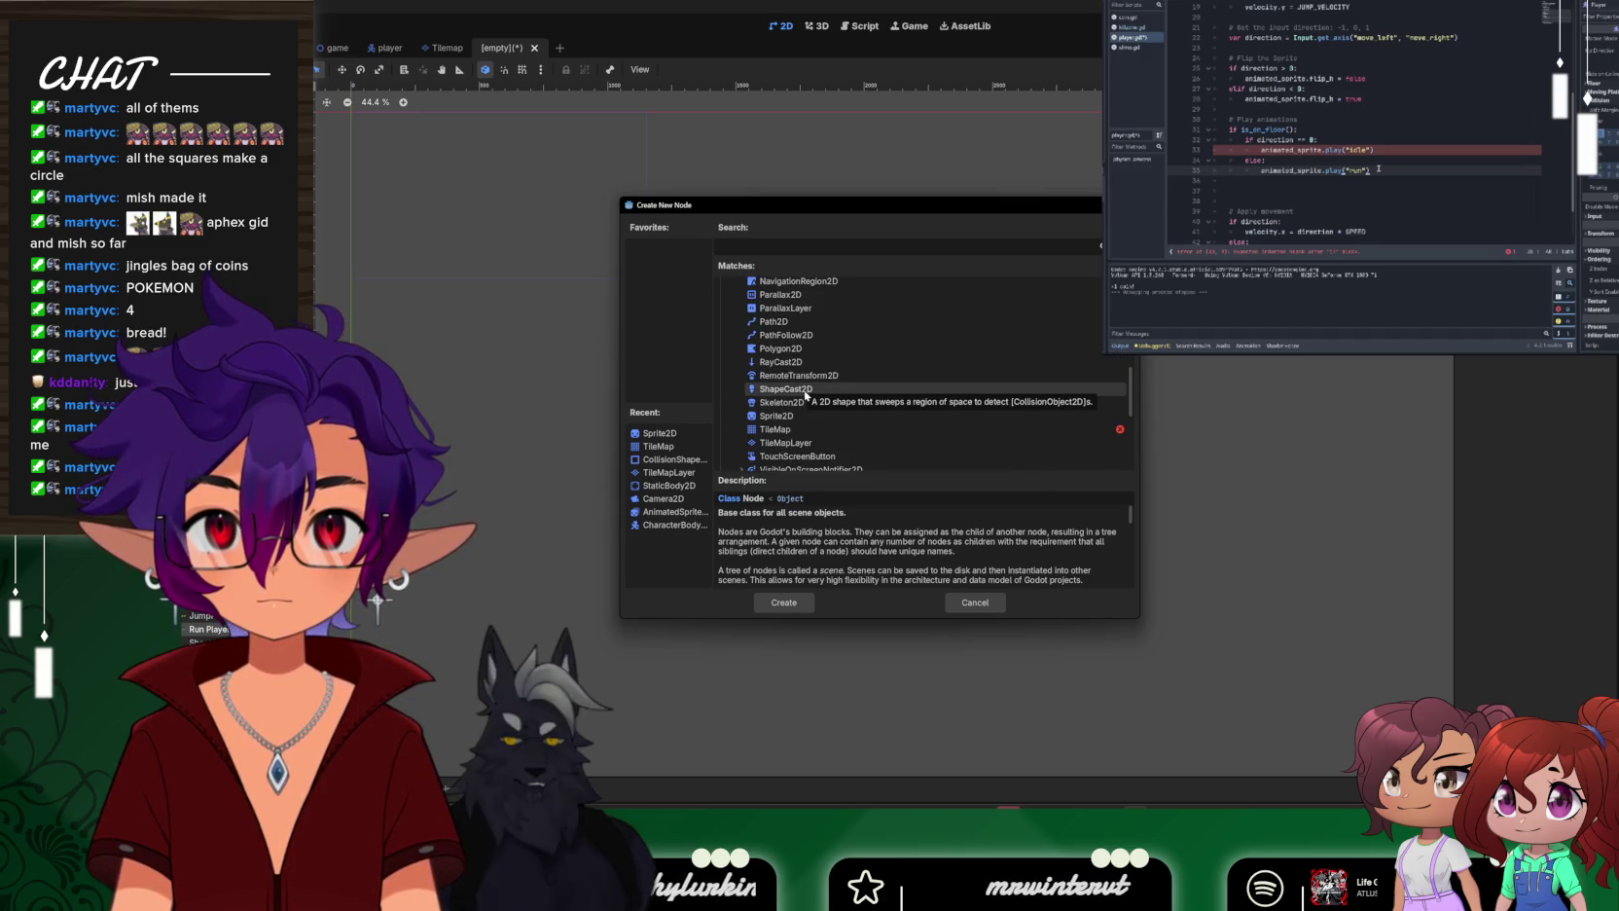
scroll(807, 397, down, 2)
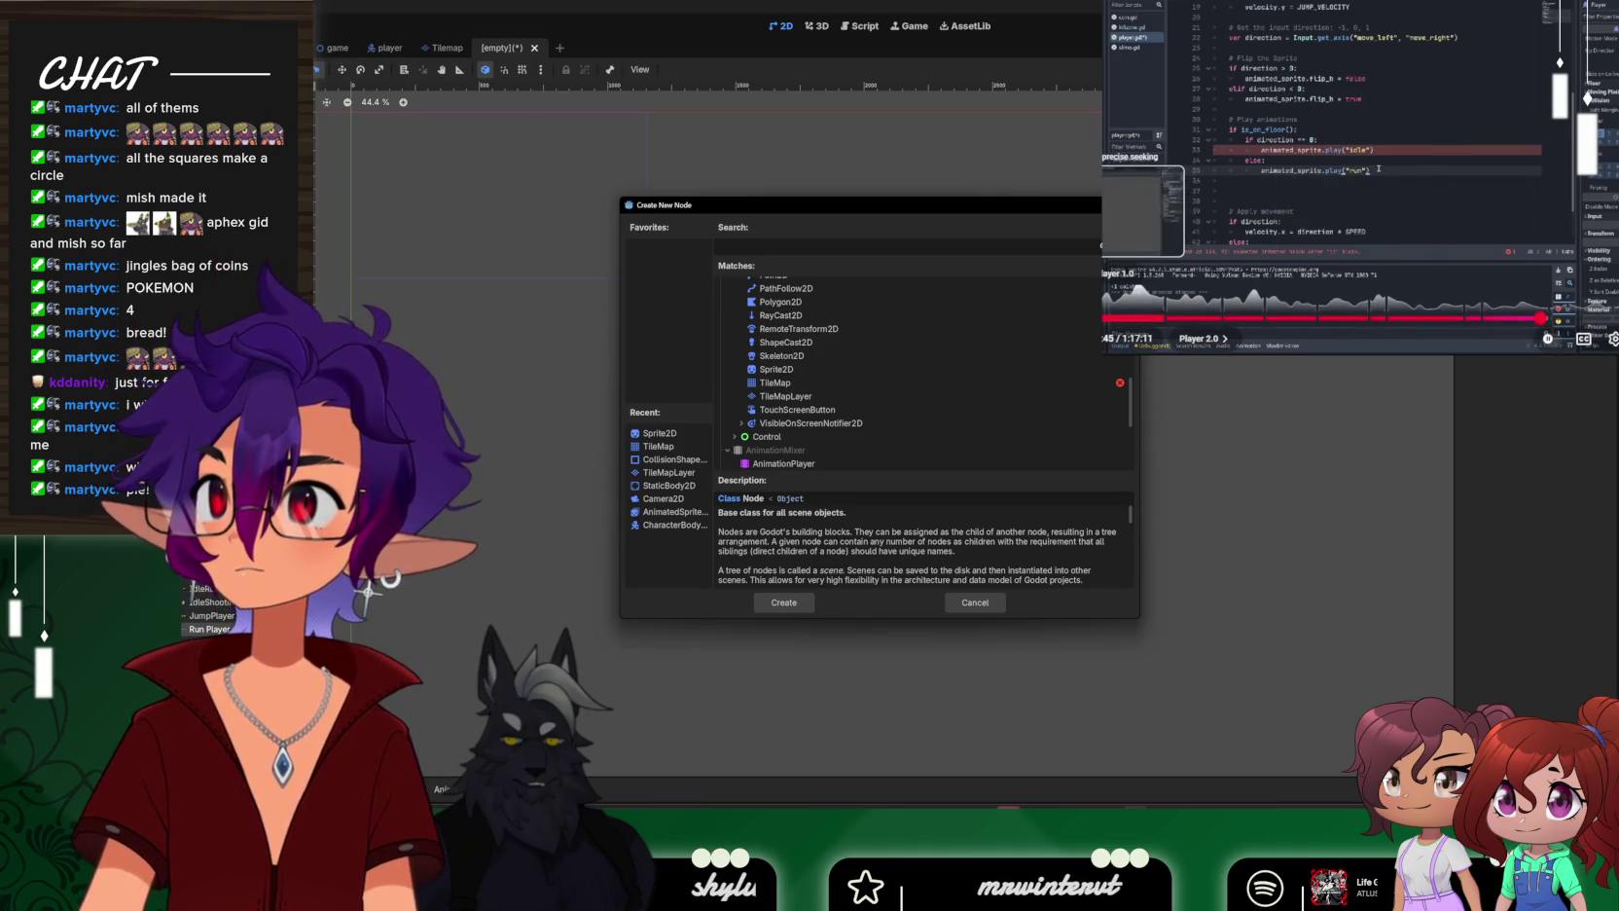
click(1138, 318)
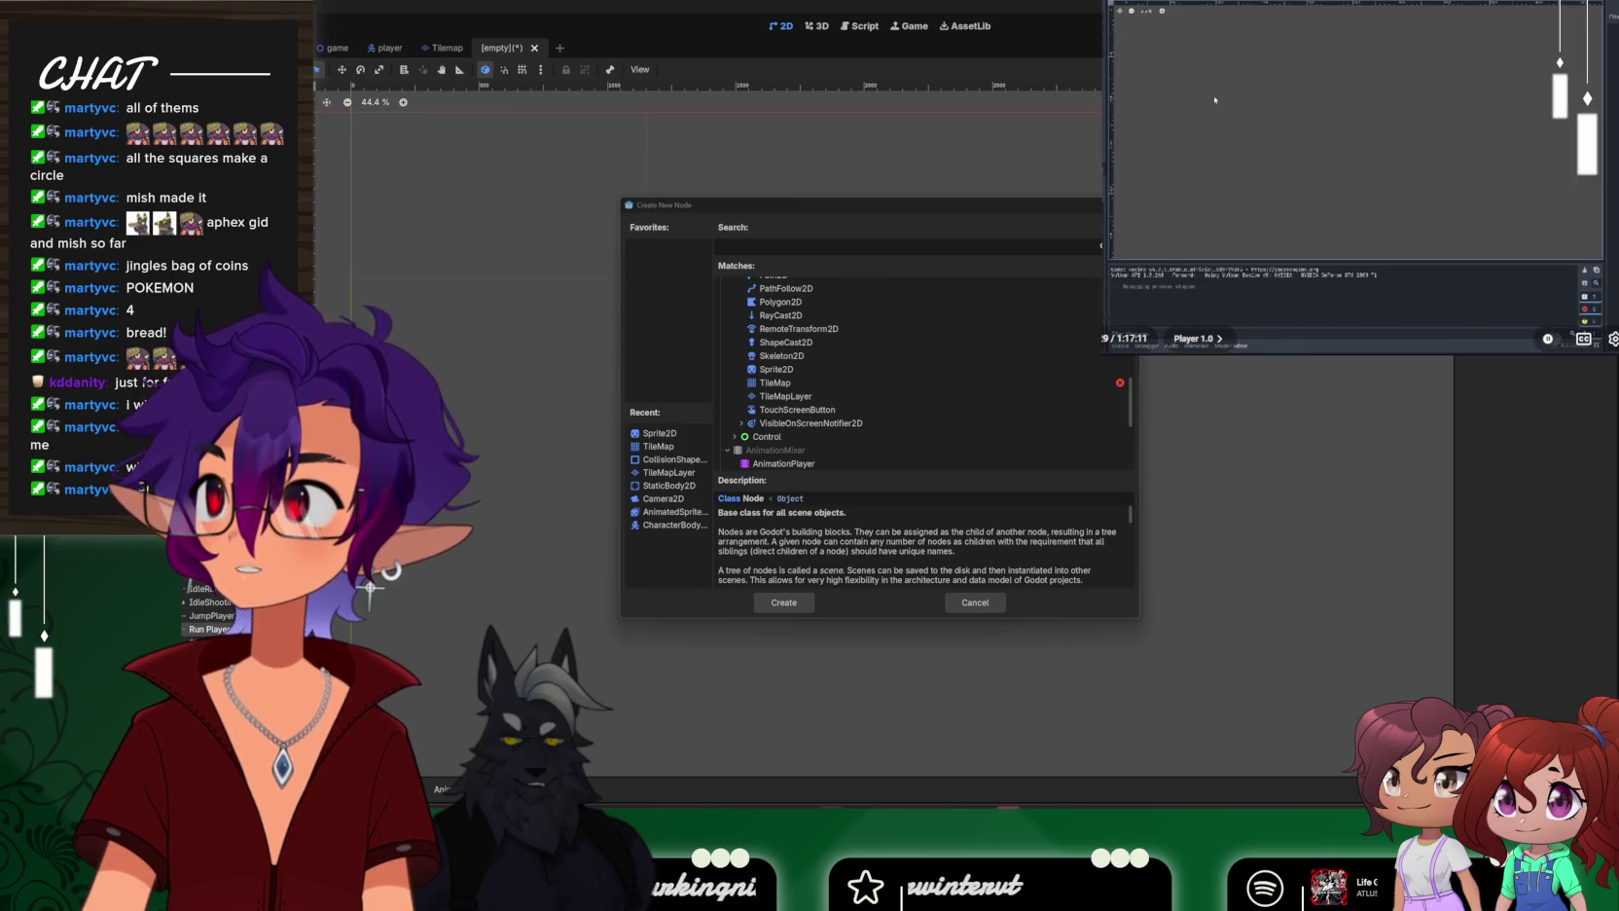
click(1107, 319)
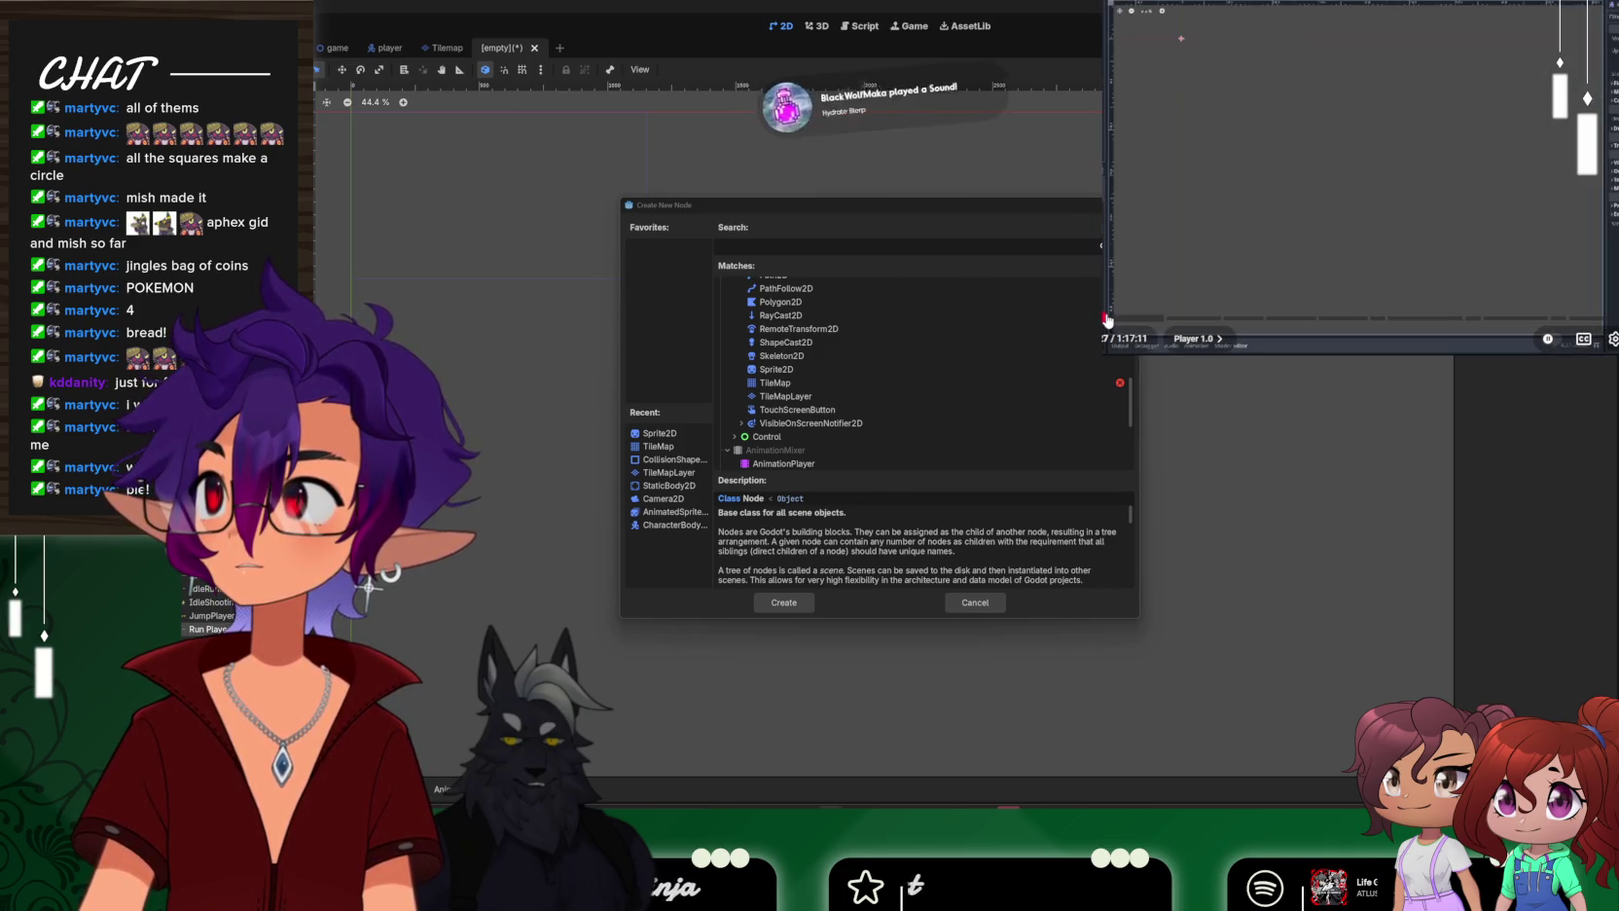
Search 'cha' and make CharacterBody2D the scene's root node
click(735, 244)
text(cha)
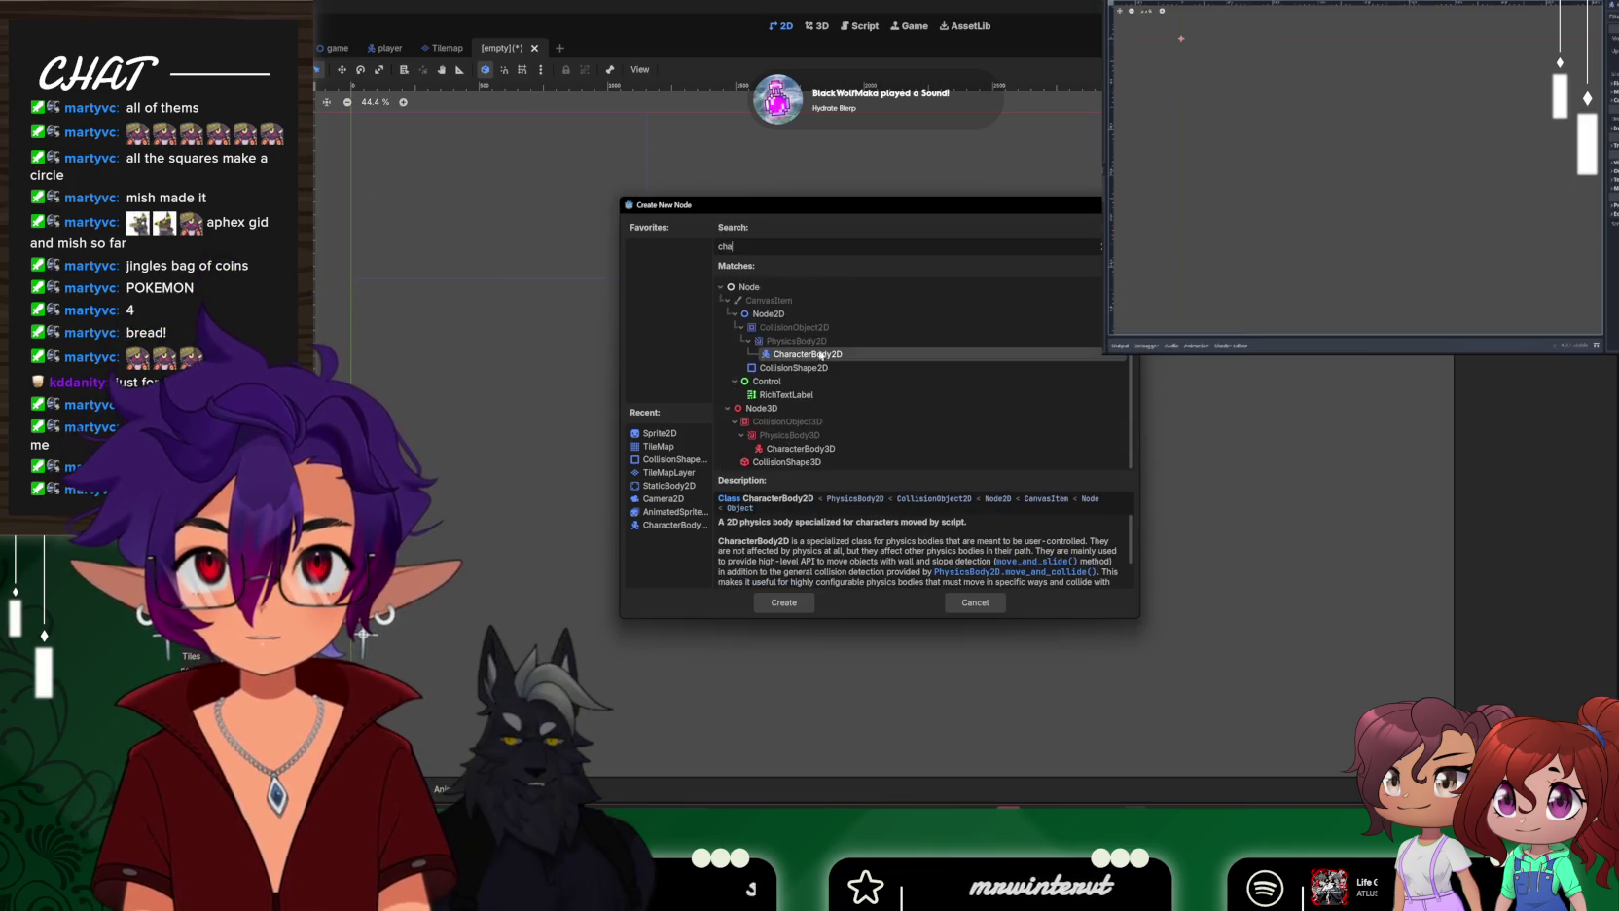
double_click(818, 358)
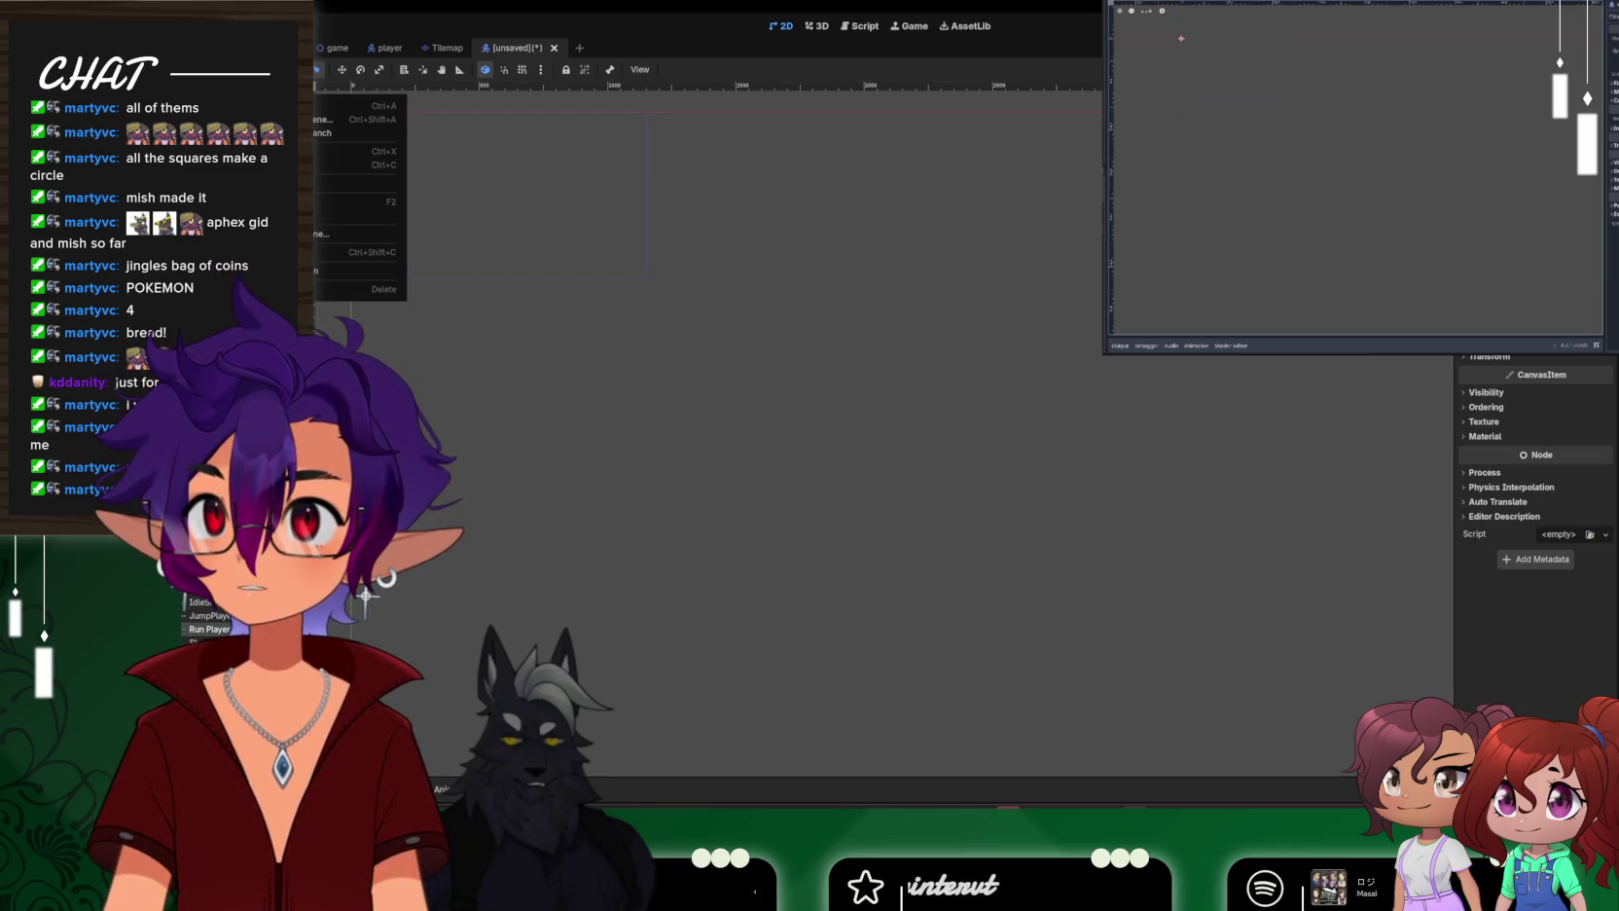
Search node types for 'ann' and 'anim', then close the search without adding anything
key(ctrl+a)
text(ann)
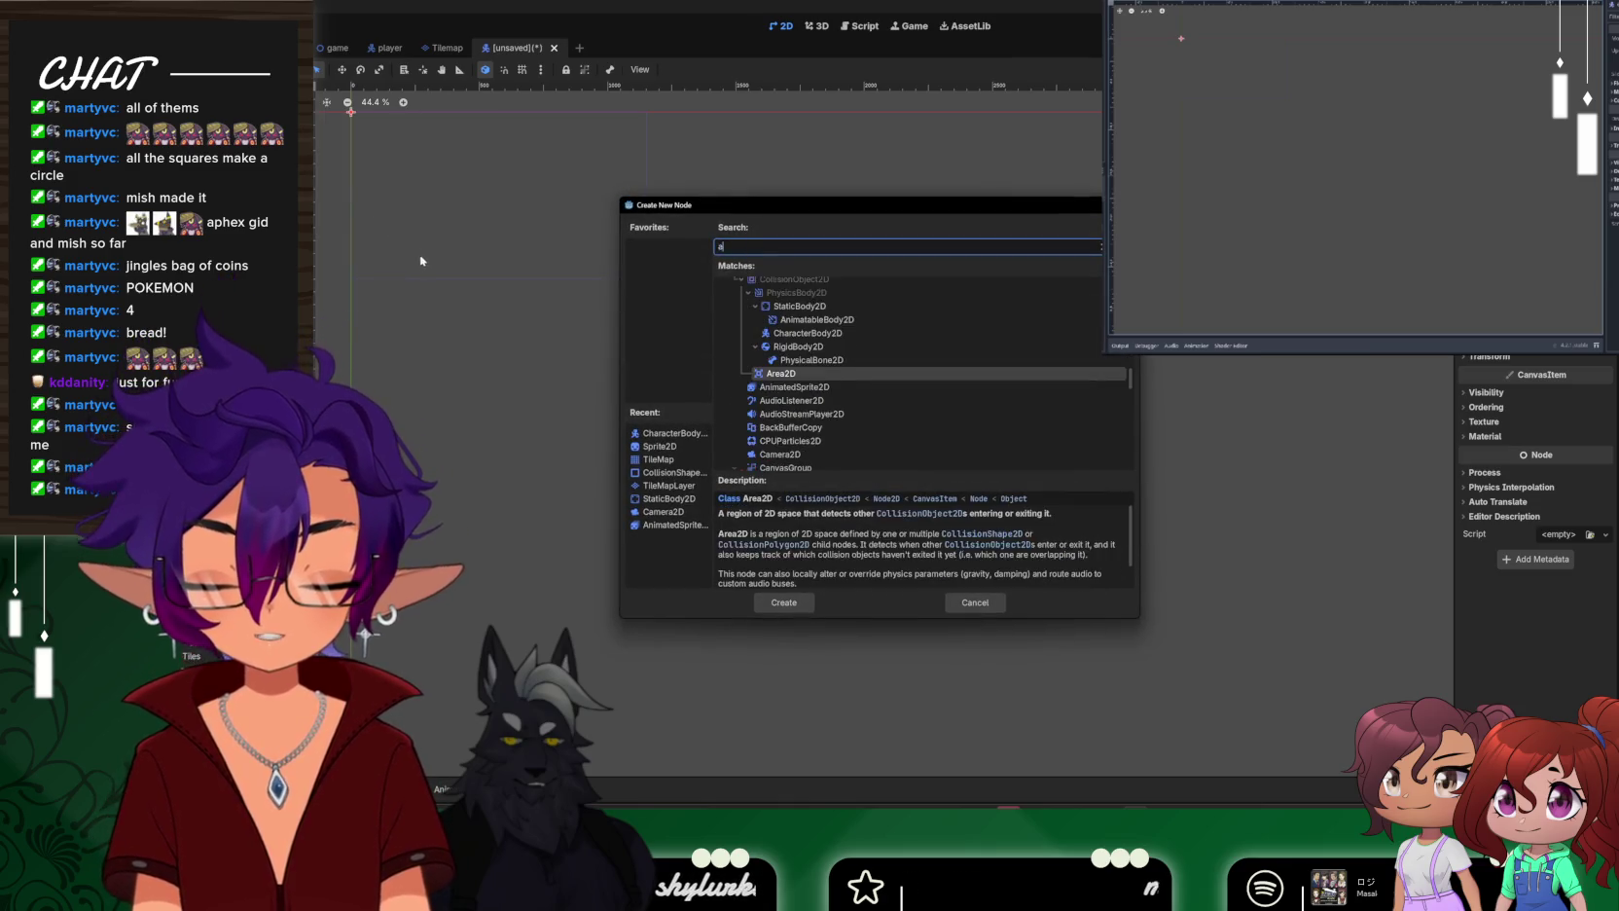
scroll(776, 443, down, 2)
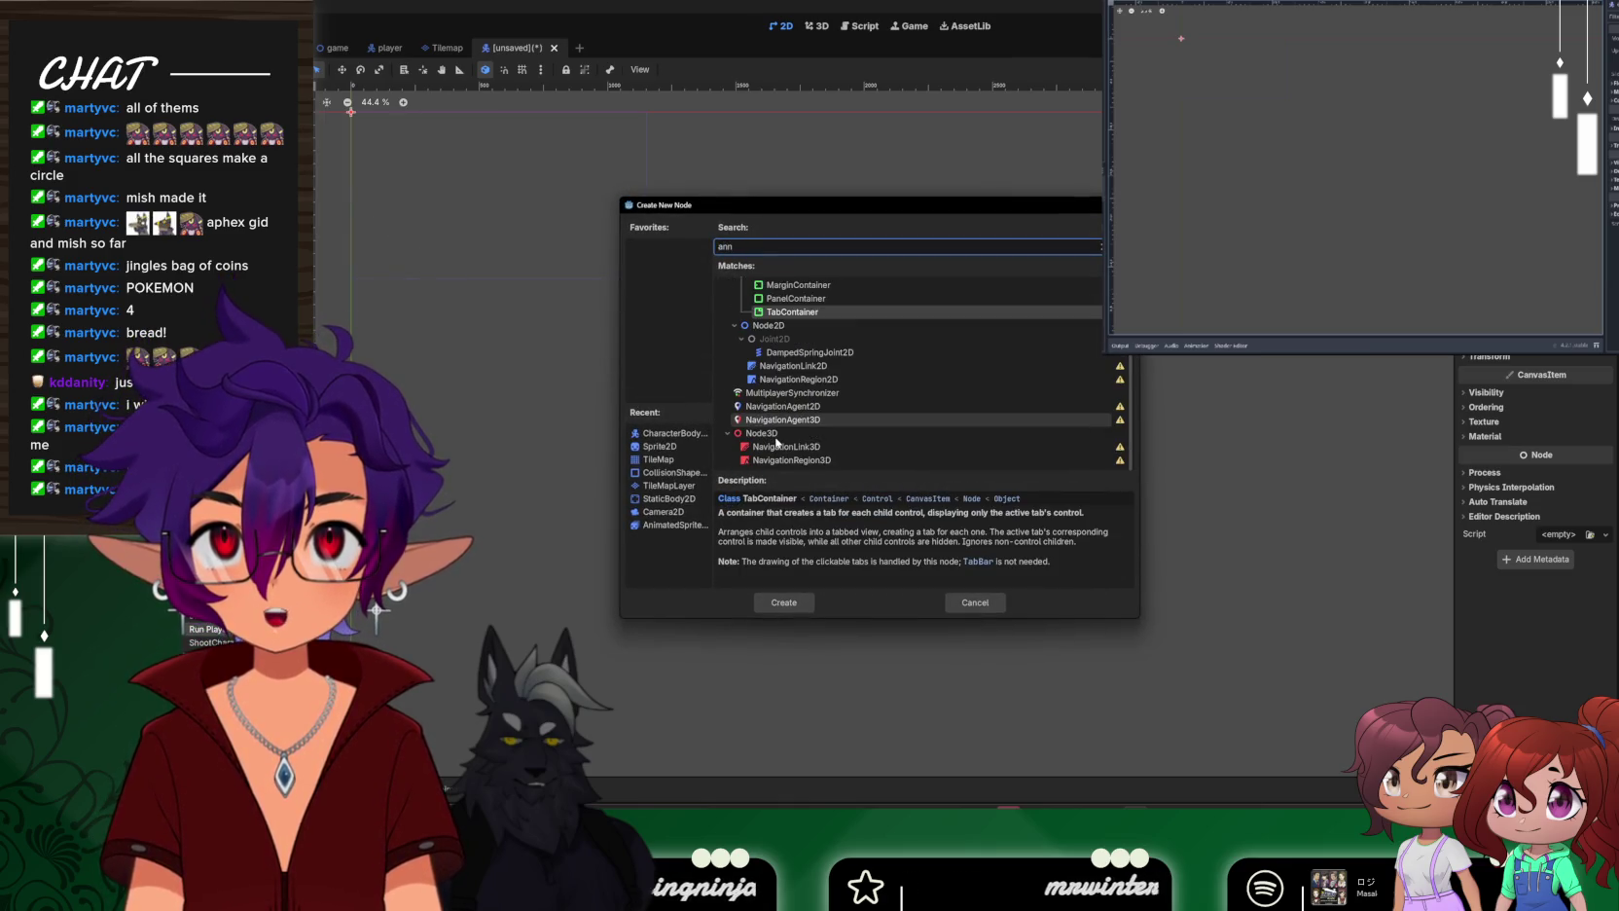
scroll(777, 443, up, 4)
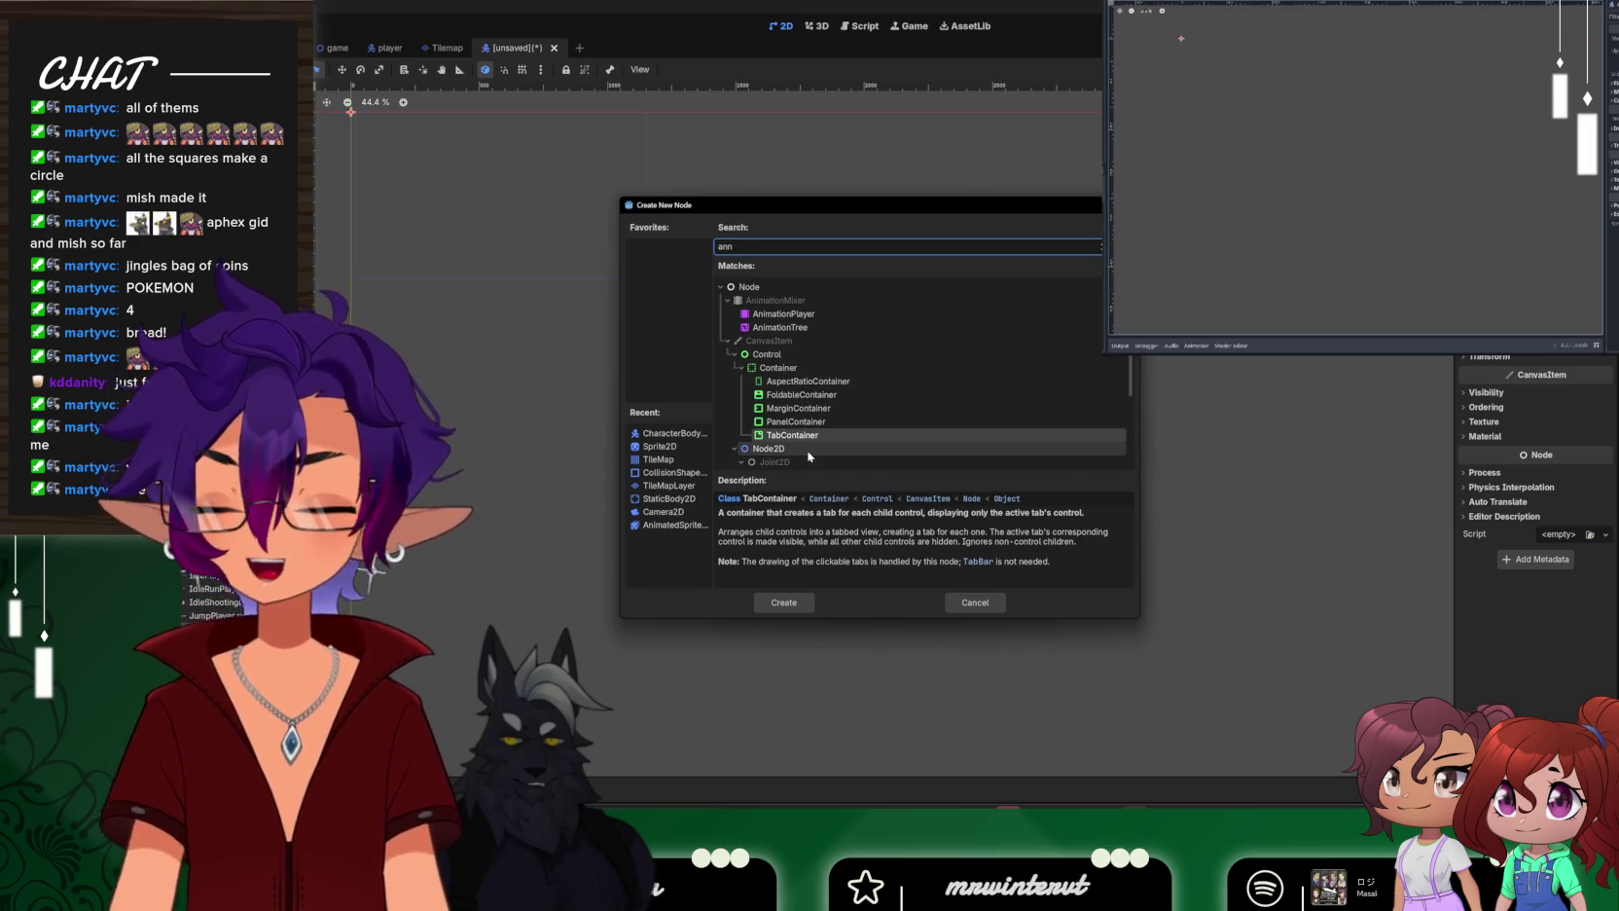
key(BackSpace)
text(im)
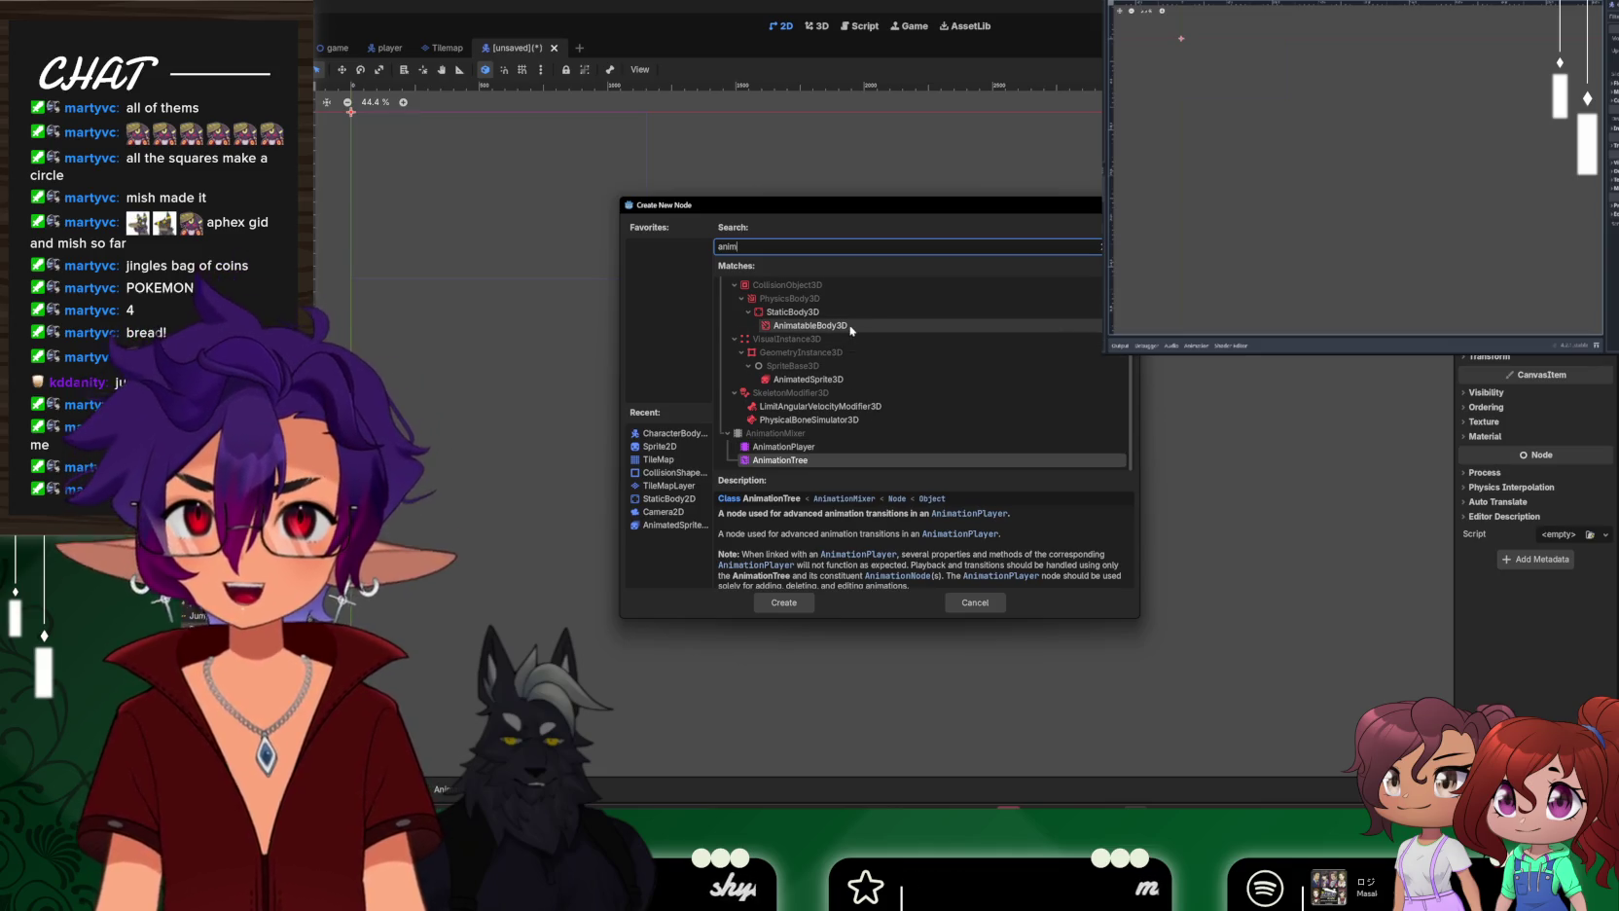
scroll(856, 433, up, 5)
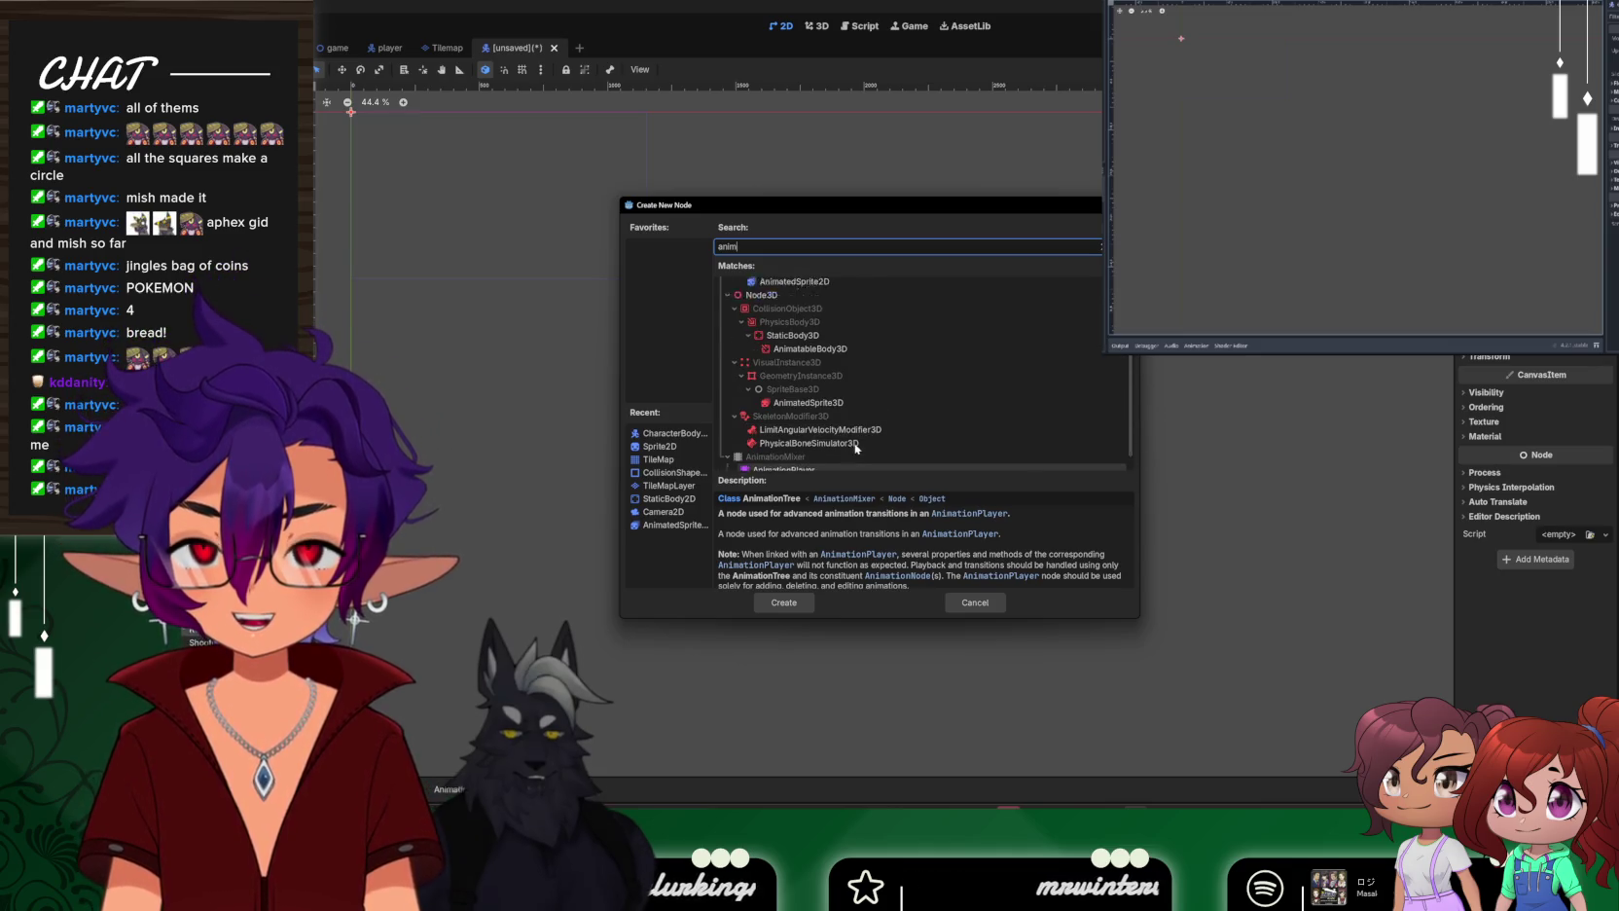
key(Escape)
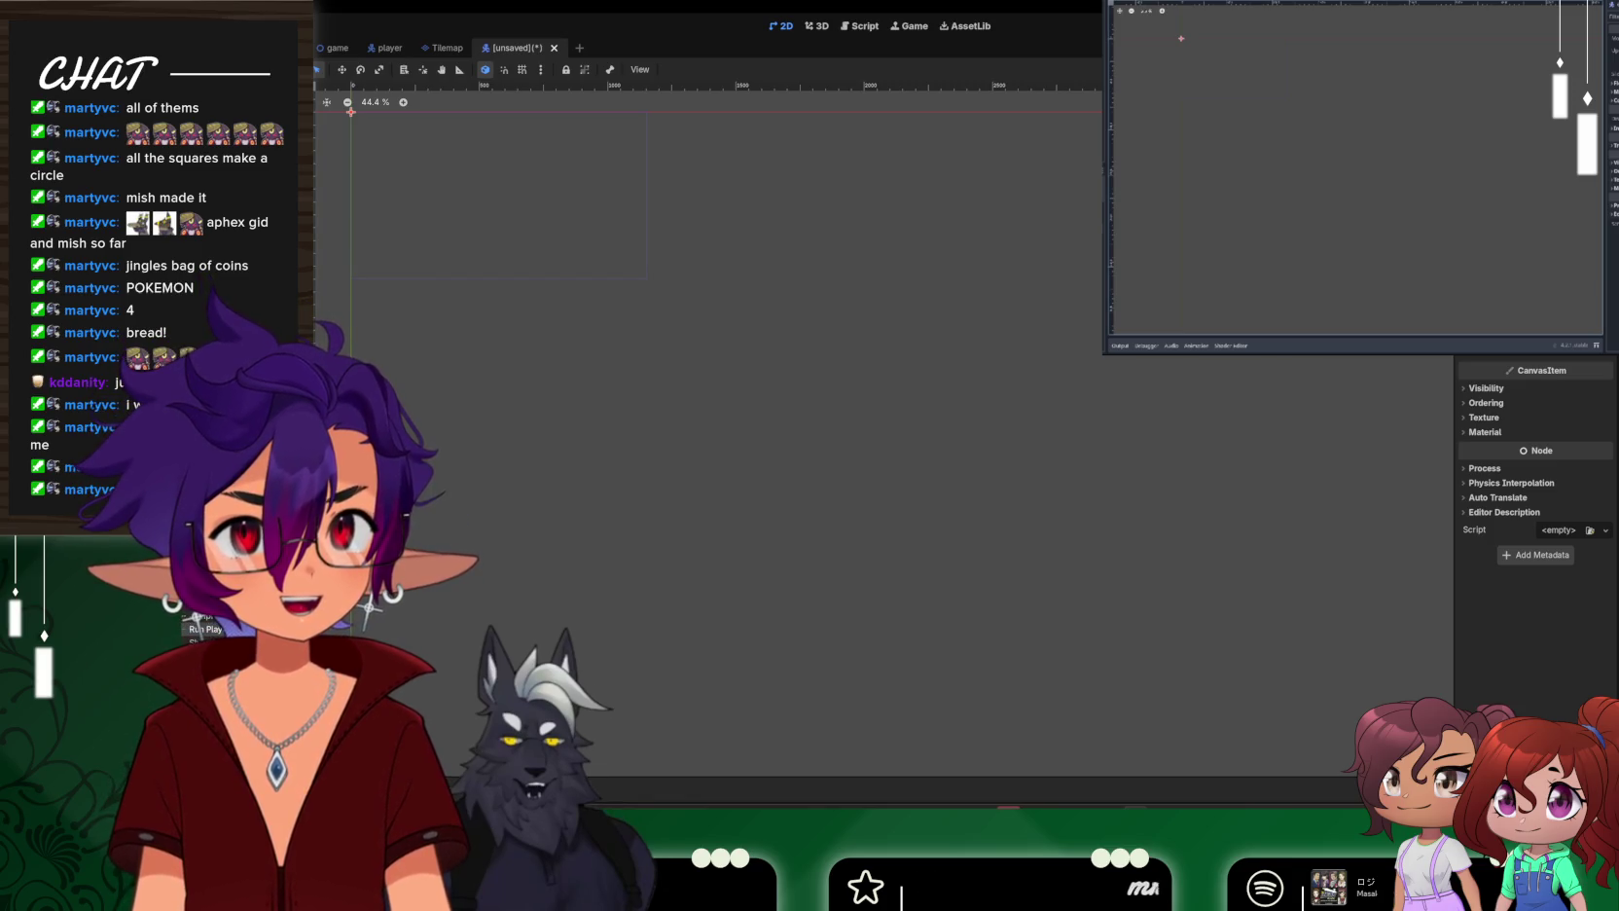
Dismiss the physics material picker, check the player scene, then delete the AnimatableBody2D node
key(Escape)
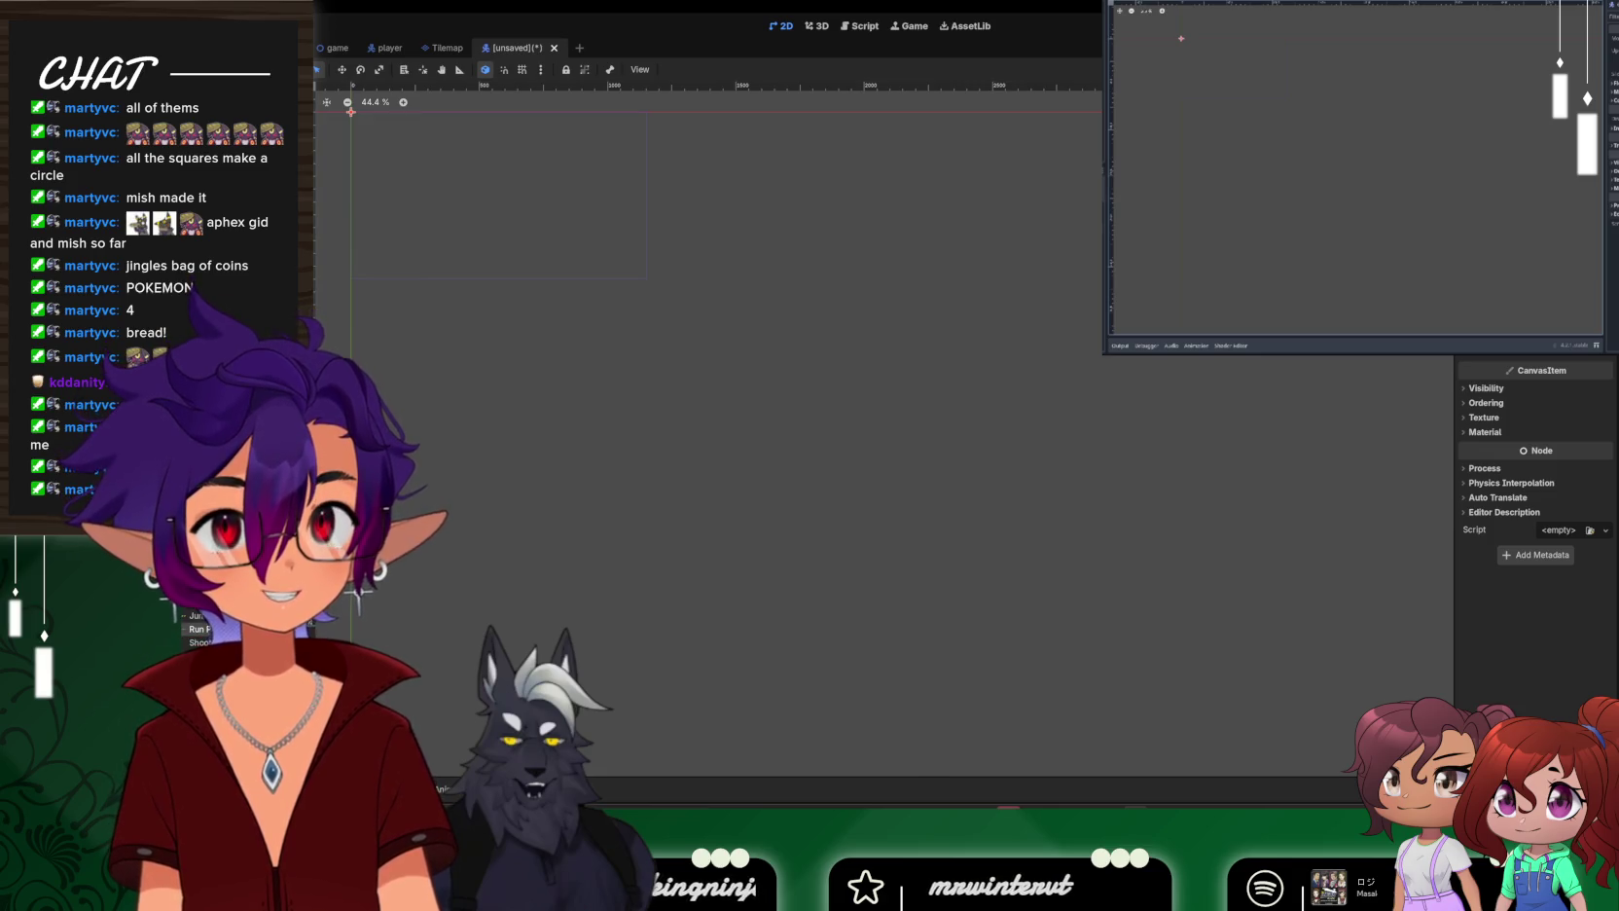
click(385, 48)
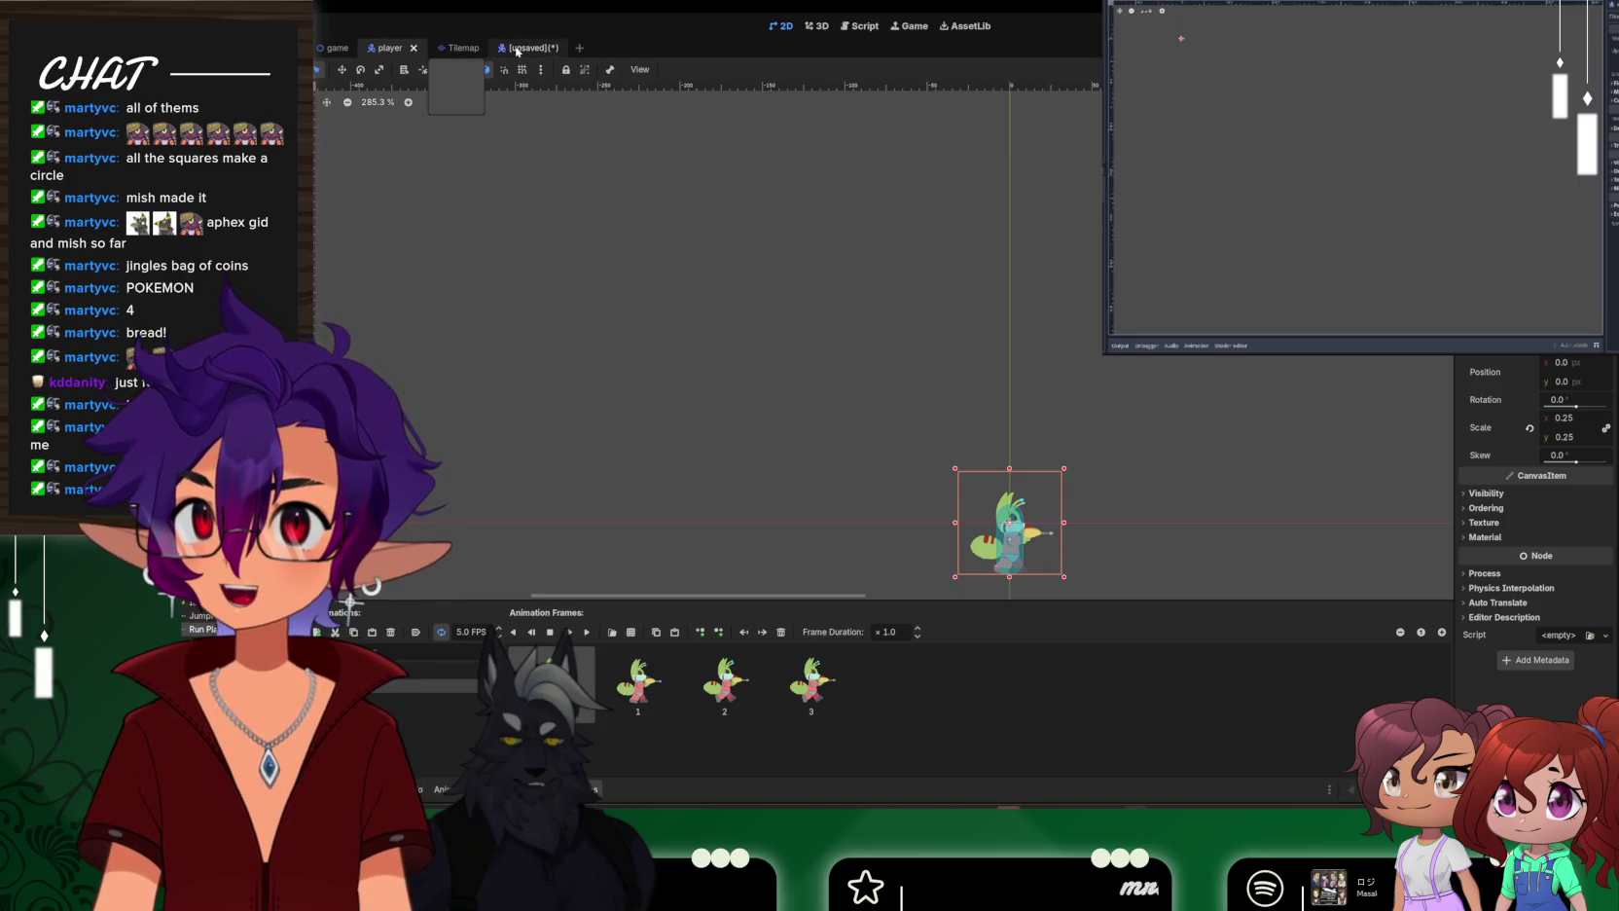
click(521, 49)
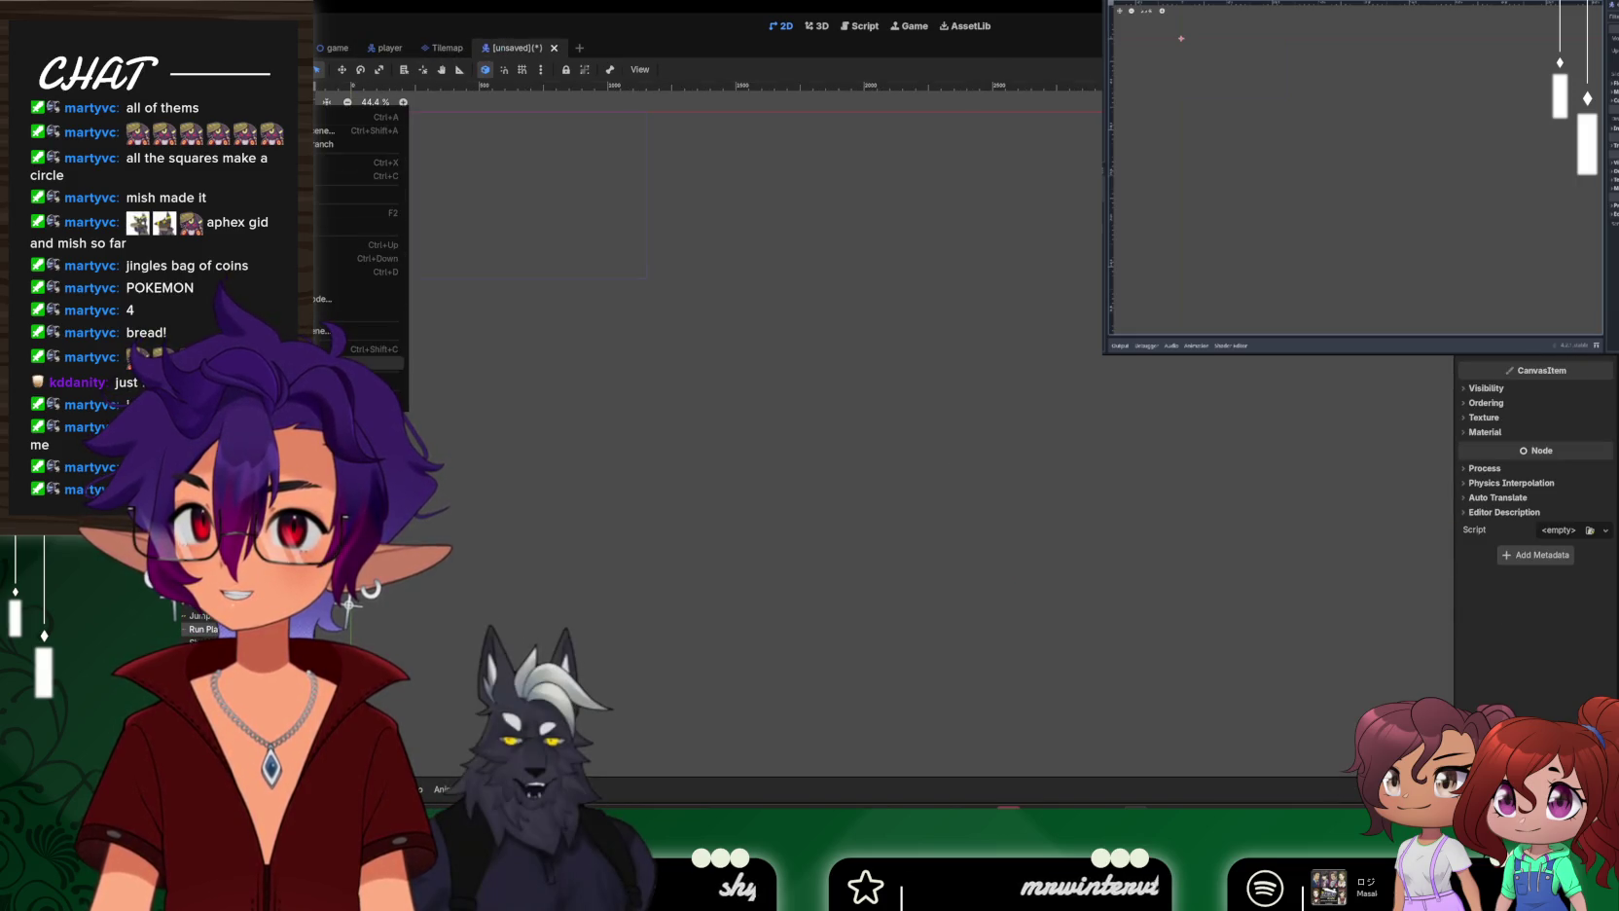
key(Delete)
click(845, 426)
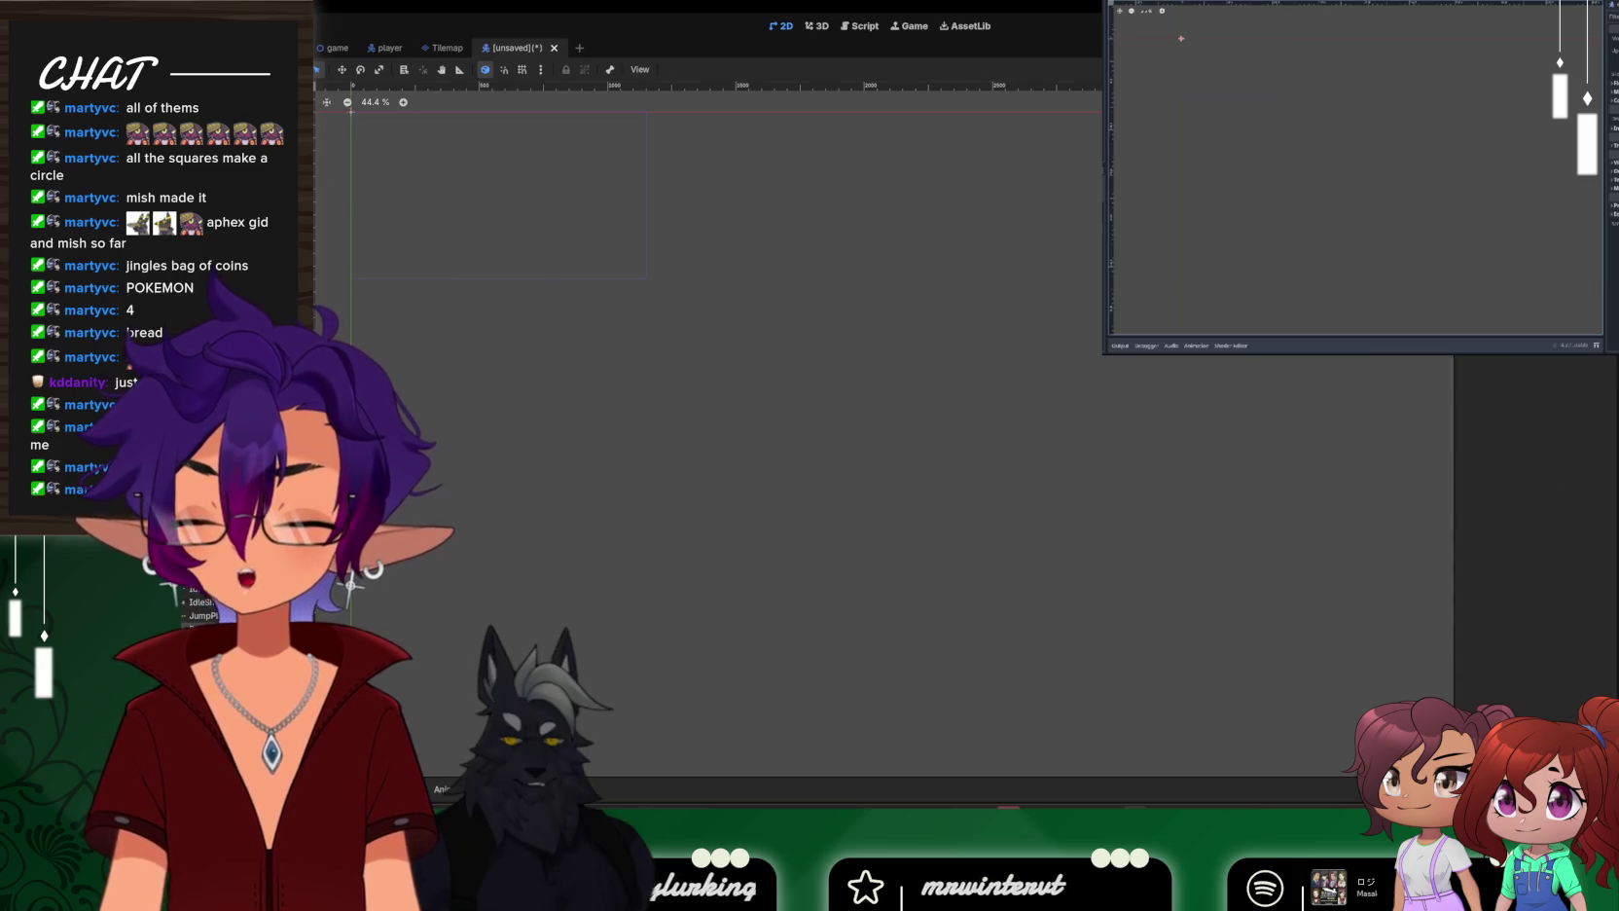
Add an AnimatedSprite2D child node found by searching 'animated'
right_click(224, 97)
click(292, 105)
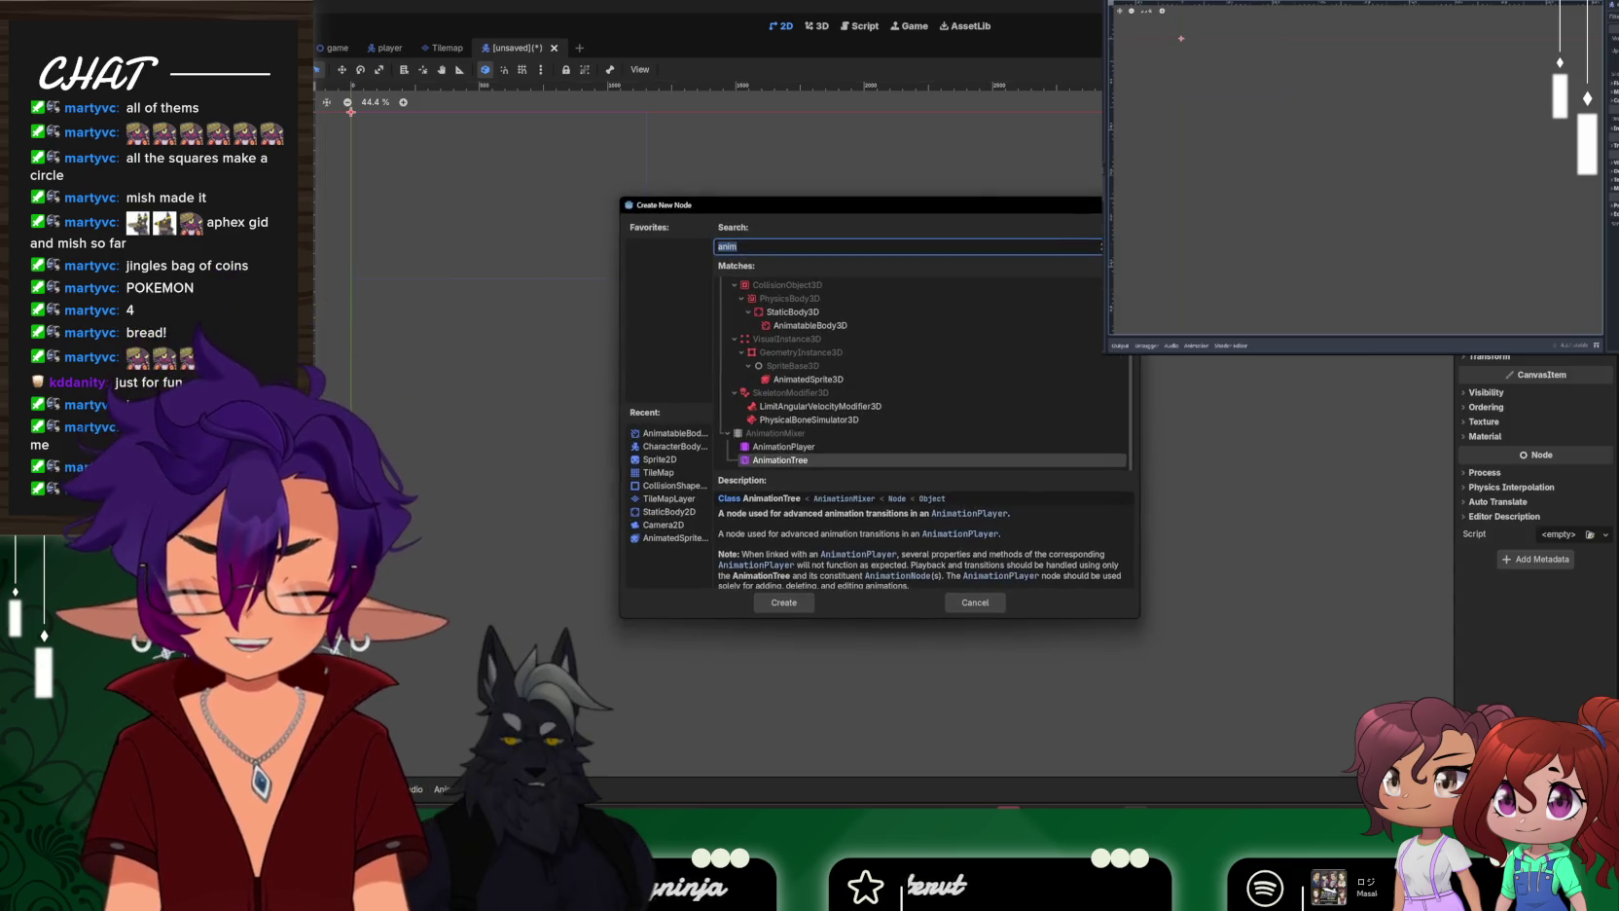
text(animated)
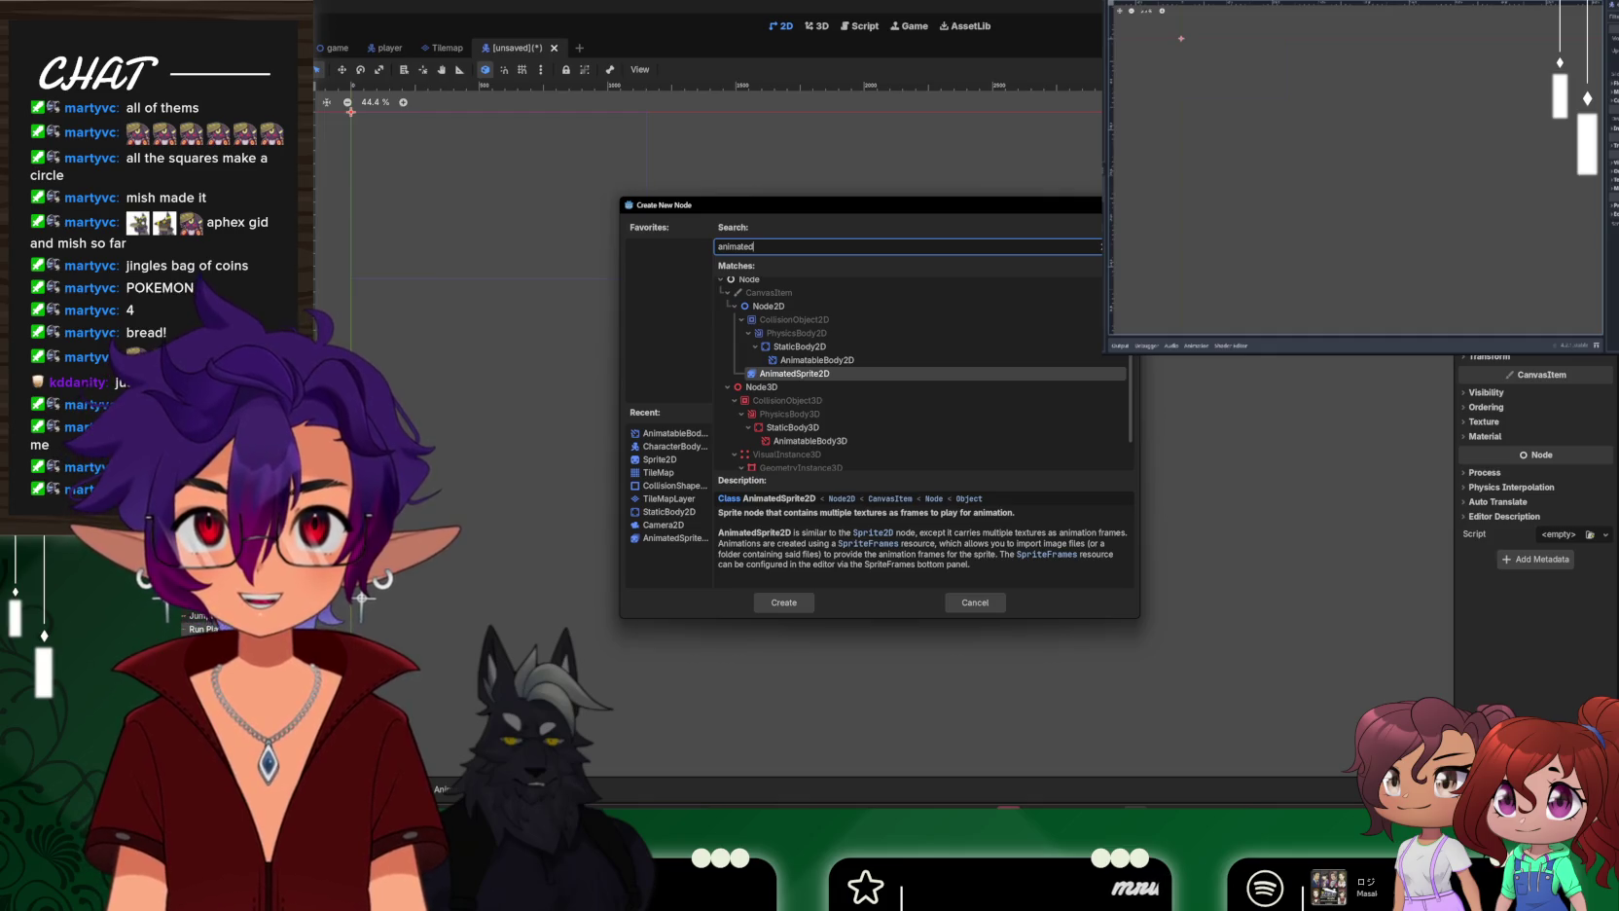
key(Return)
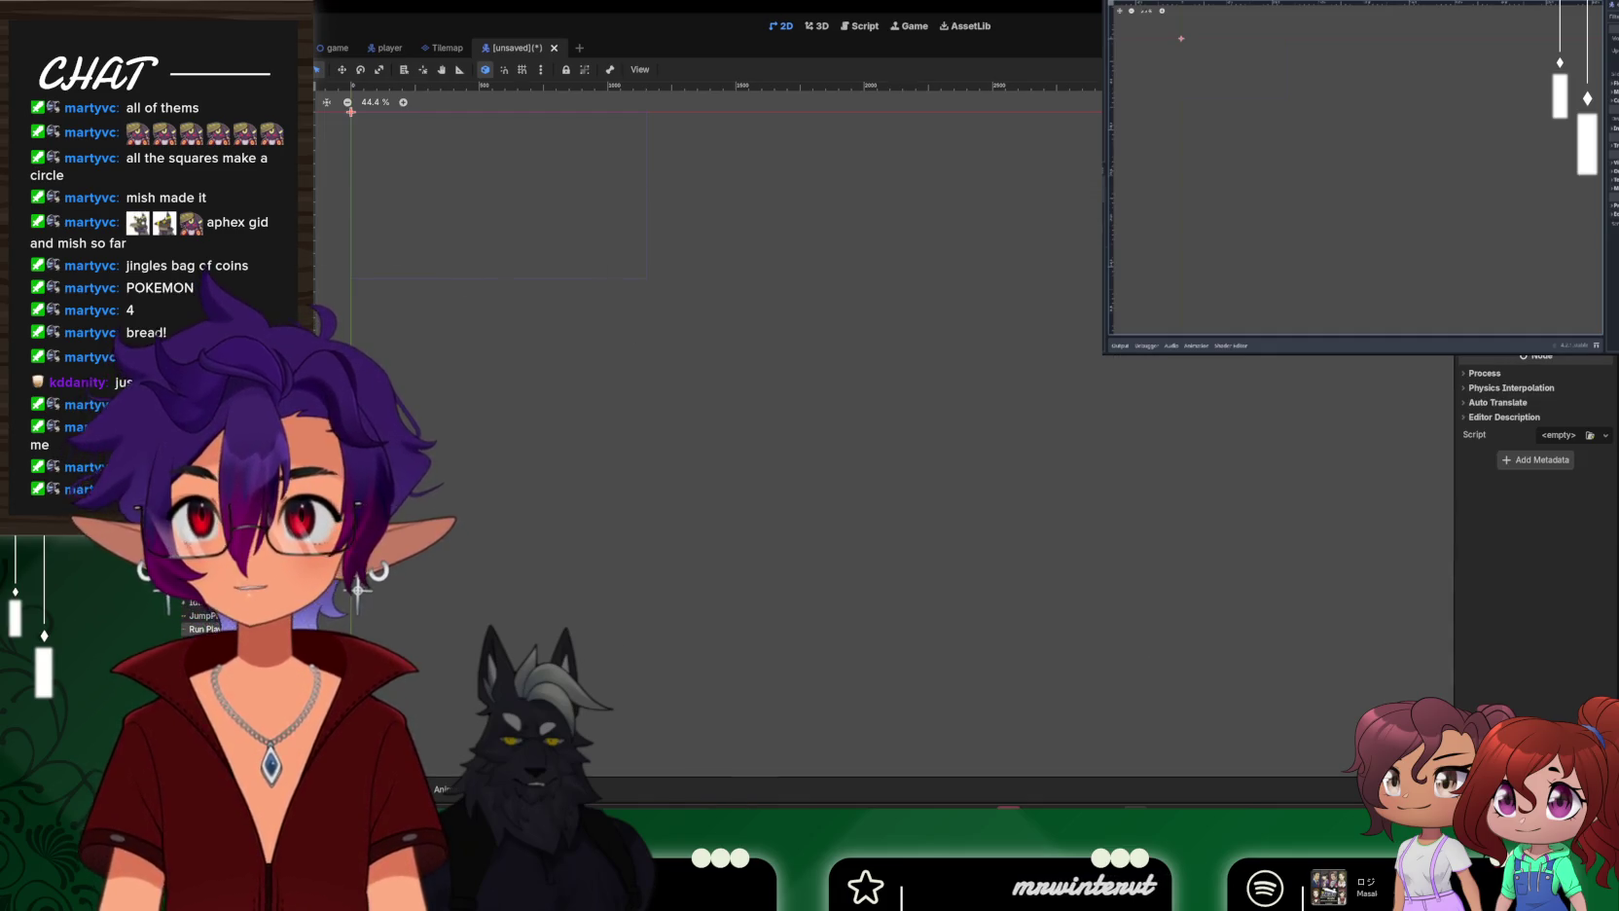
Bring up the sprite's SpriteFrames editor and start adding frames from a sprite sheet
mouse_move(243, 90)
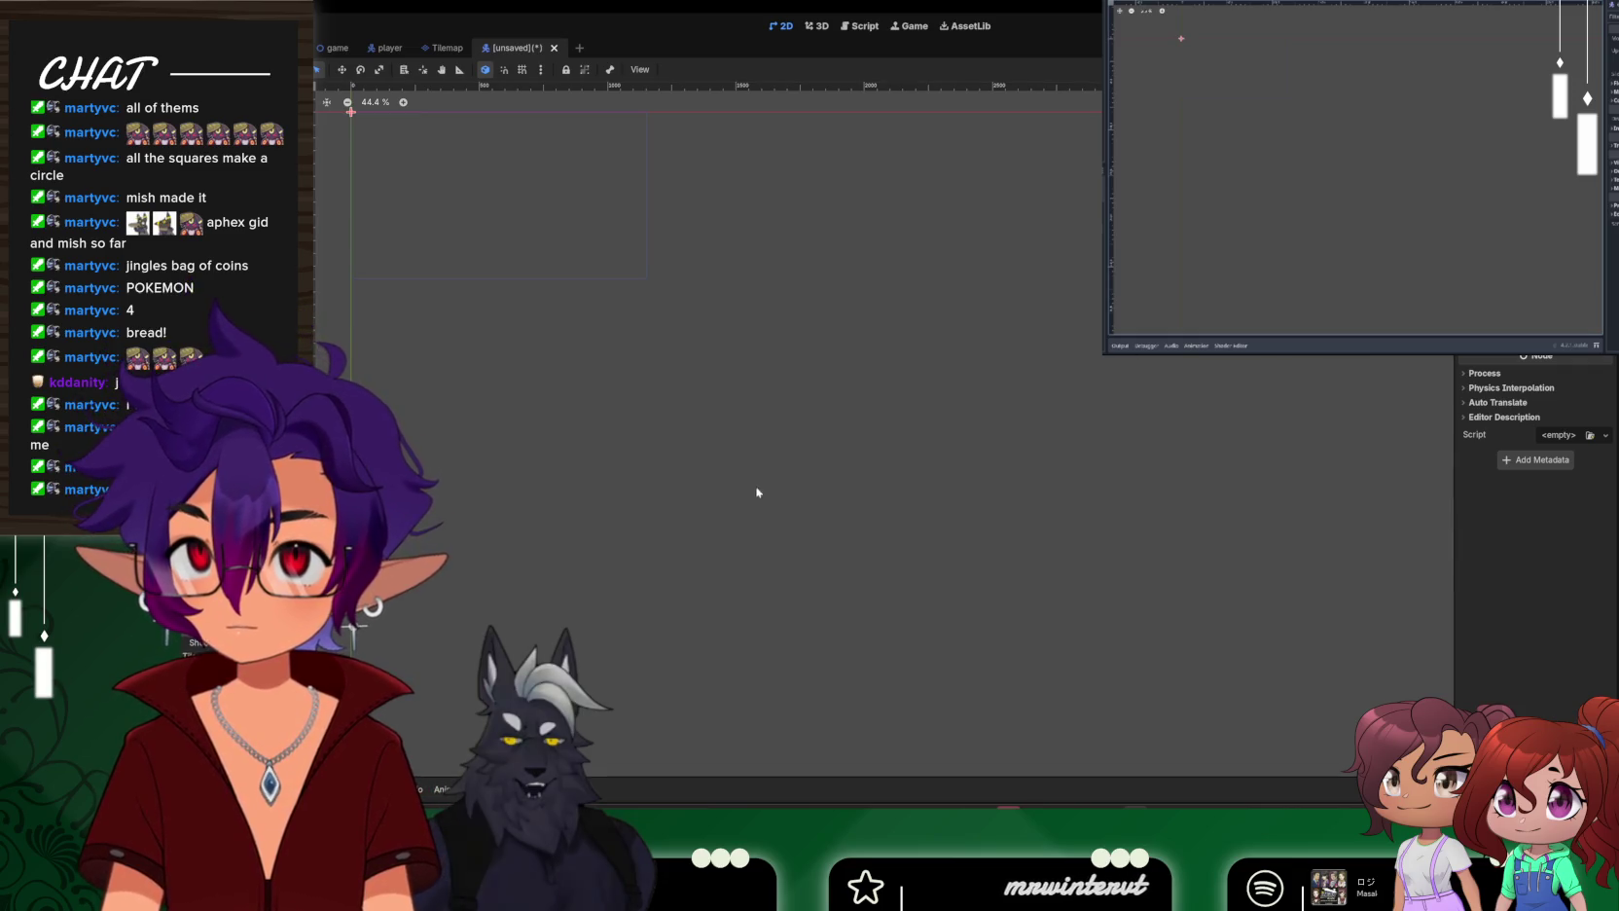
click(243, 89)
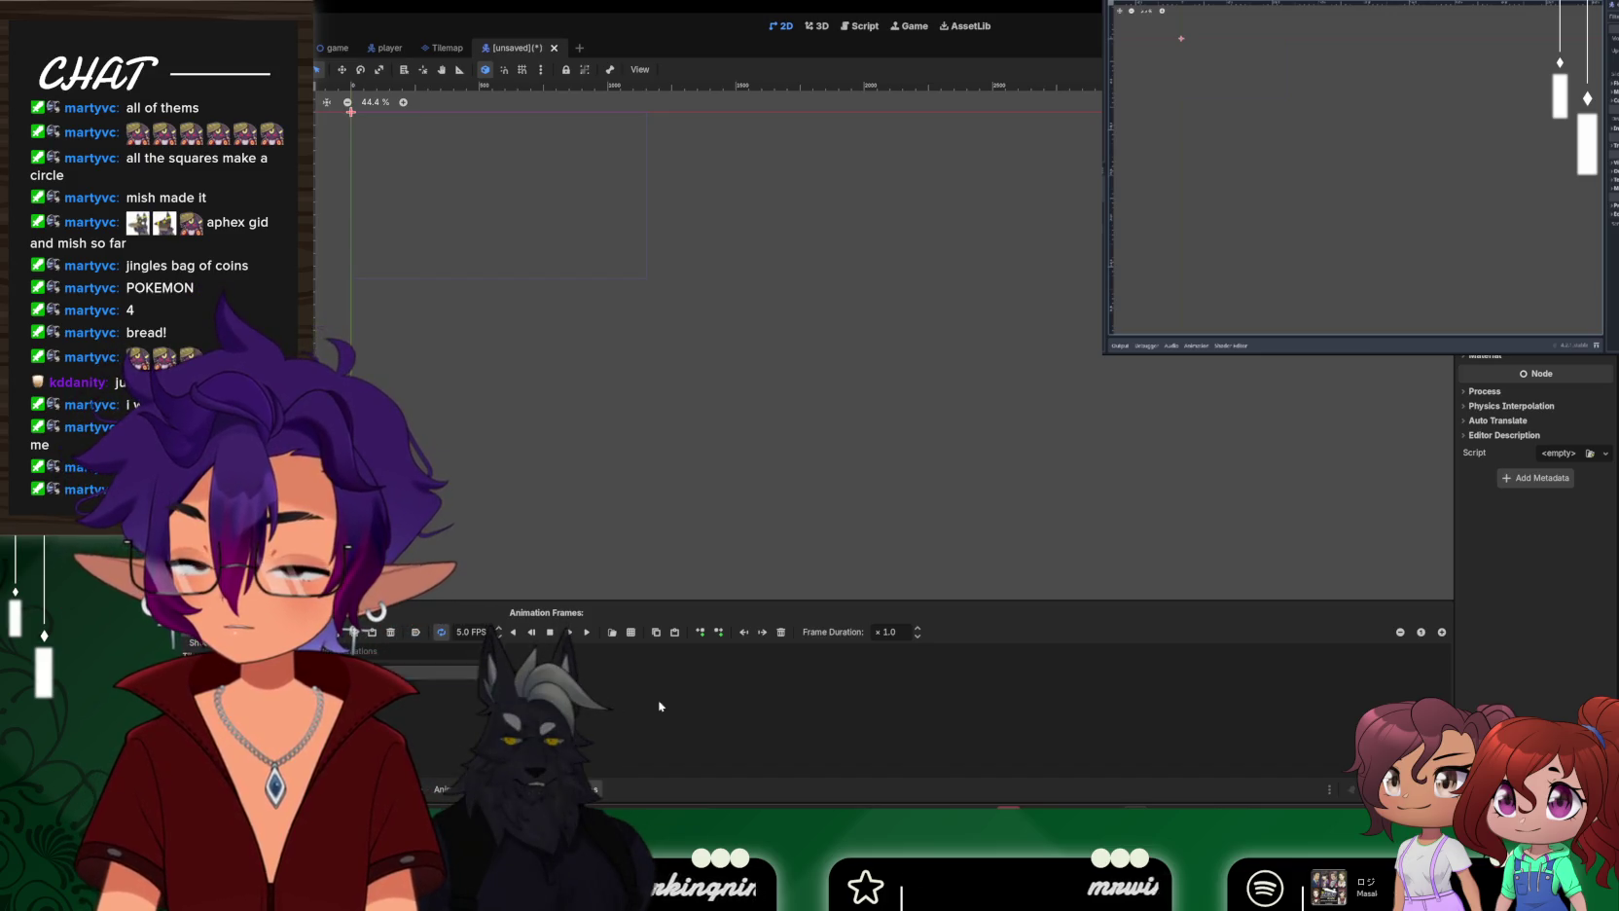
click(630, 631)
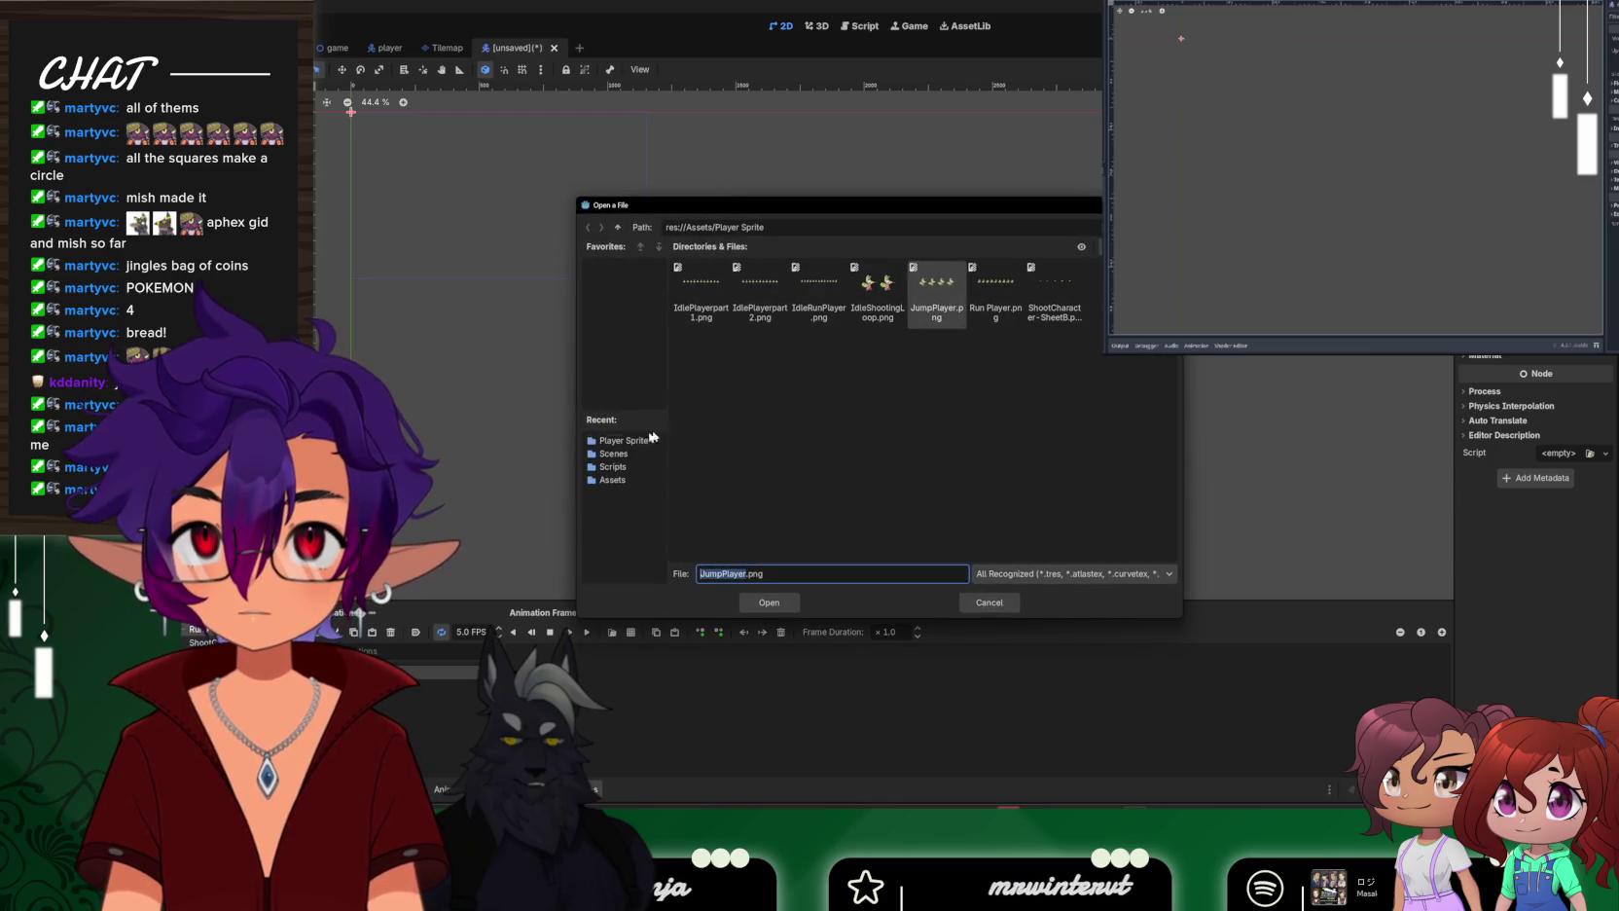
click(618, 226)
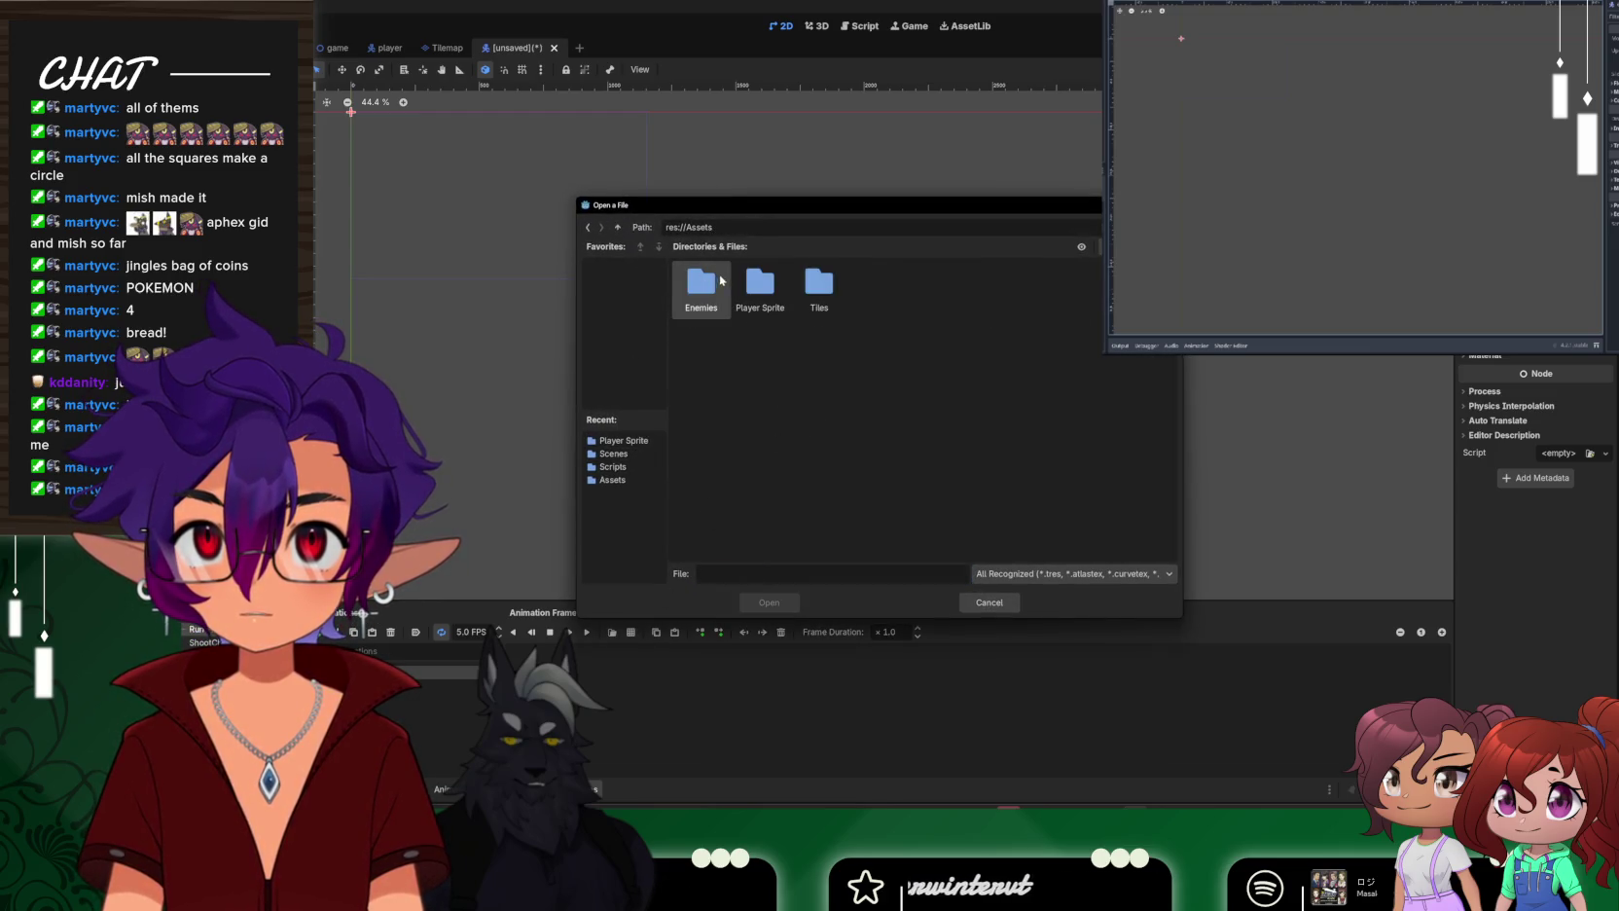
double_click(713, 290)
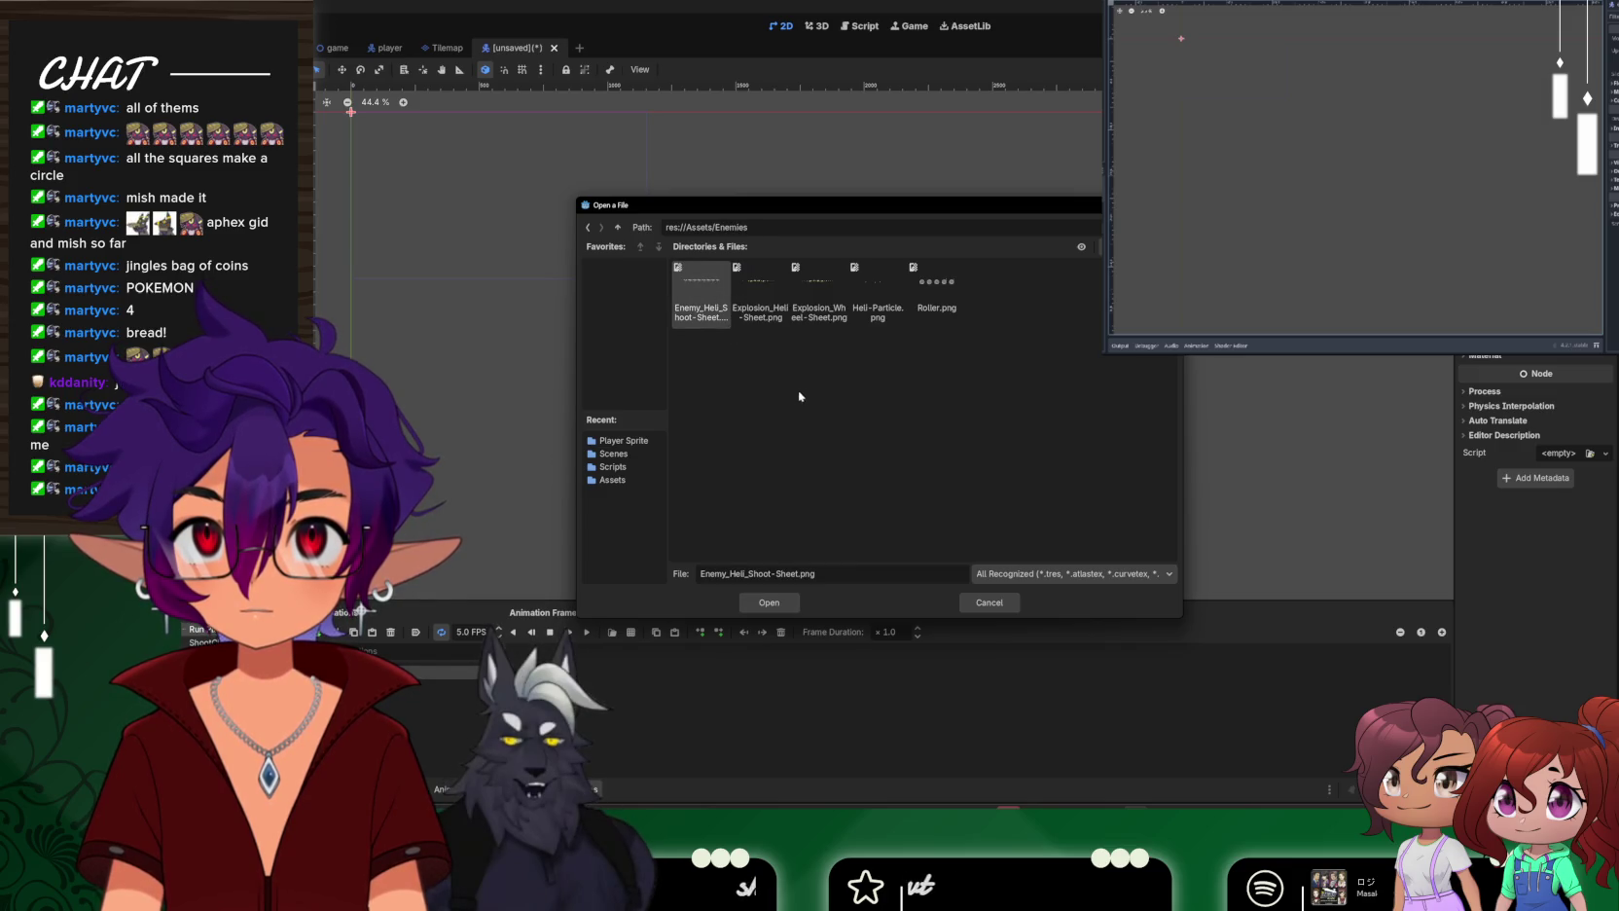
double_click(940, 296)
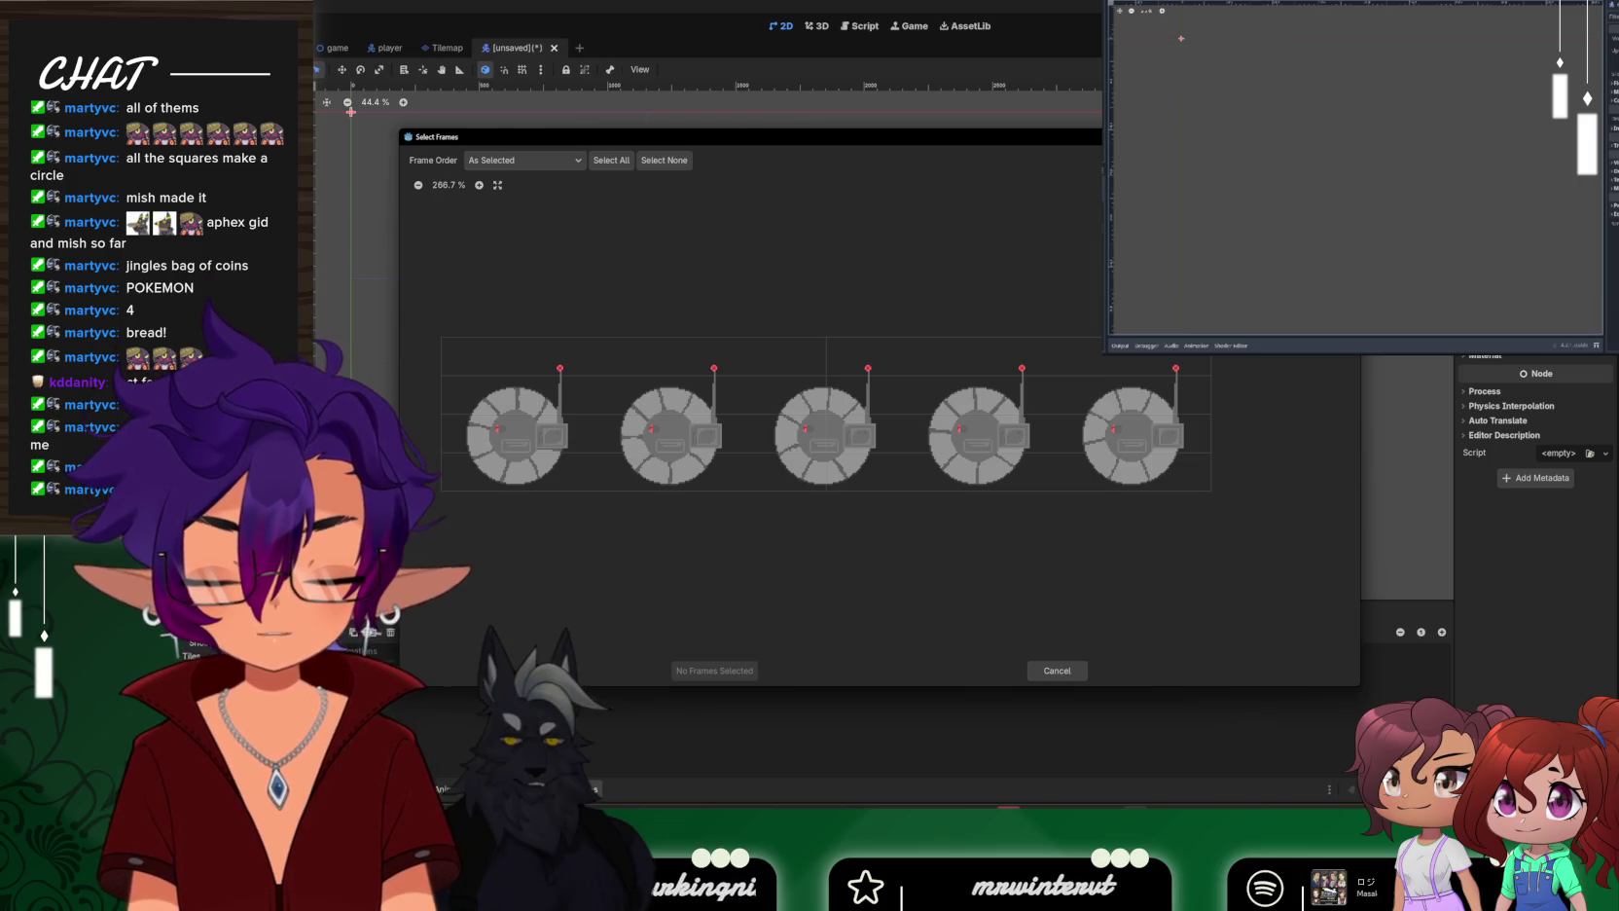
text(5)
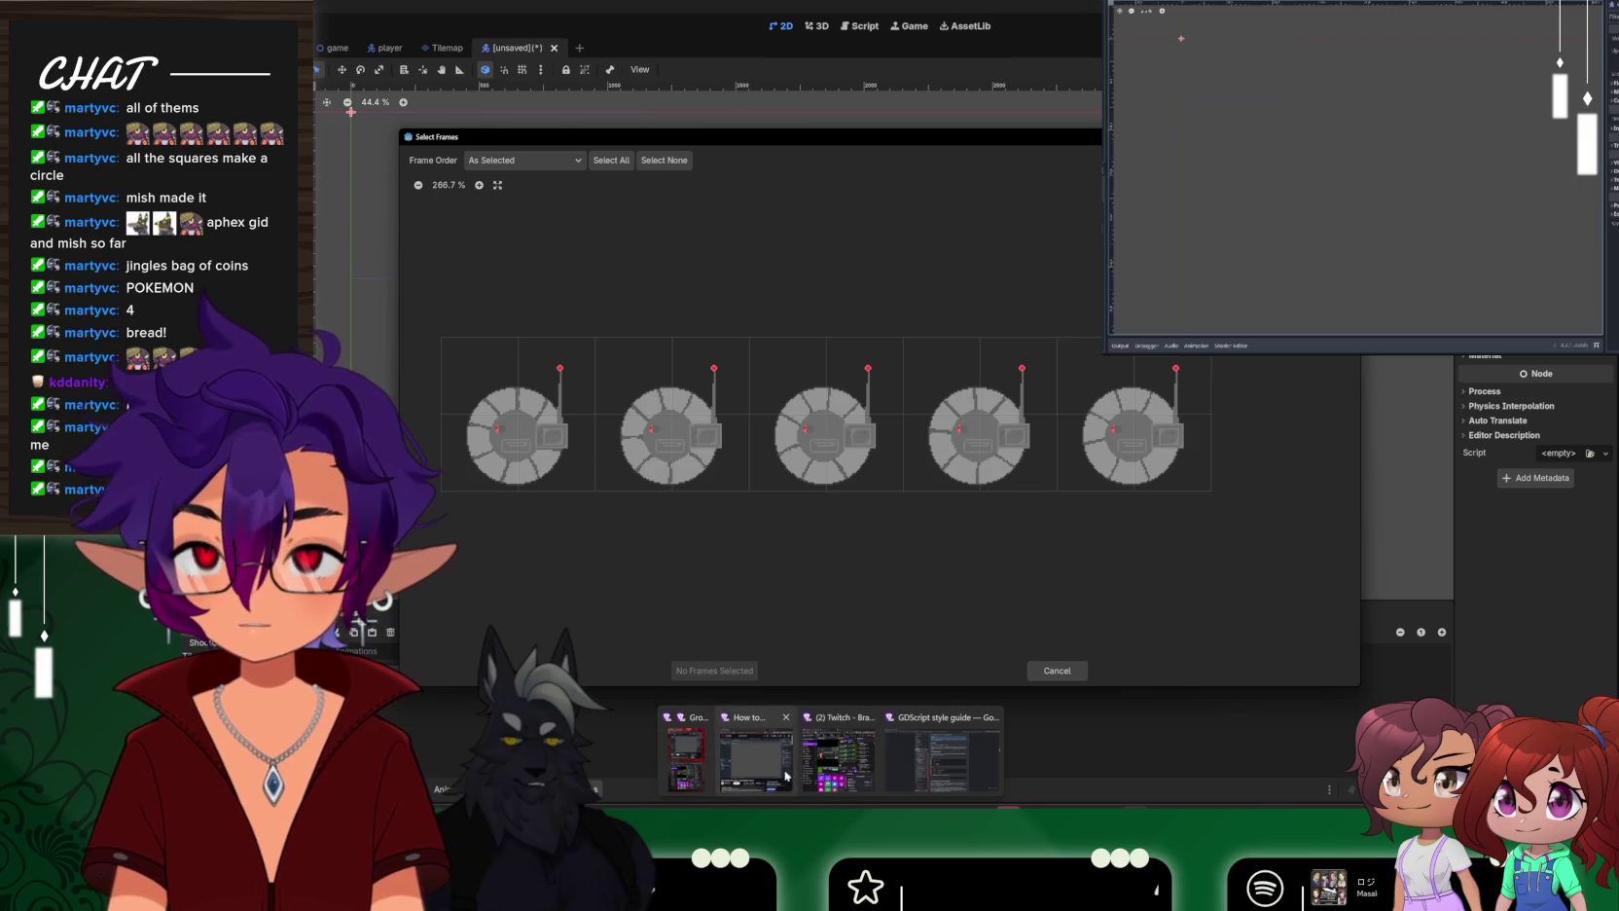
click(1054, 670)
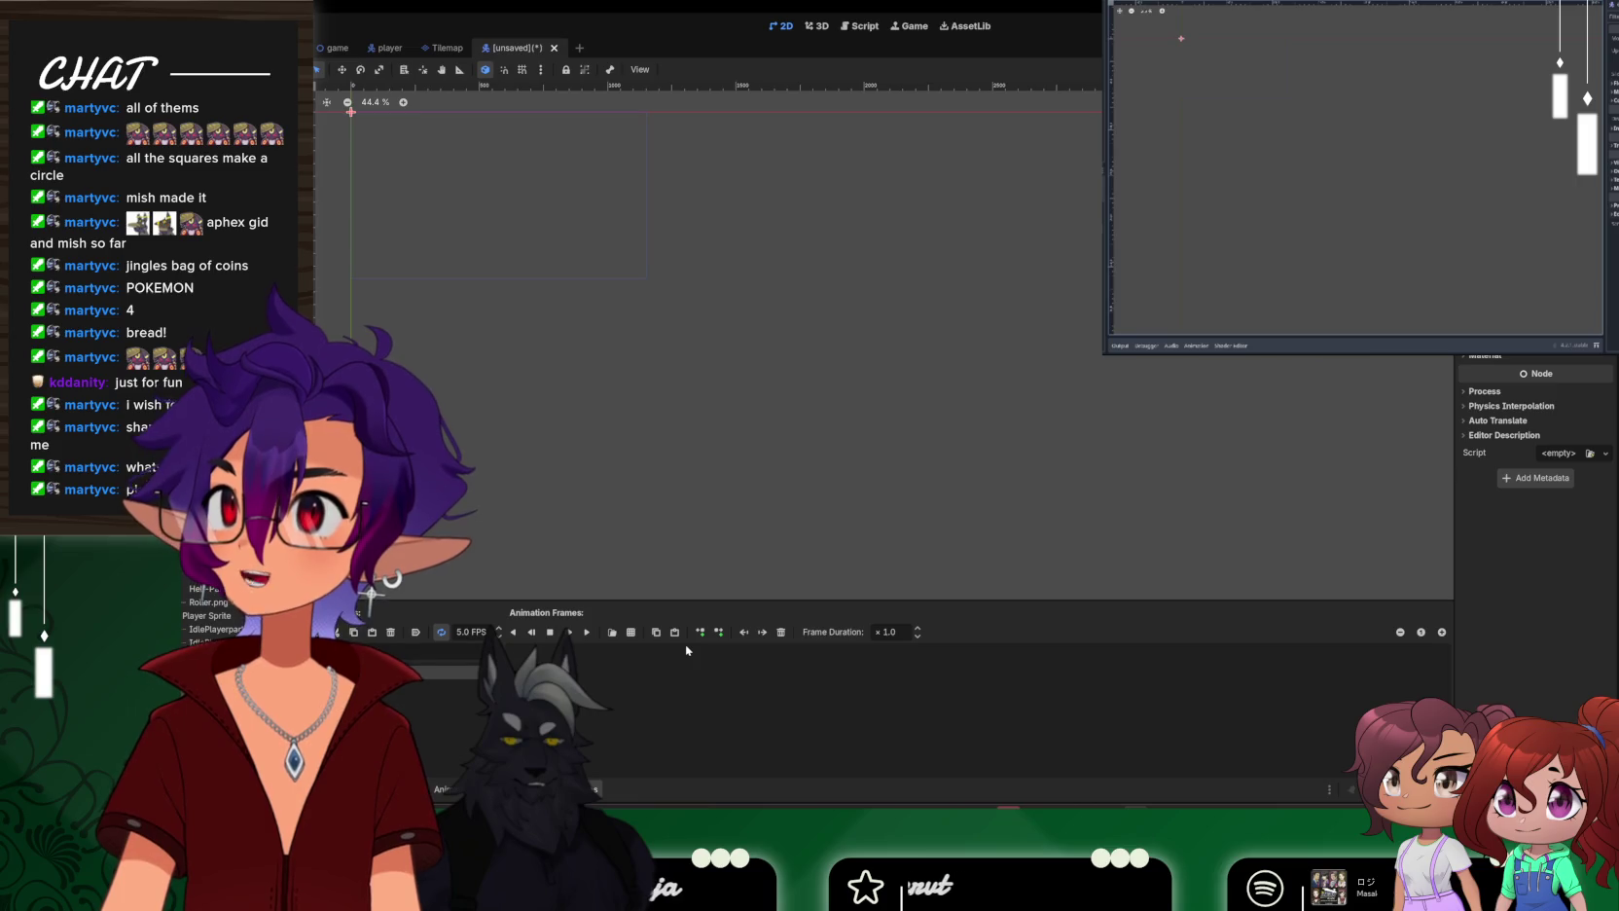
Load Roller.png as a sprite sheet and add its five drone frames to the animation
click(631, 631)
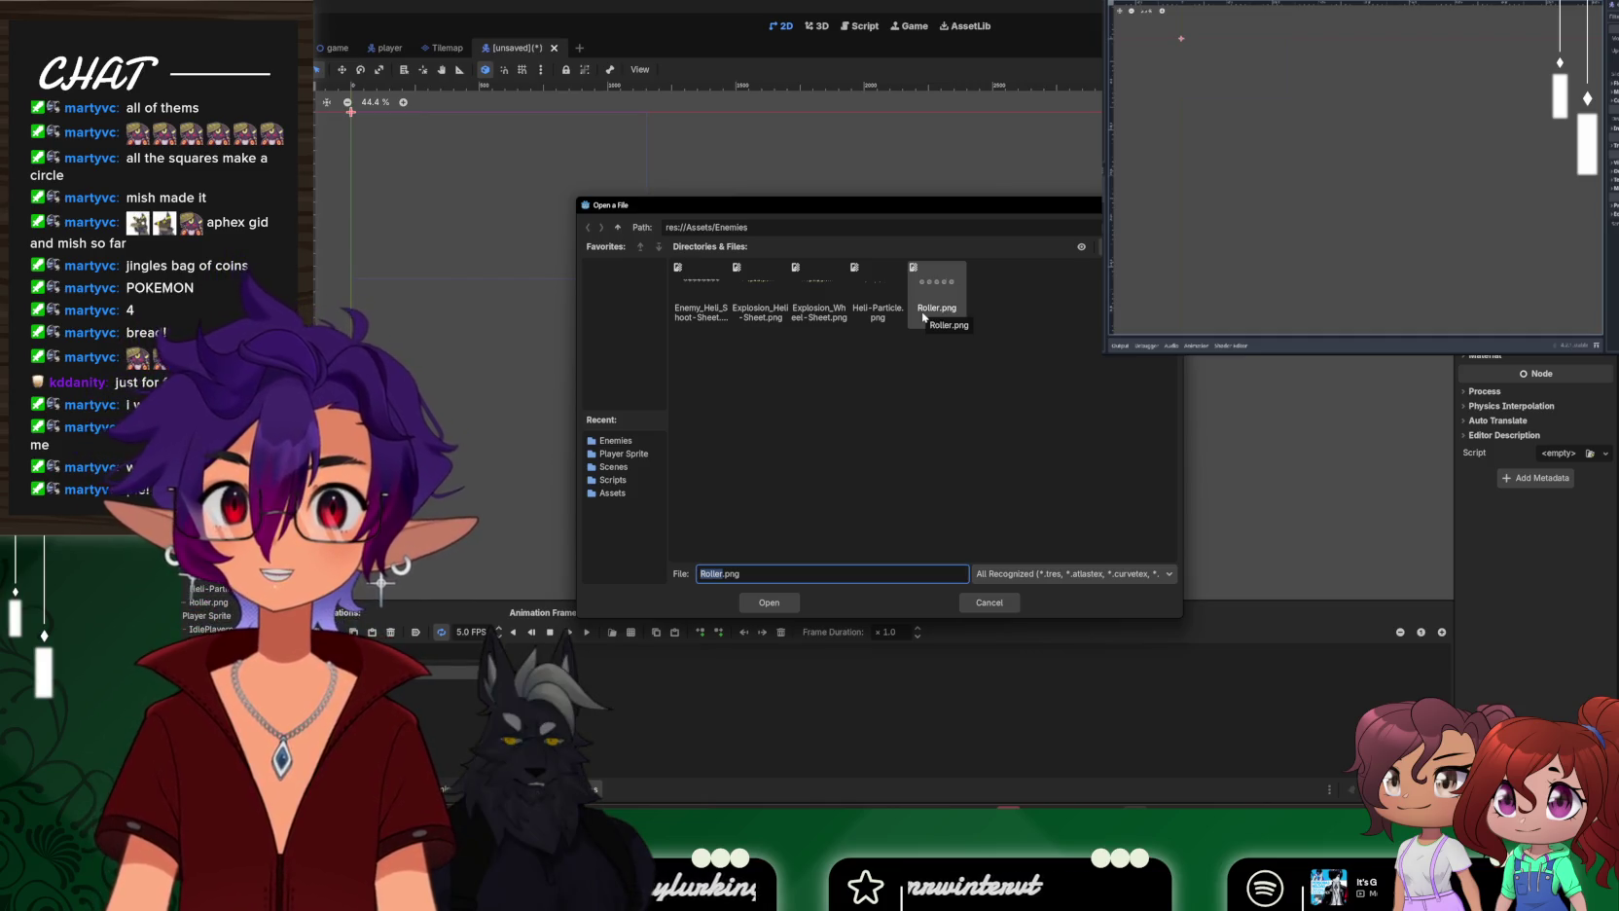
double_click(923, 317)
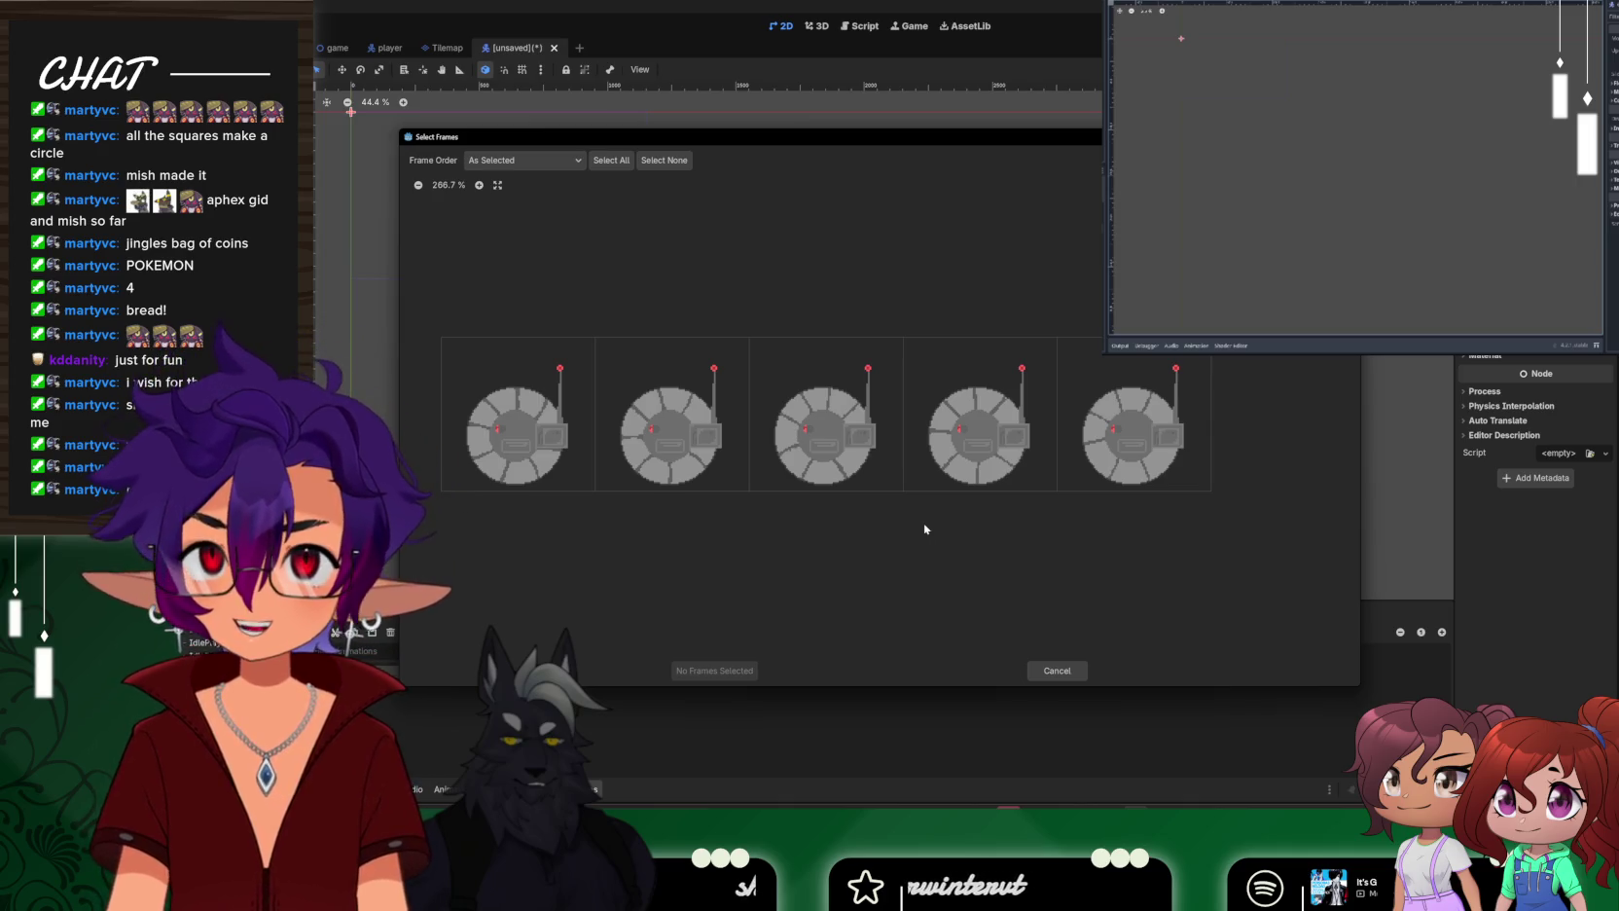
drag(515, 428, 1133, 438)
click(712, 670)
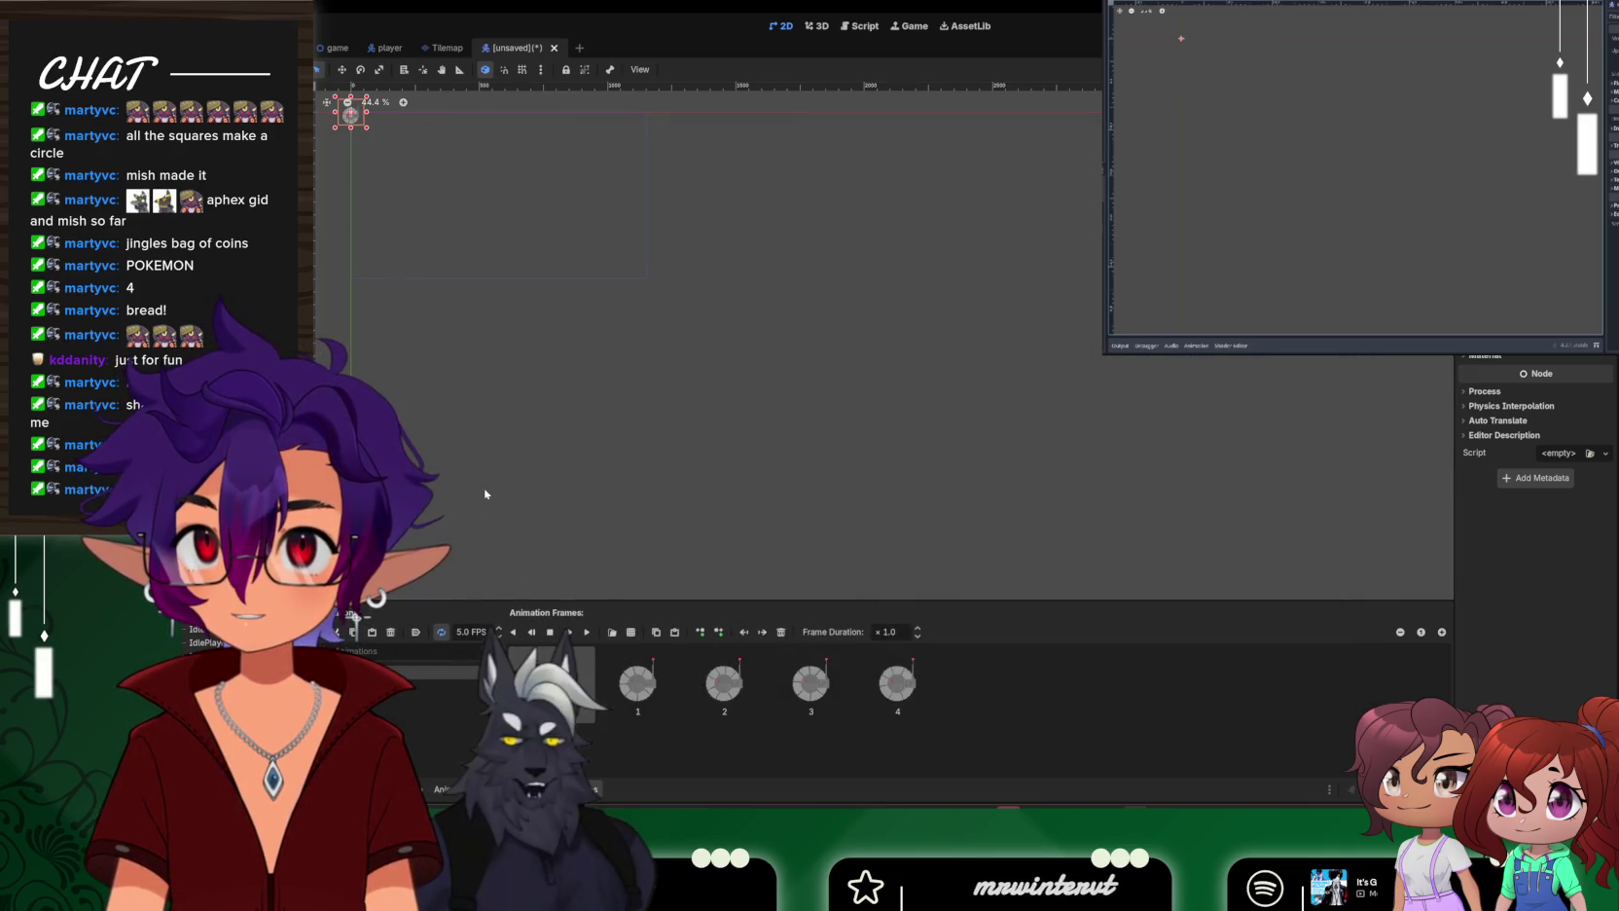
Frame and zoom on the drone, play then stop its animation, and begin adding a node under the root
key(f)
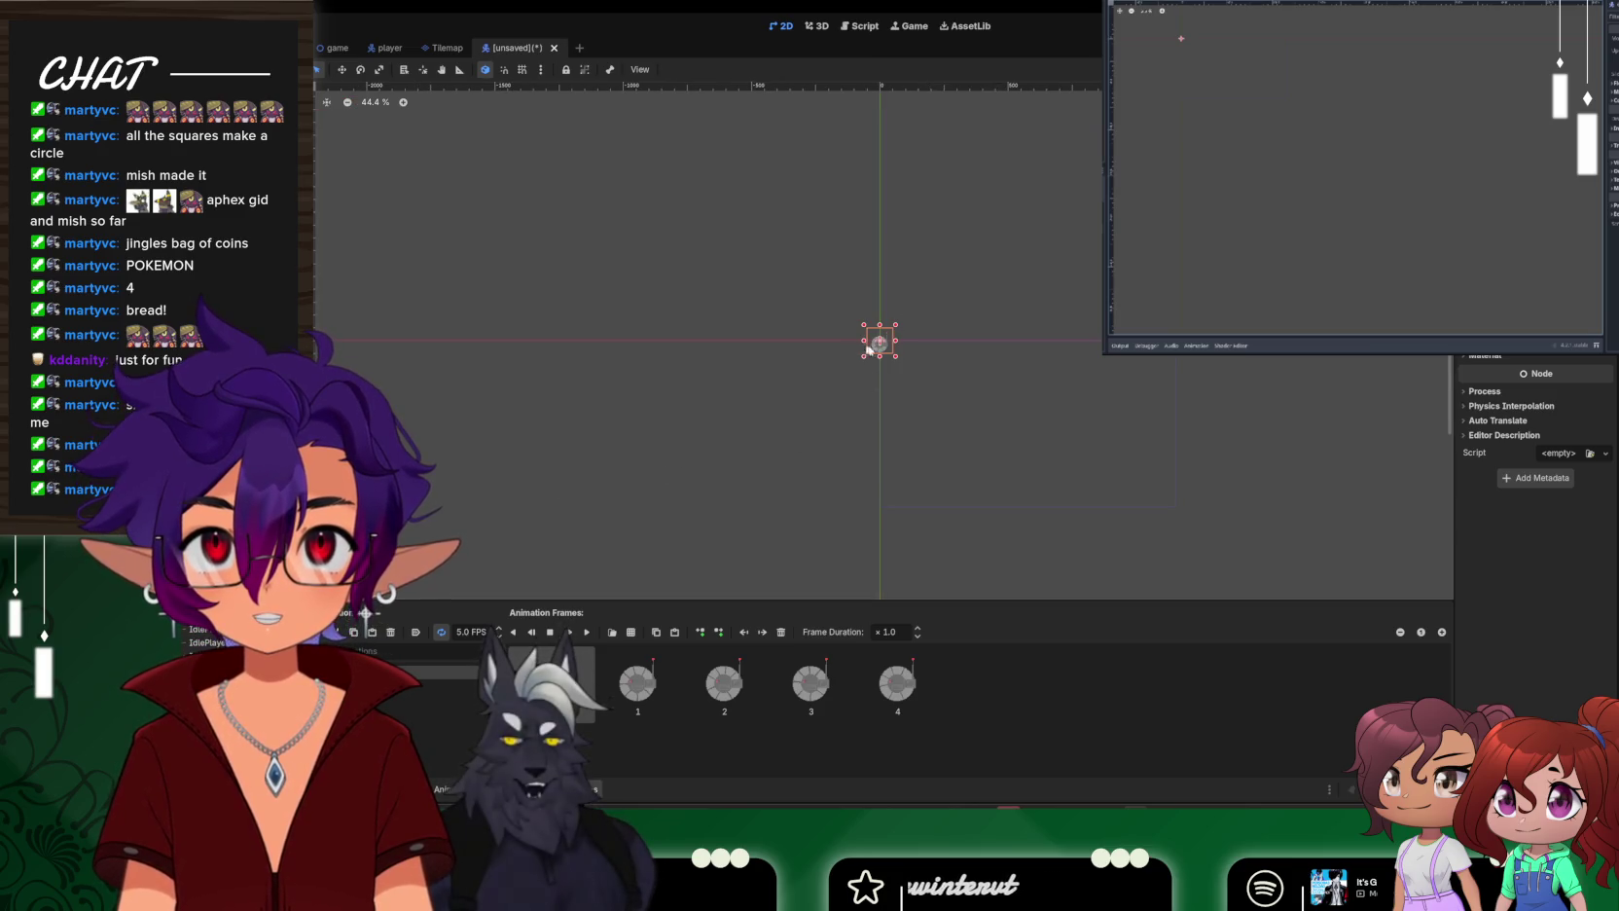
scroll(884, 352, up, 5)
scroll(882, 348, up, 4)
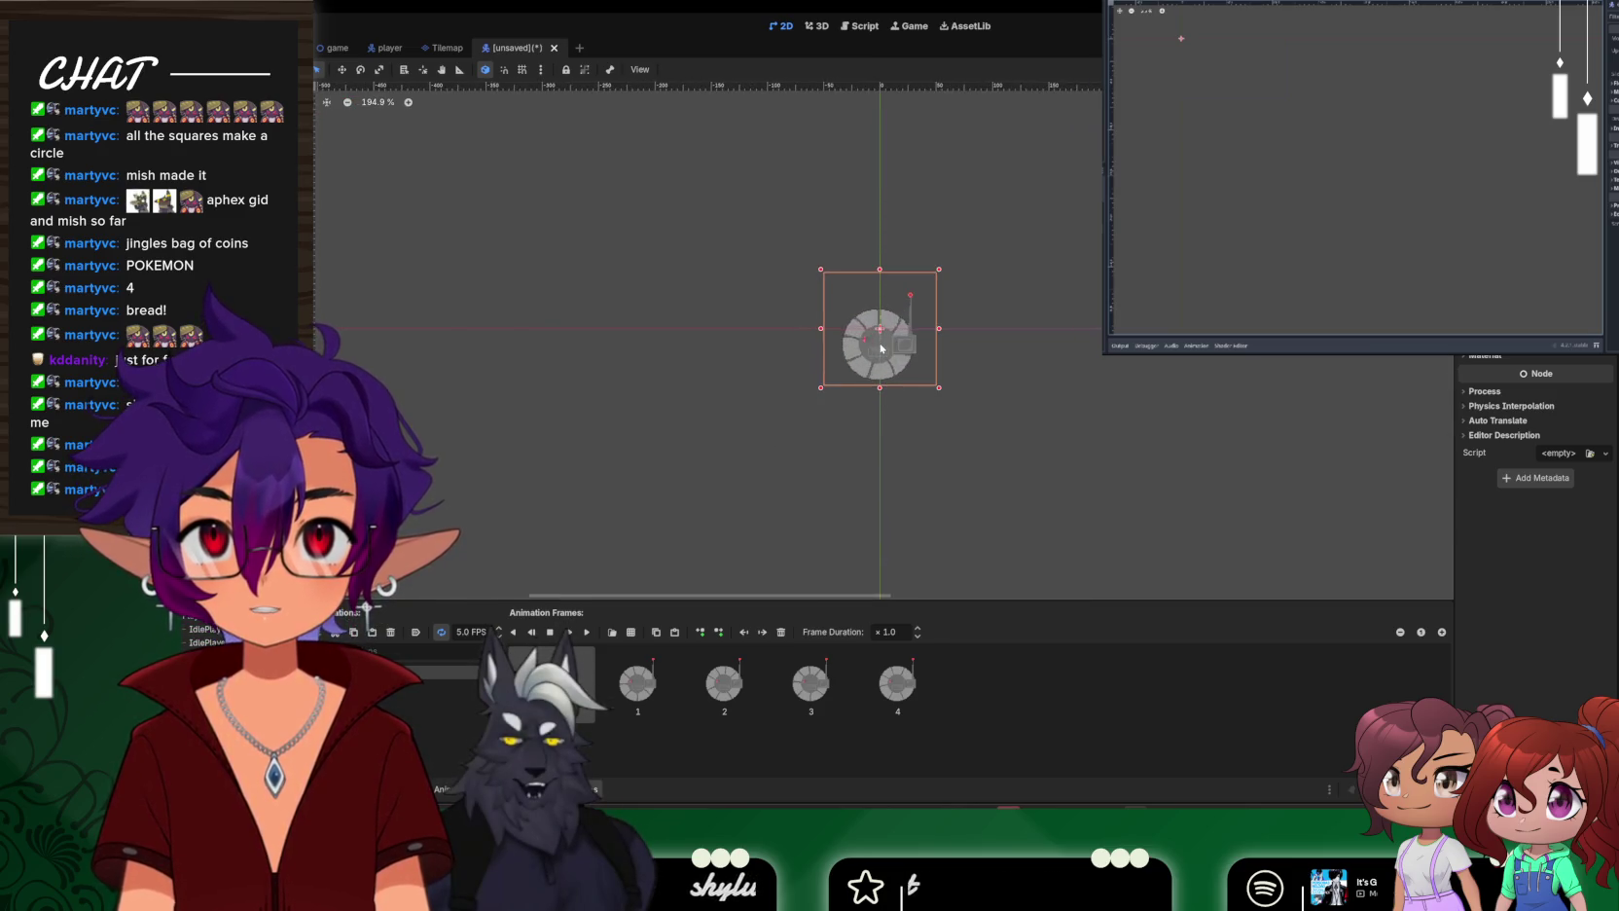
click(587, 631)
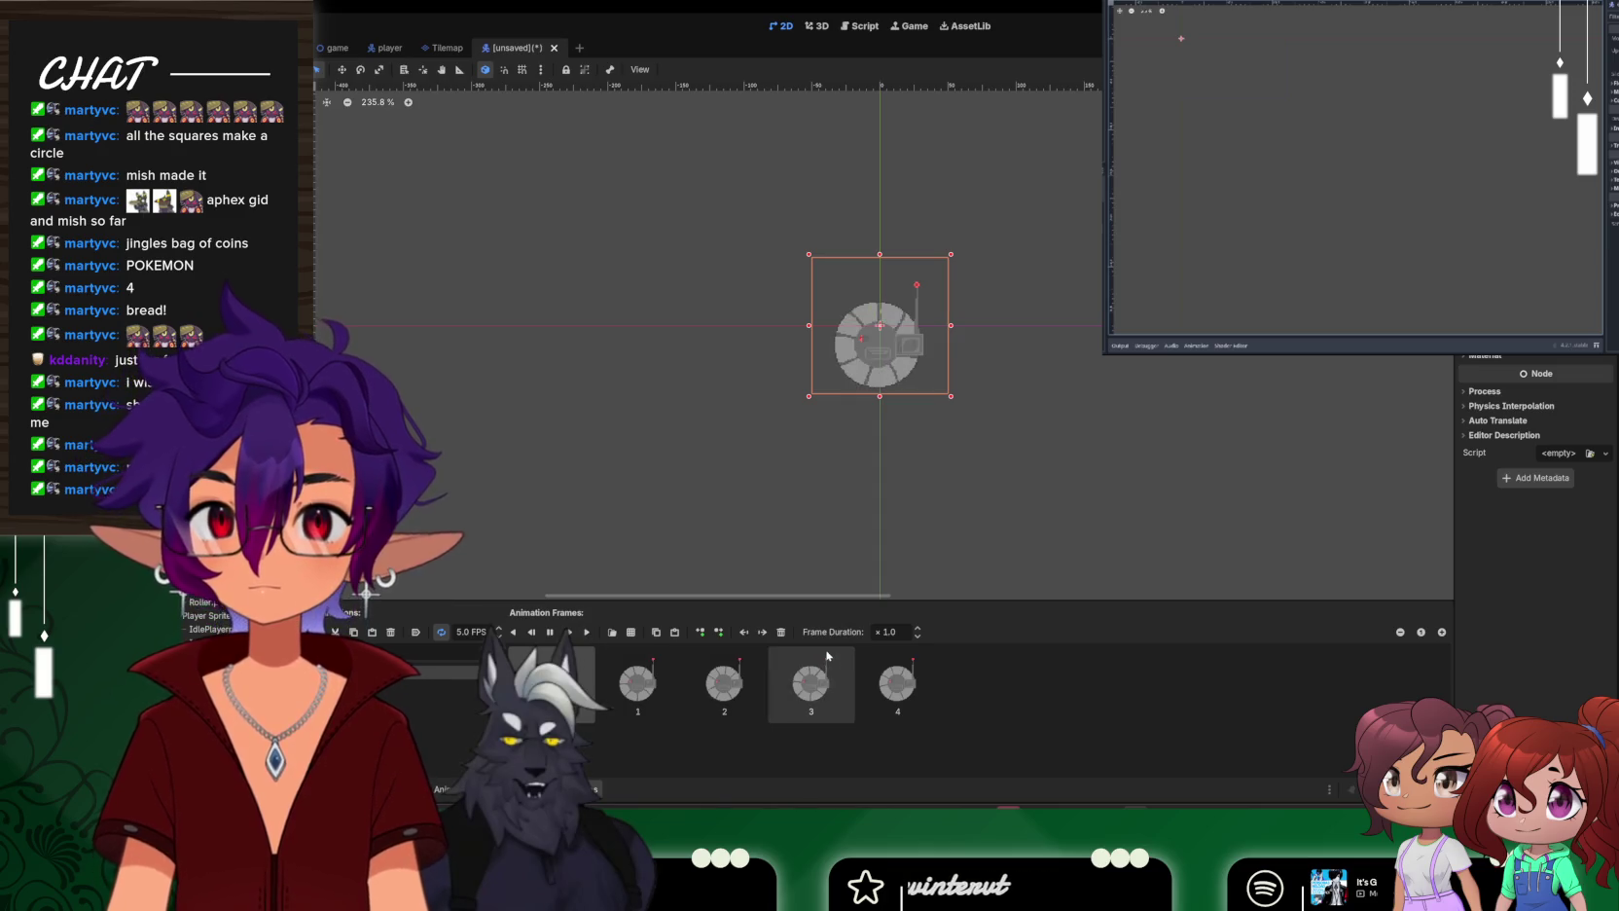
click(551, 631)
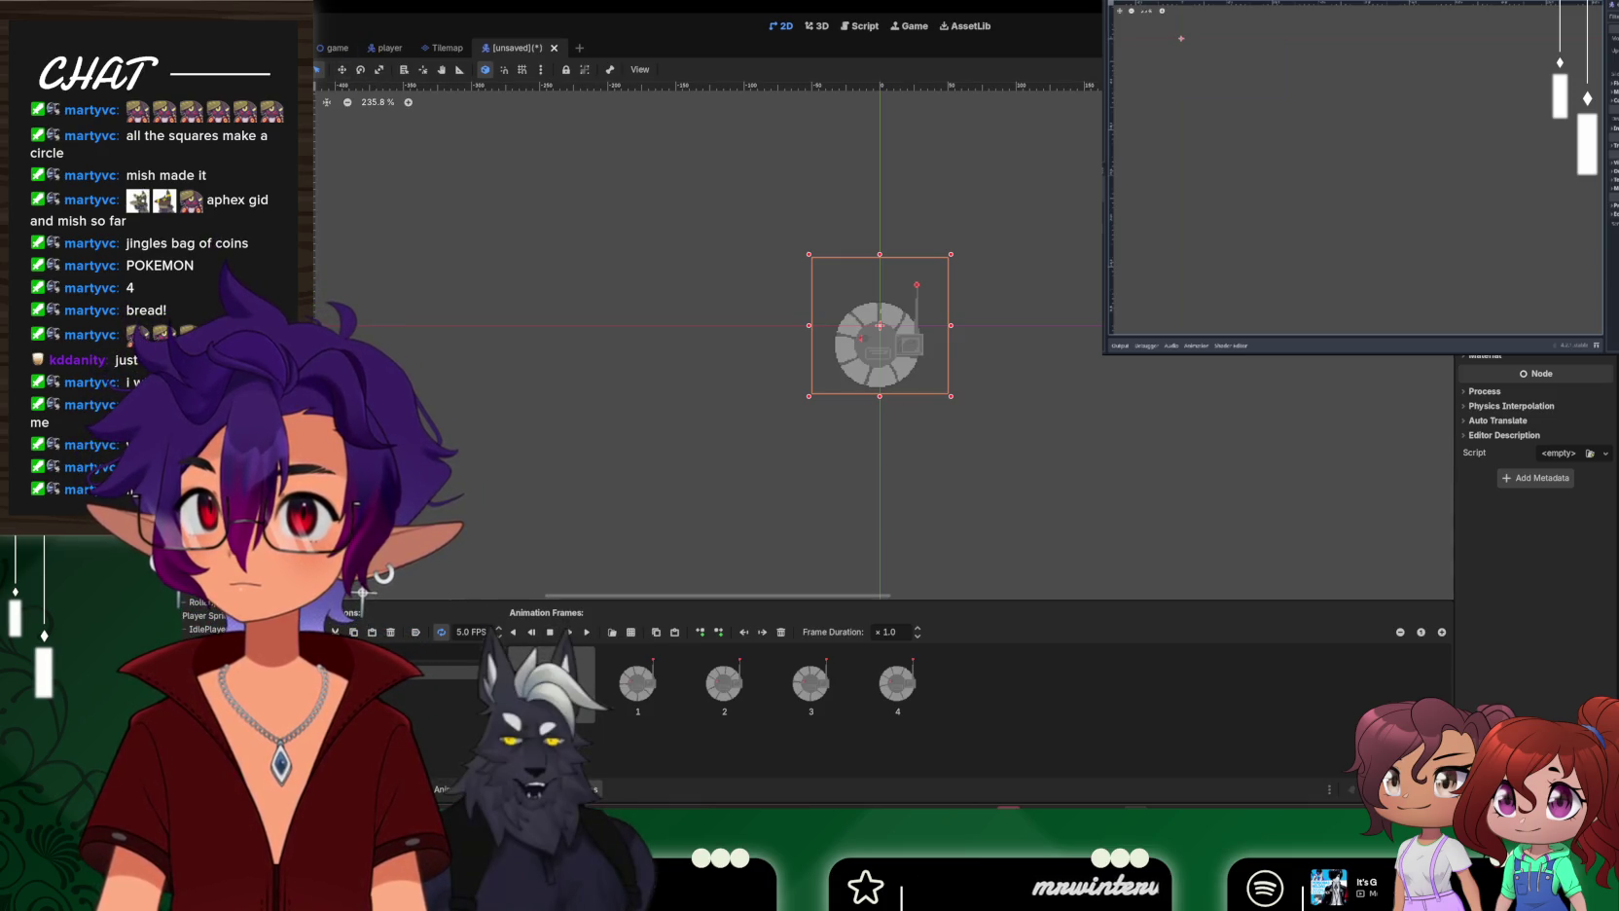
click(200, 602)
key(ctrl+a)
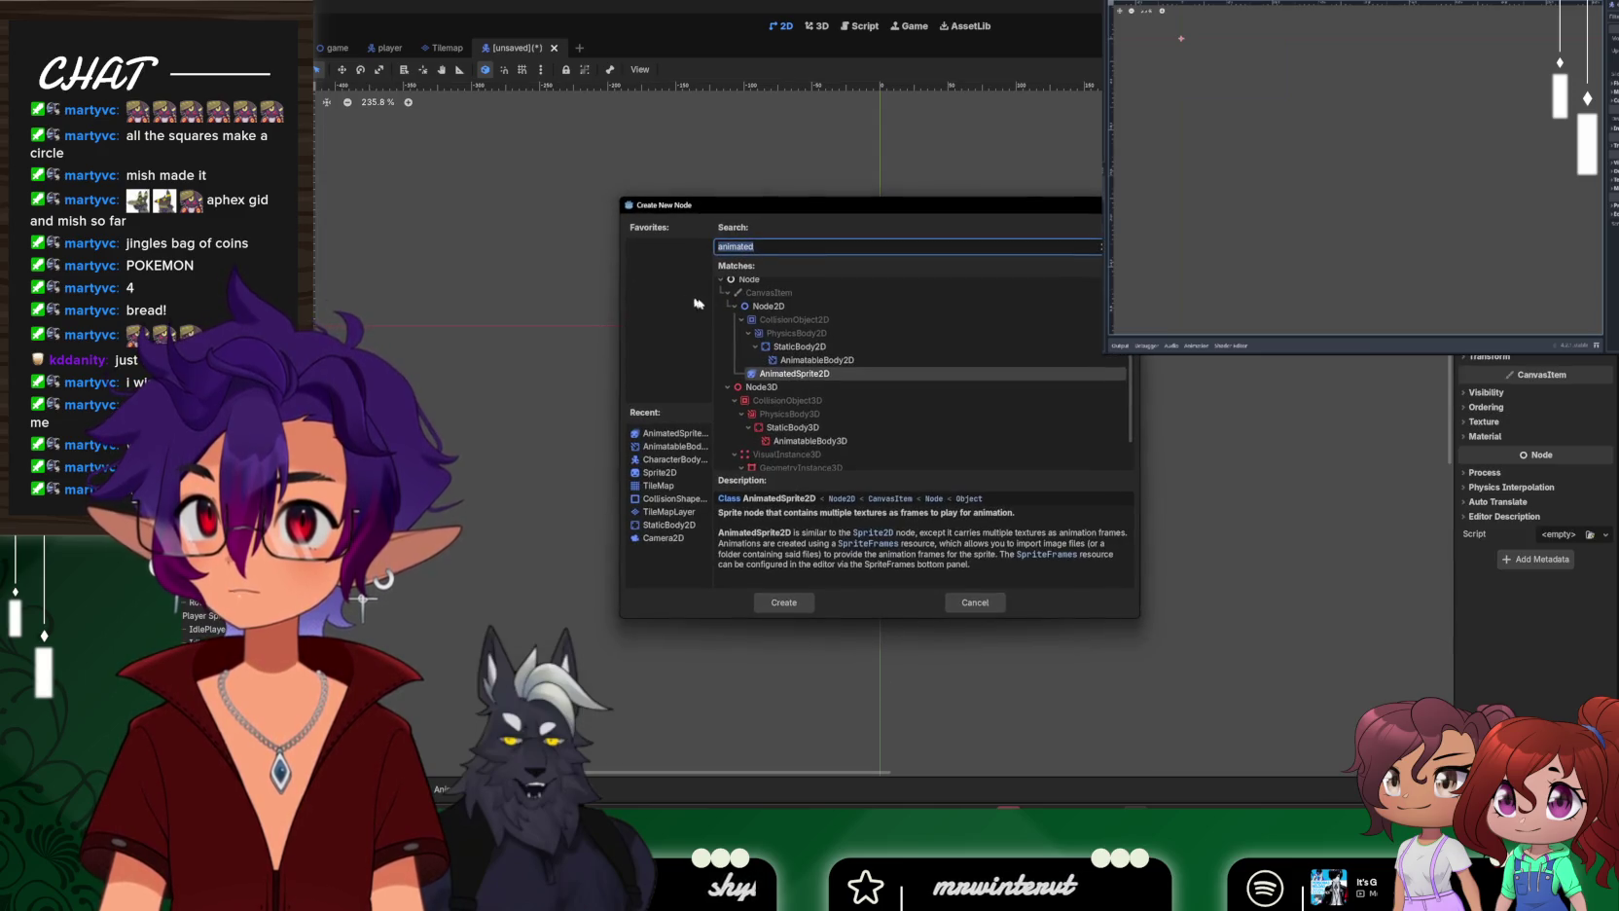
Add a CollisionShape2D node by searching 'coll', briefly checking the player scene
text(coll)
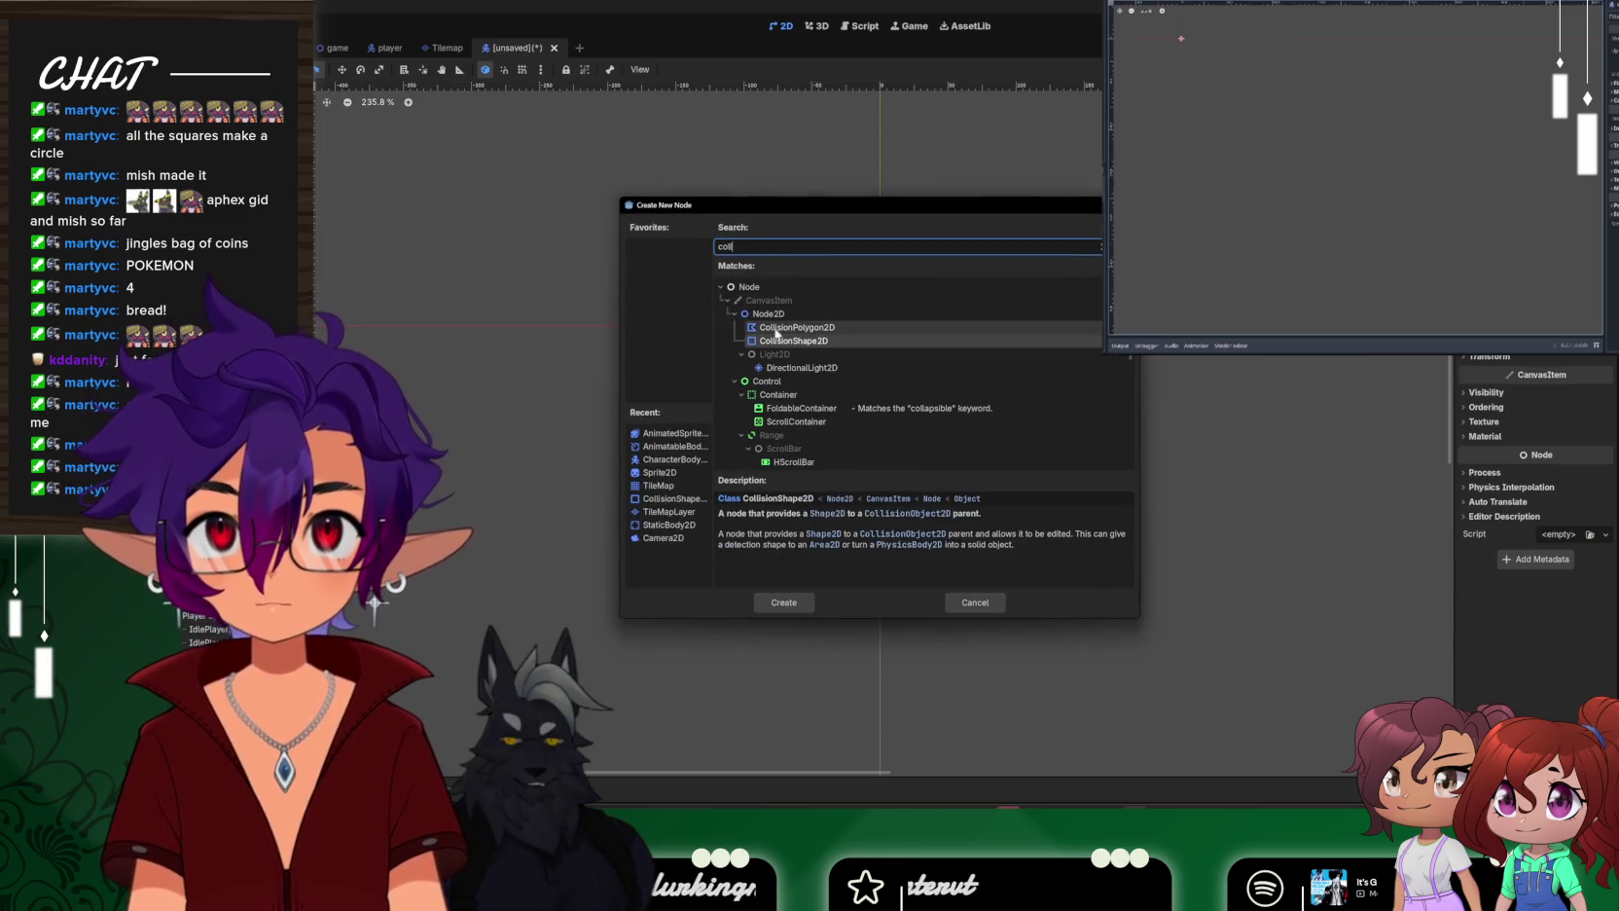
key(Return)
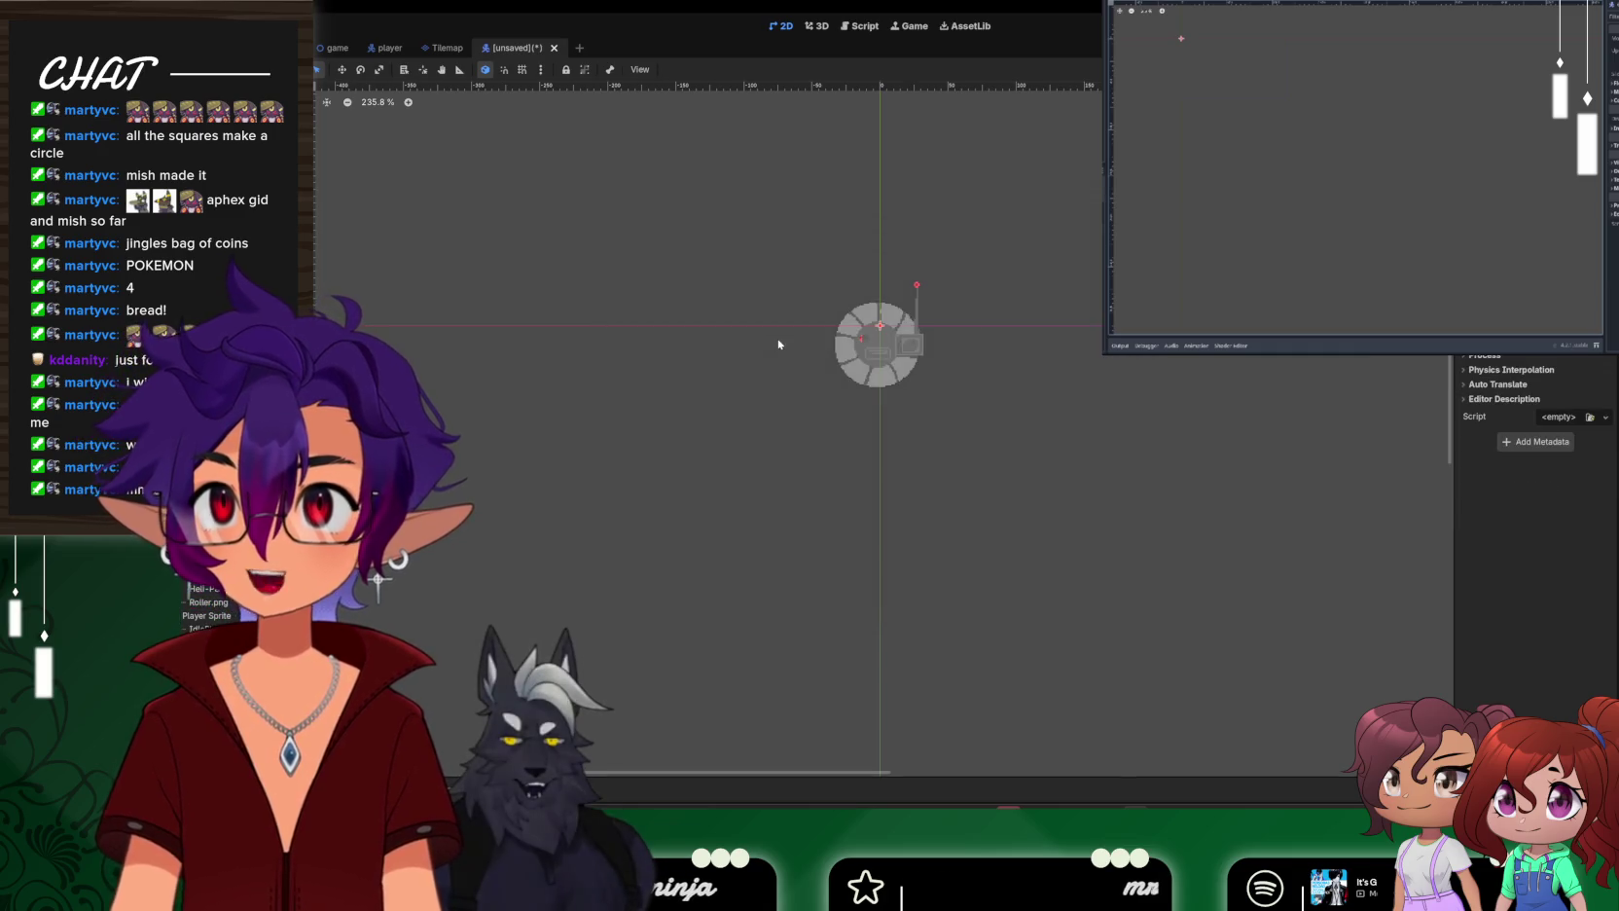
click(386, 48)
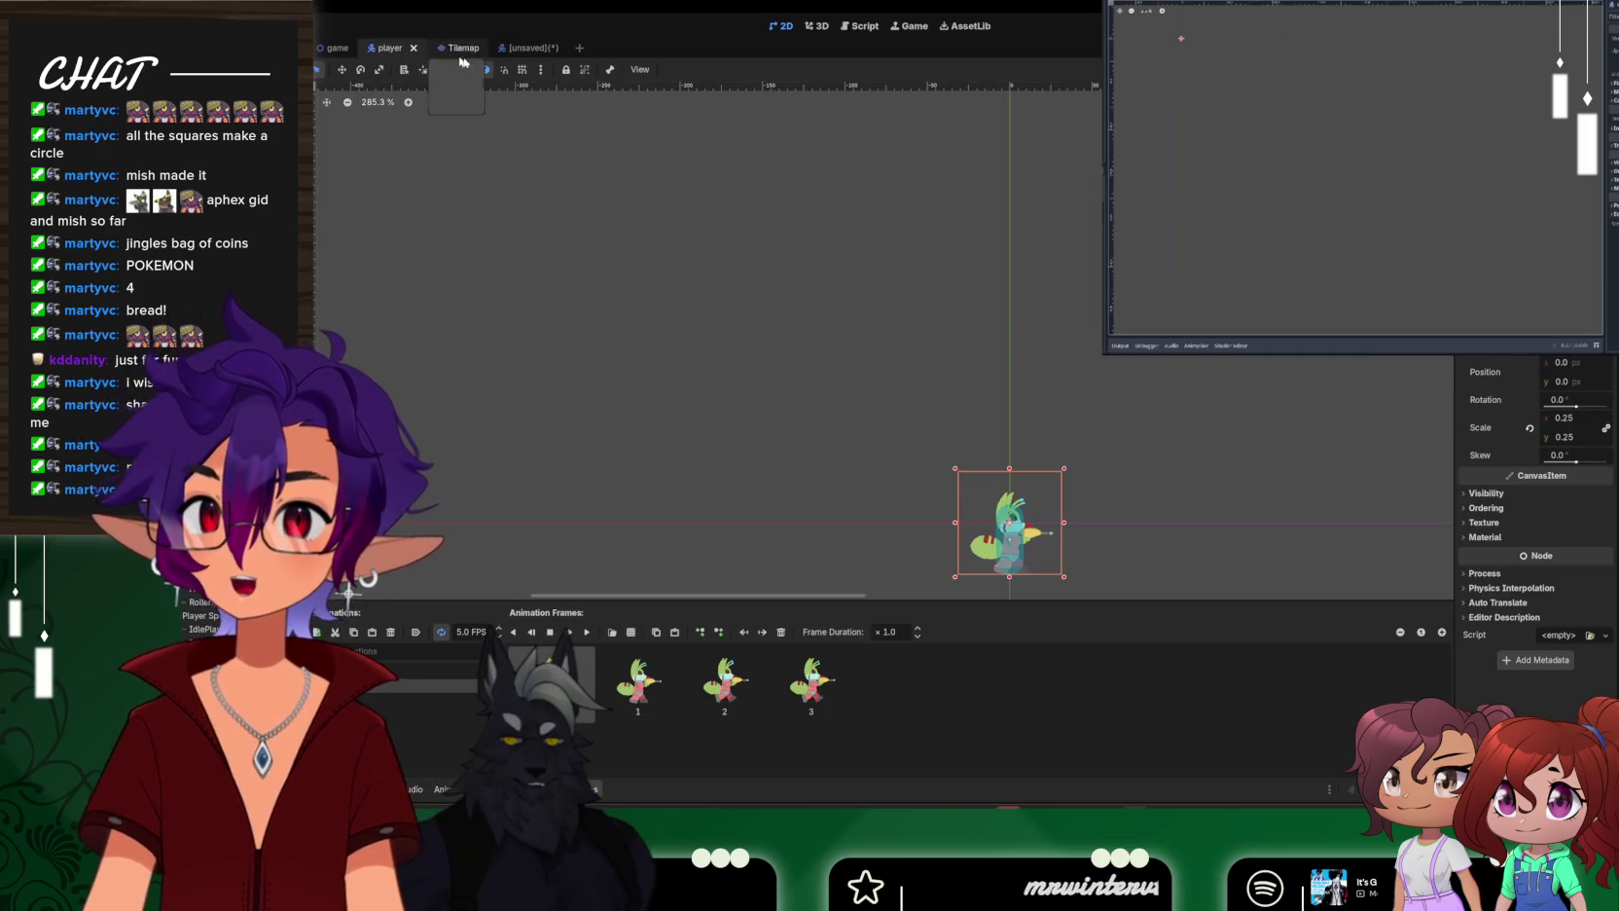
click(512, 47)
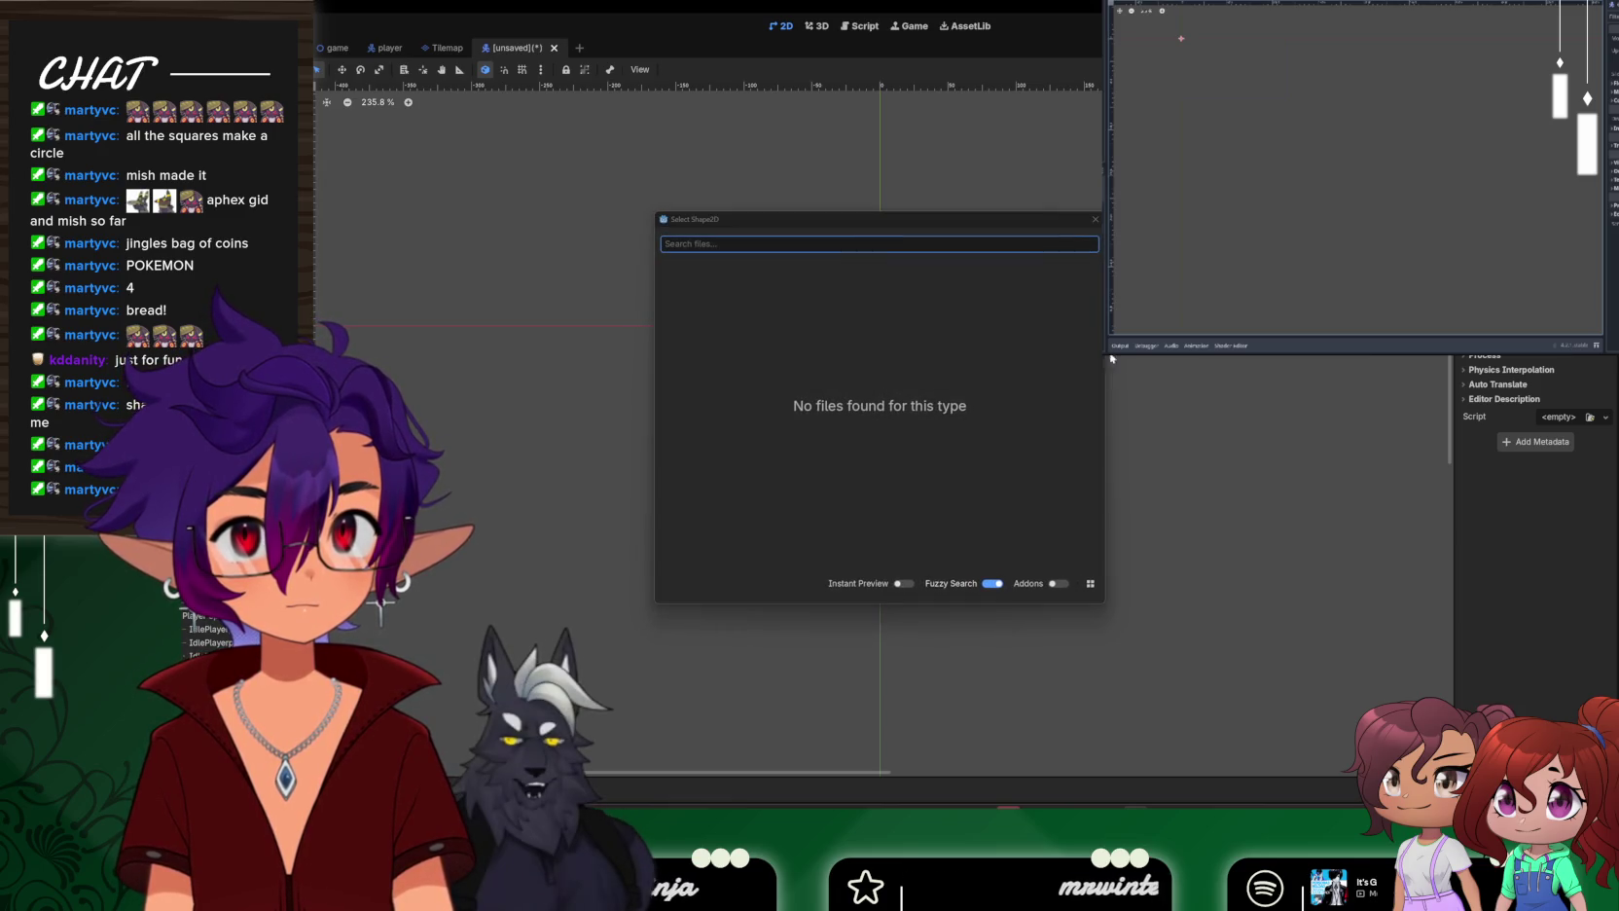
Close the empty Shape2D picker and move the collision circle slightly down and right
key(Escape)
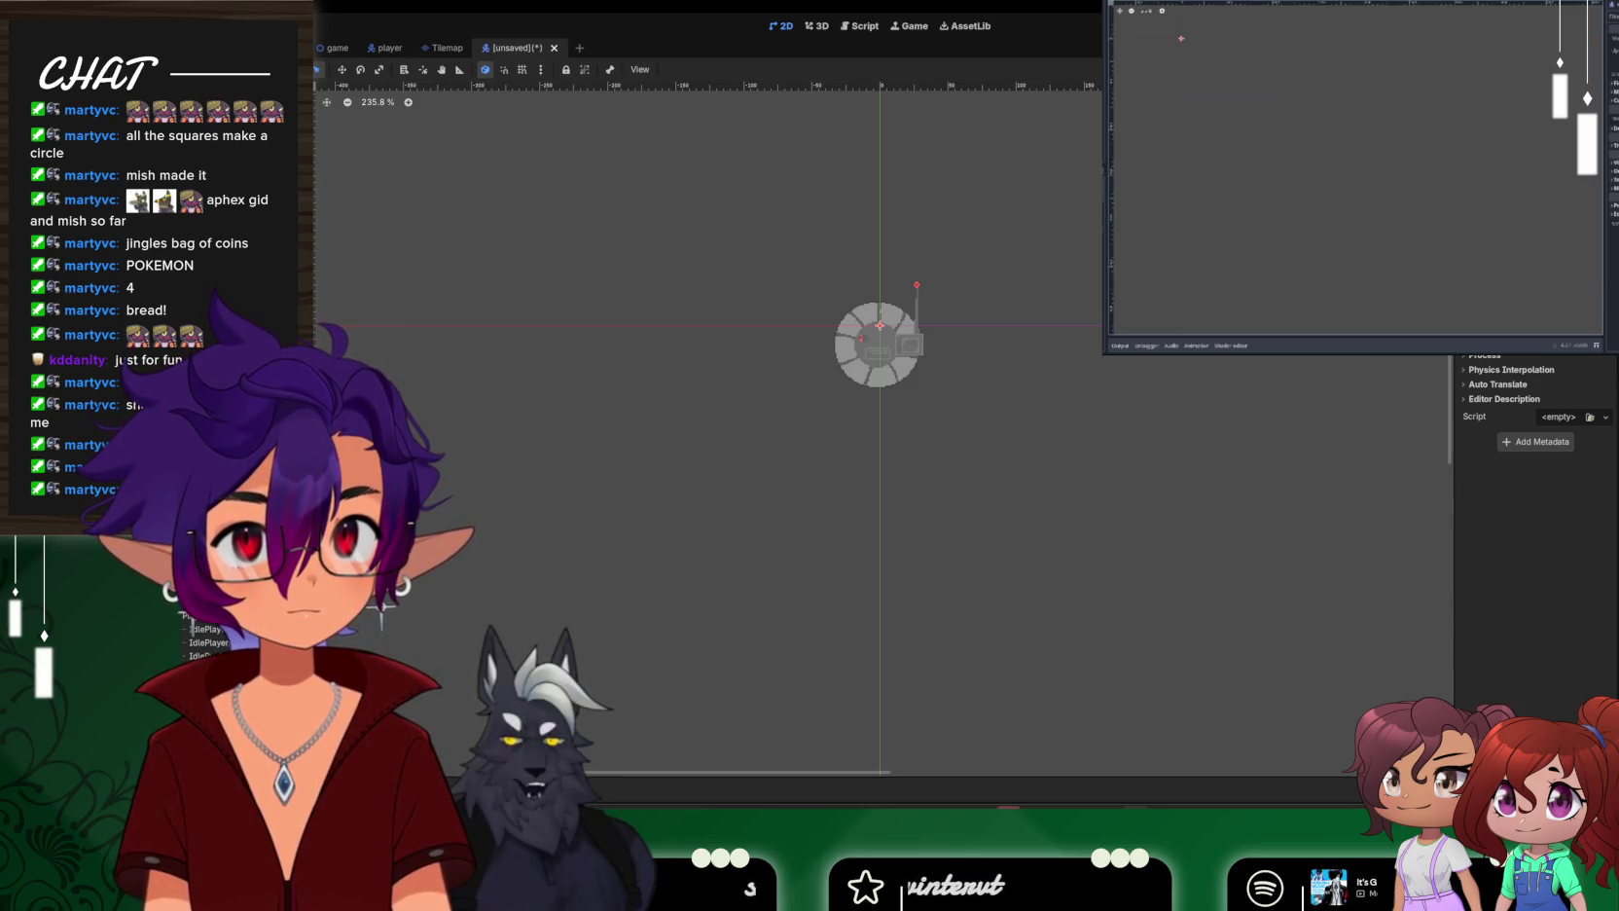
click(903, 350)
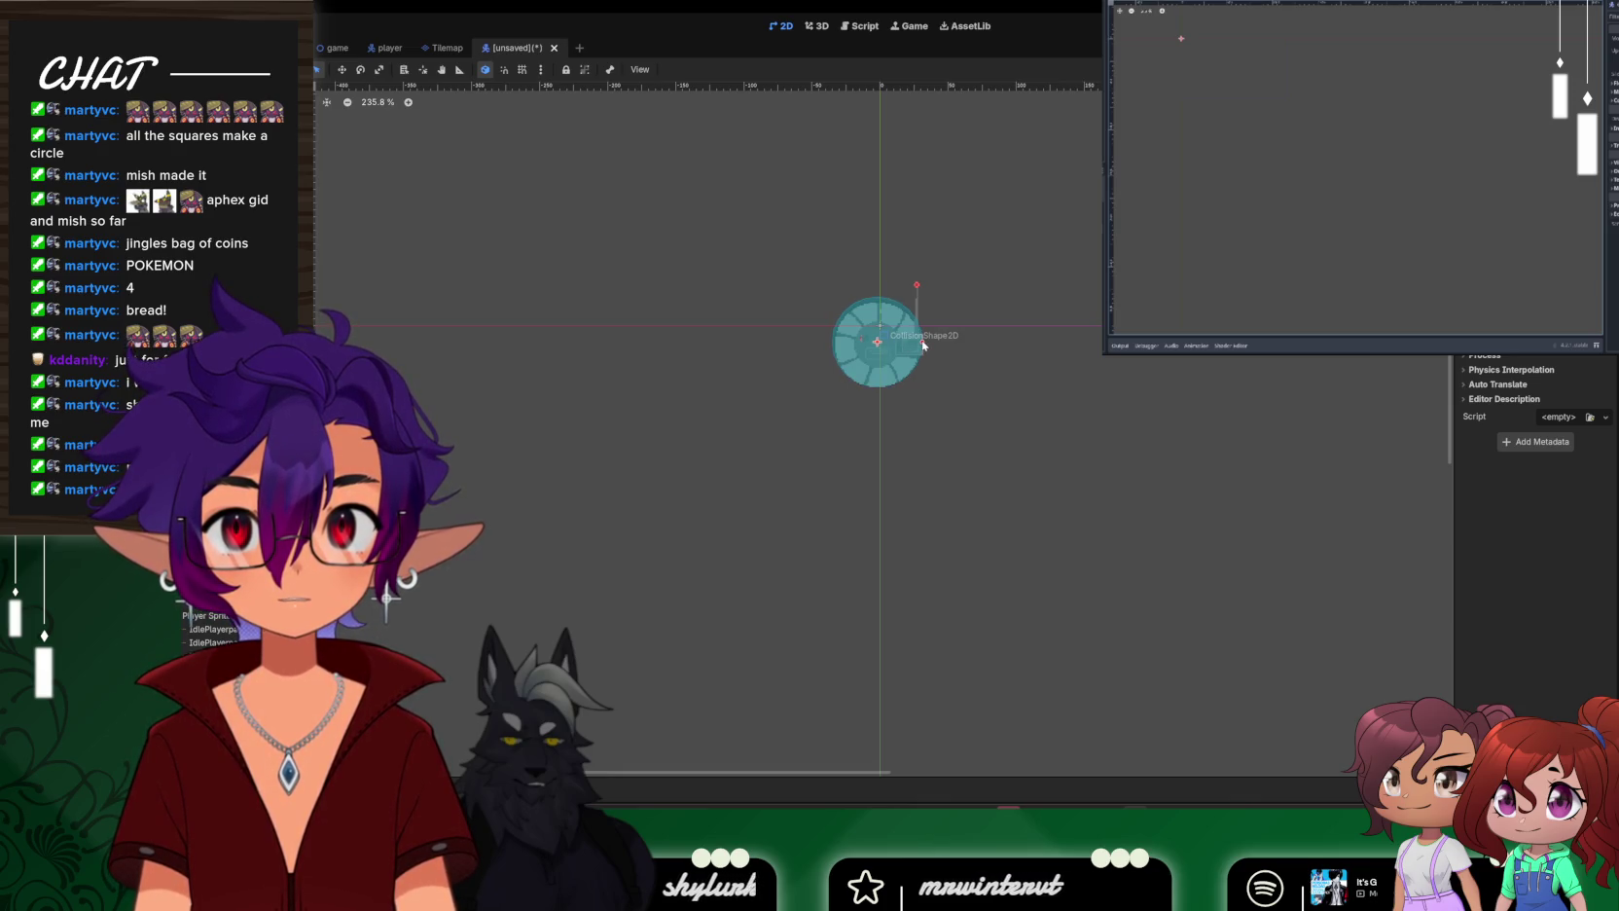
drag(907, 342, 908, 346)
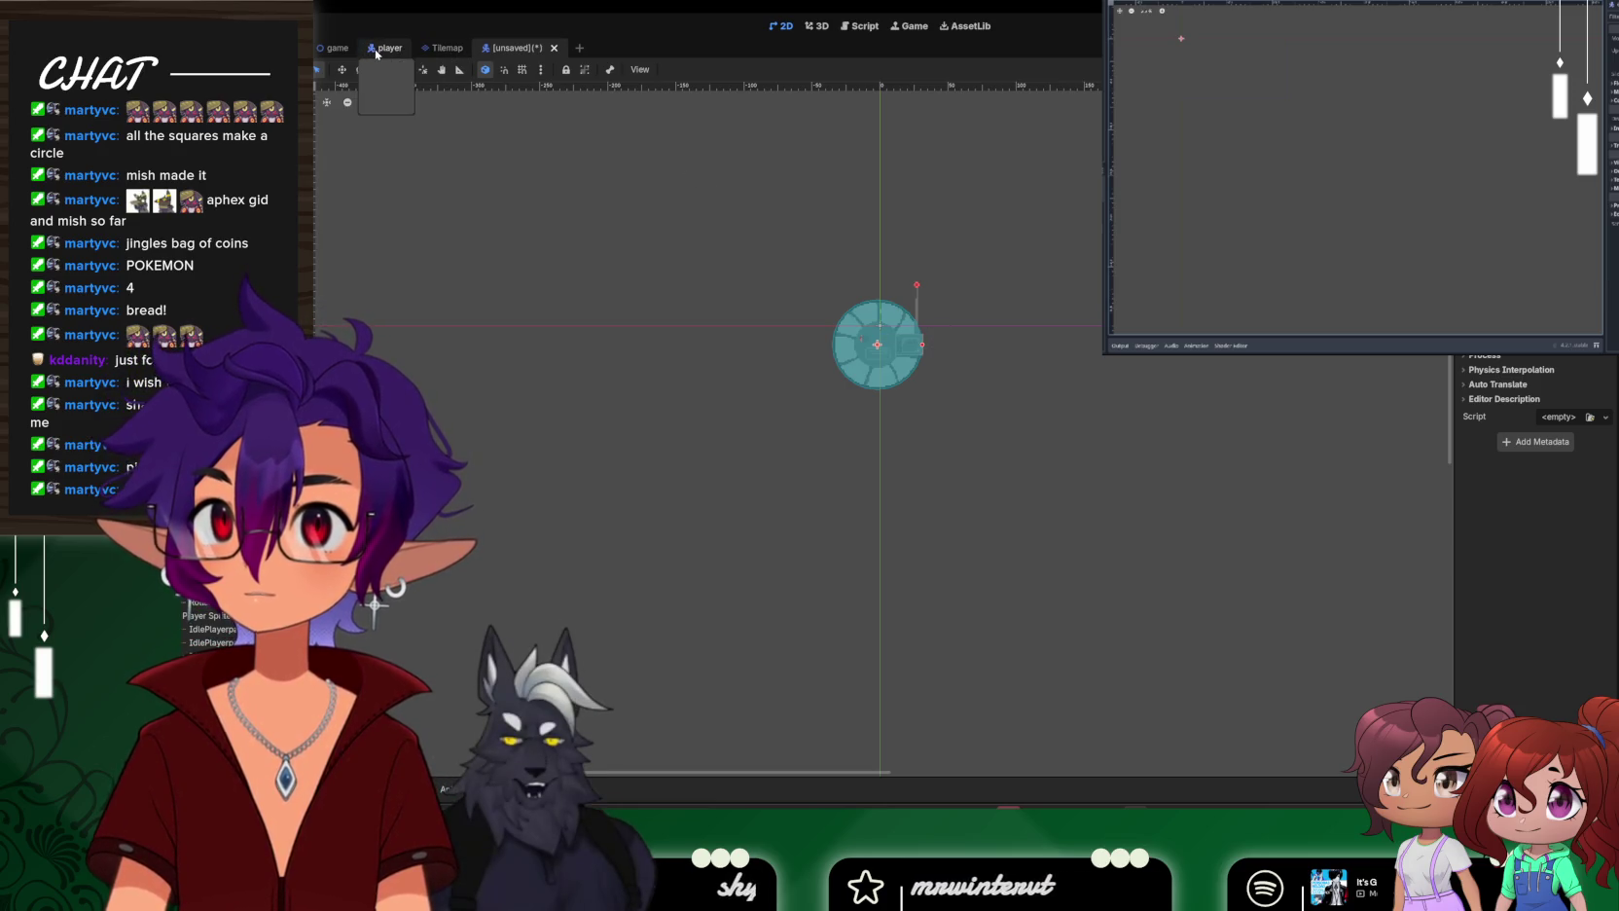
click(376, 49)
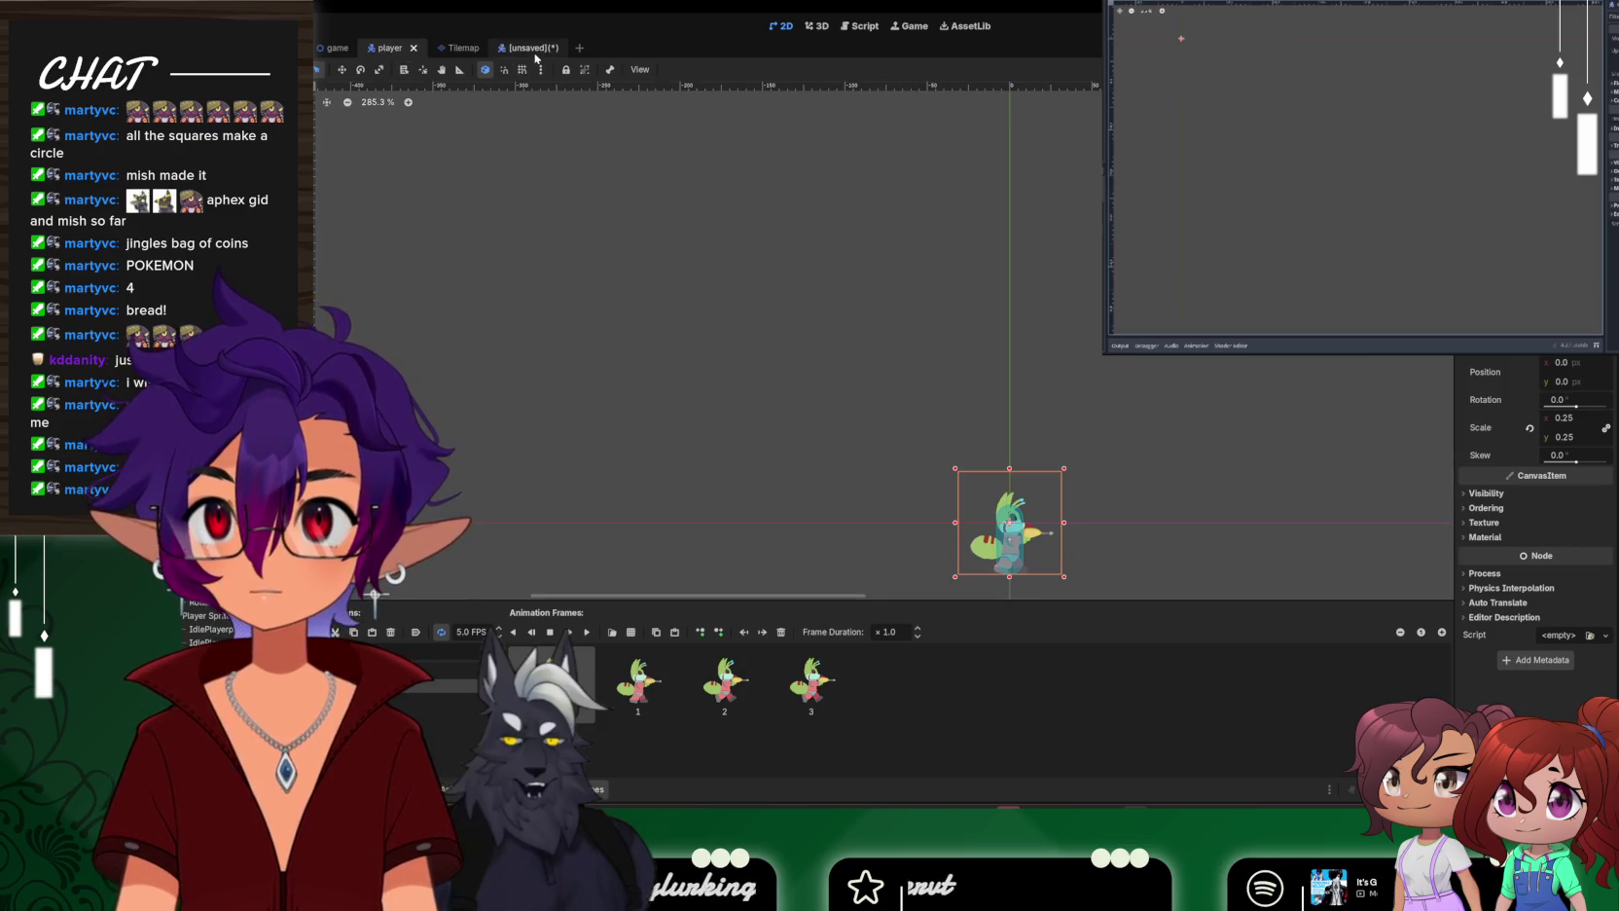
Save the unsaved roller scene as Roller.tscn inside the res://Scenes folder
click(535, 54)
key(ctrl+s)
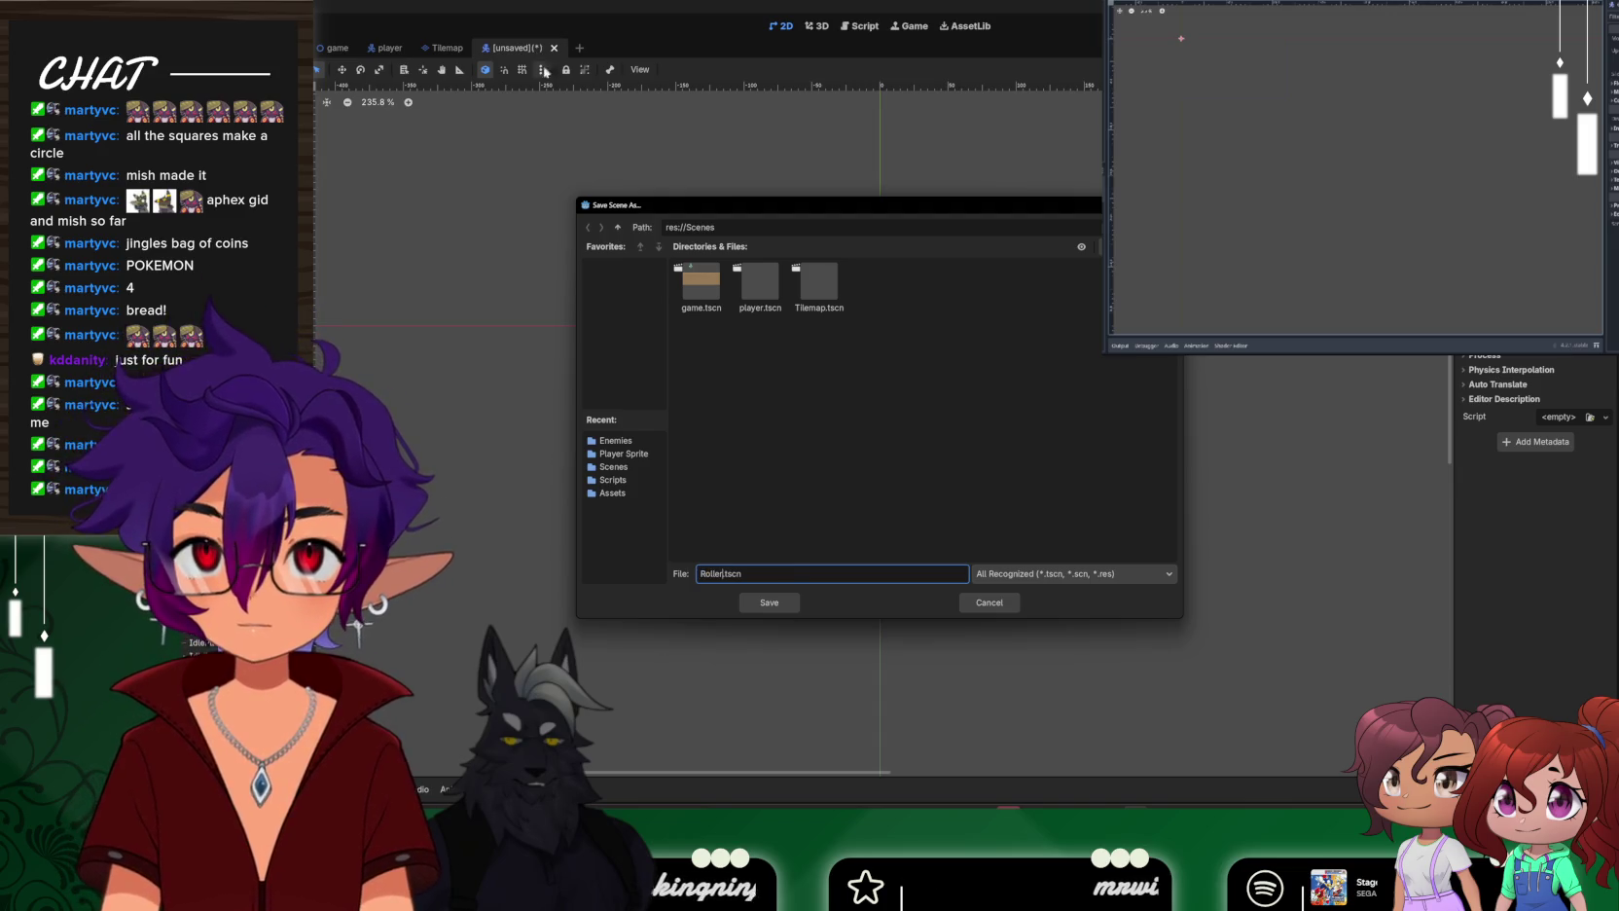
click(617, 227)
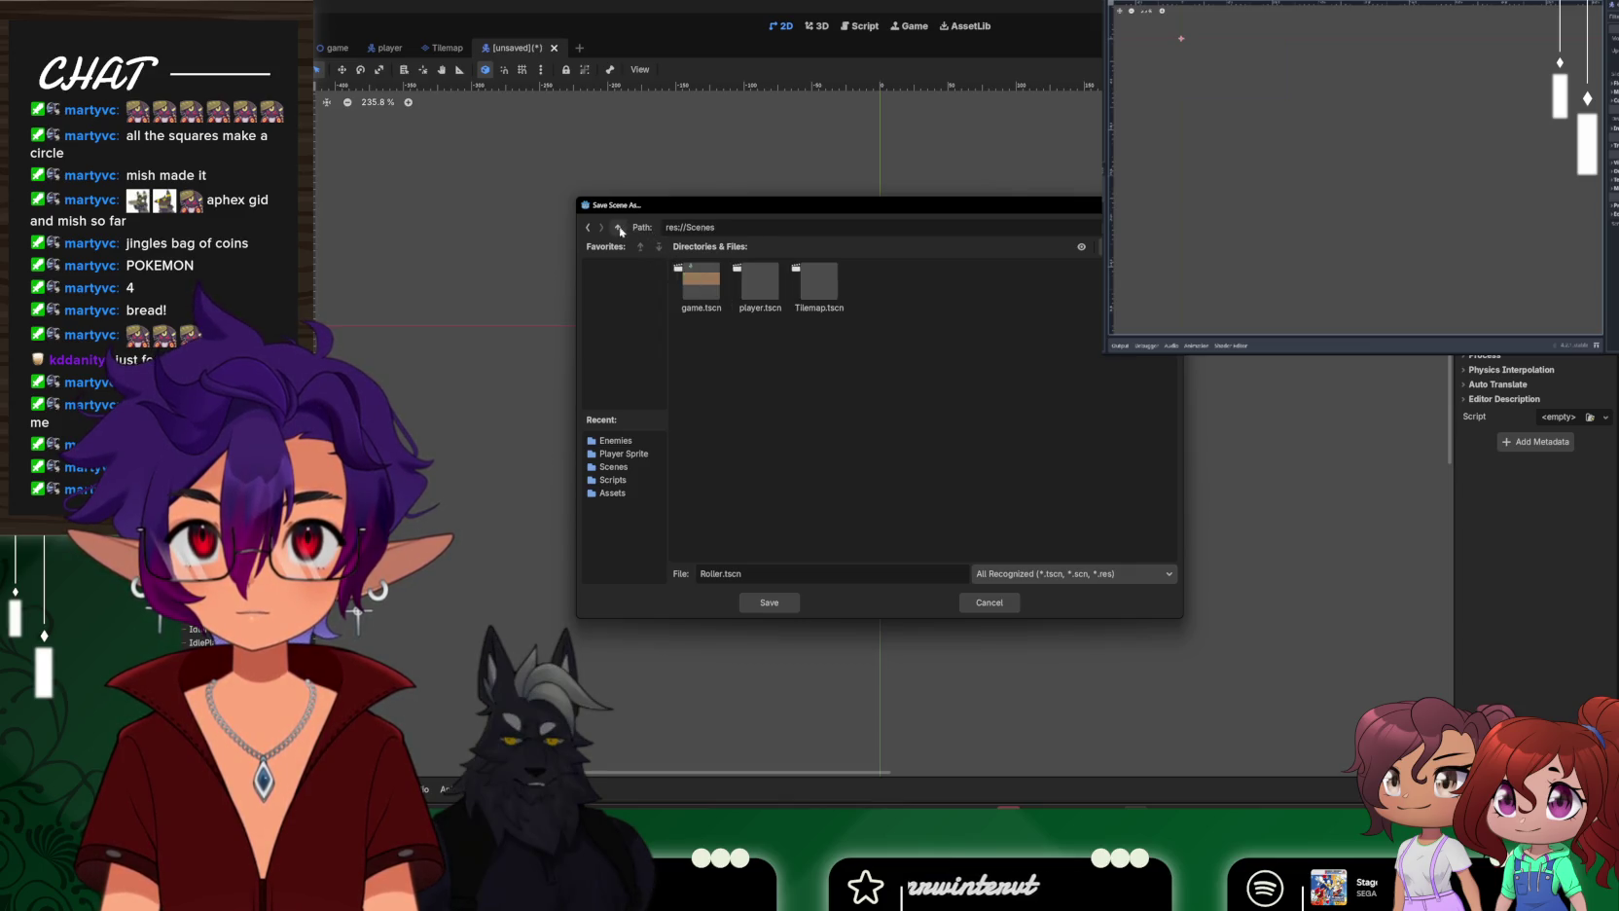
double_click(740, 292)
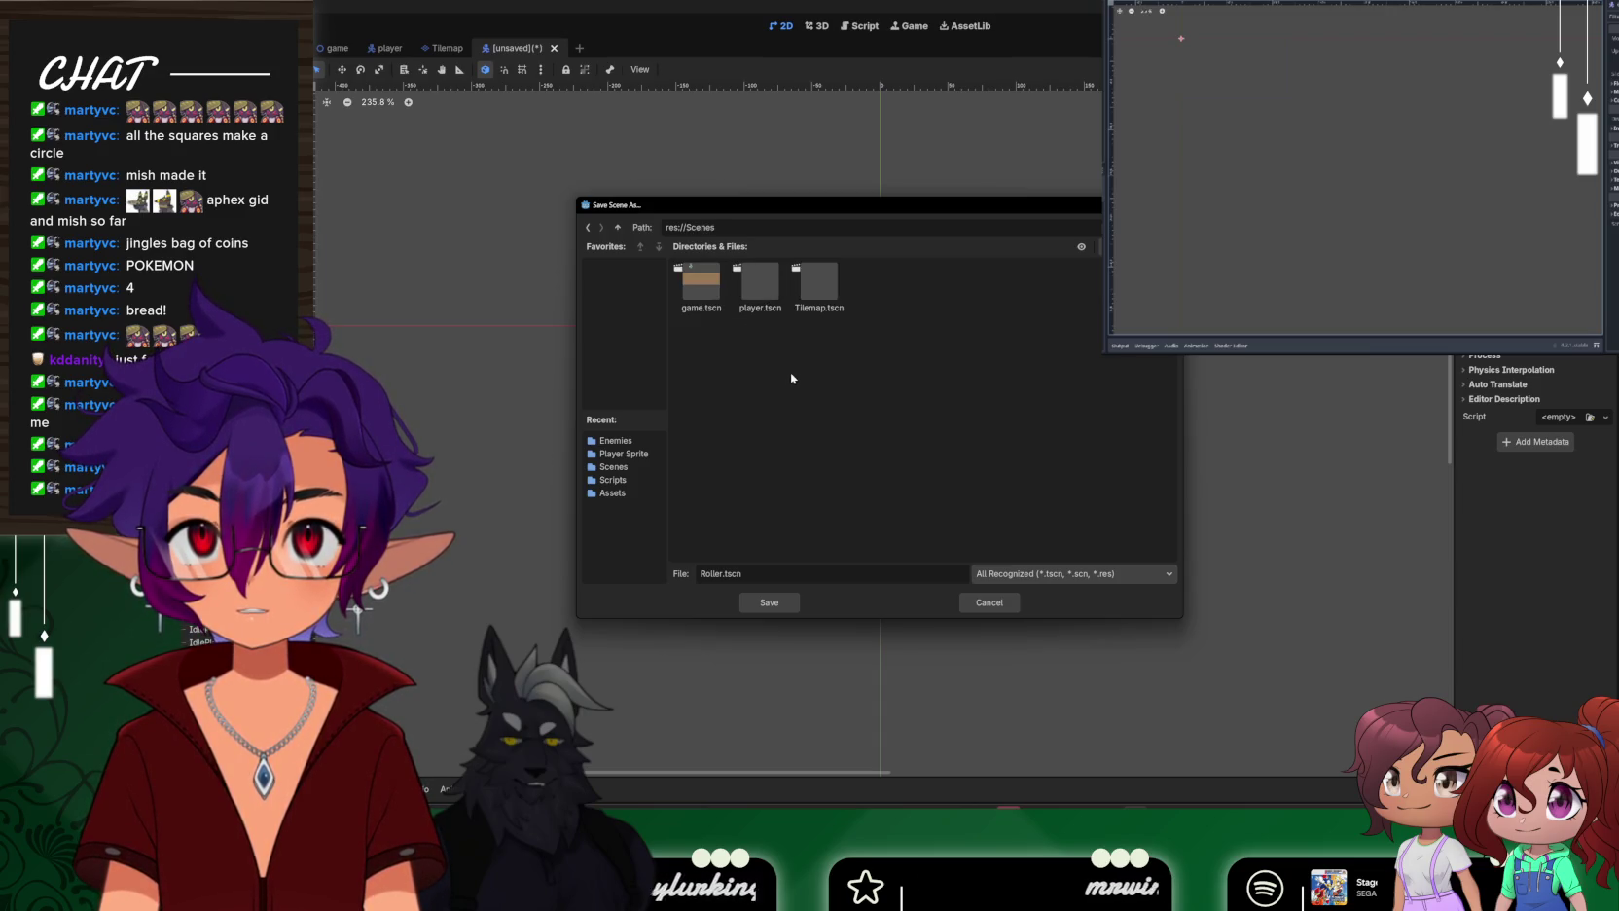
click(773, 601)
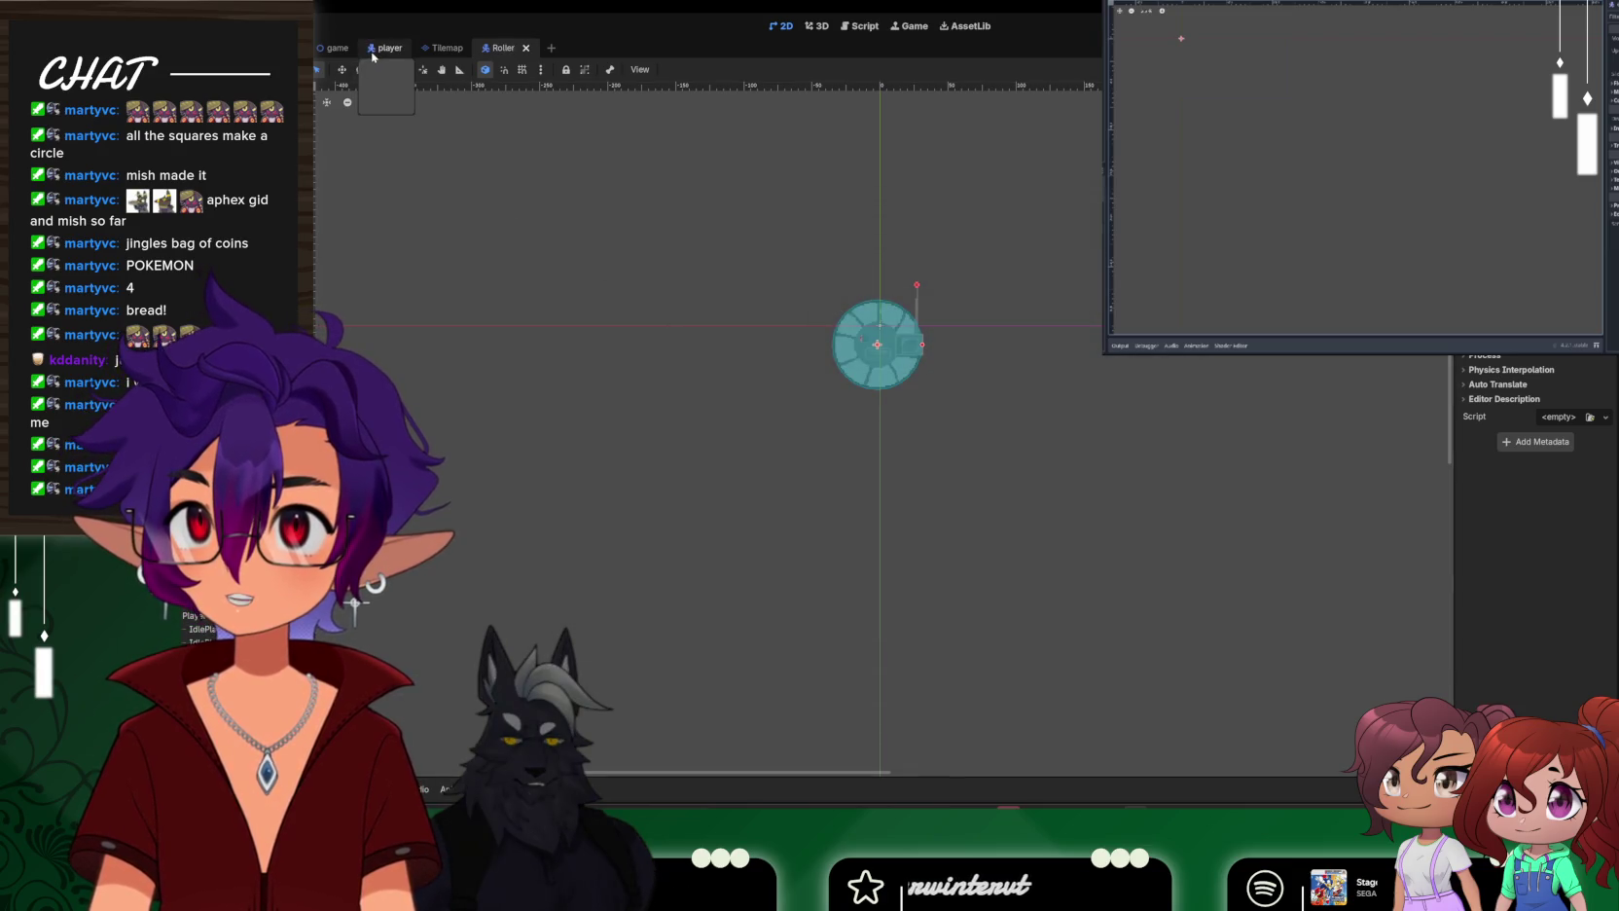
Run the game from the player scene with F5, walk left and right, jump twice, then close it
click(384, 48)
key(F5)
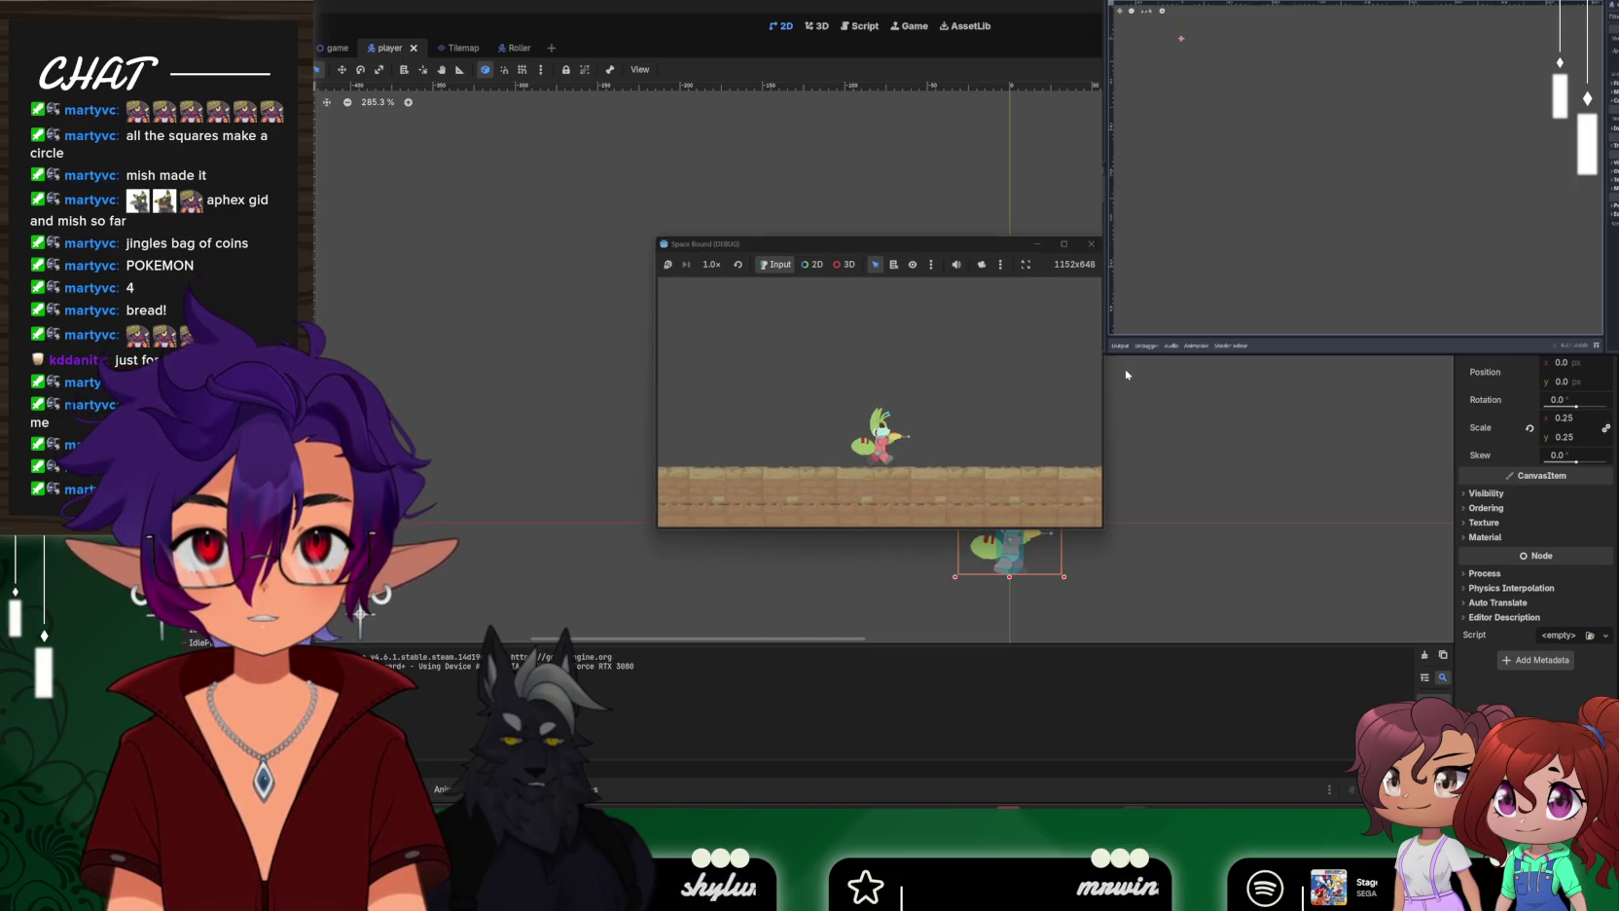
key(Left)
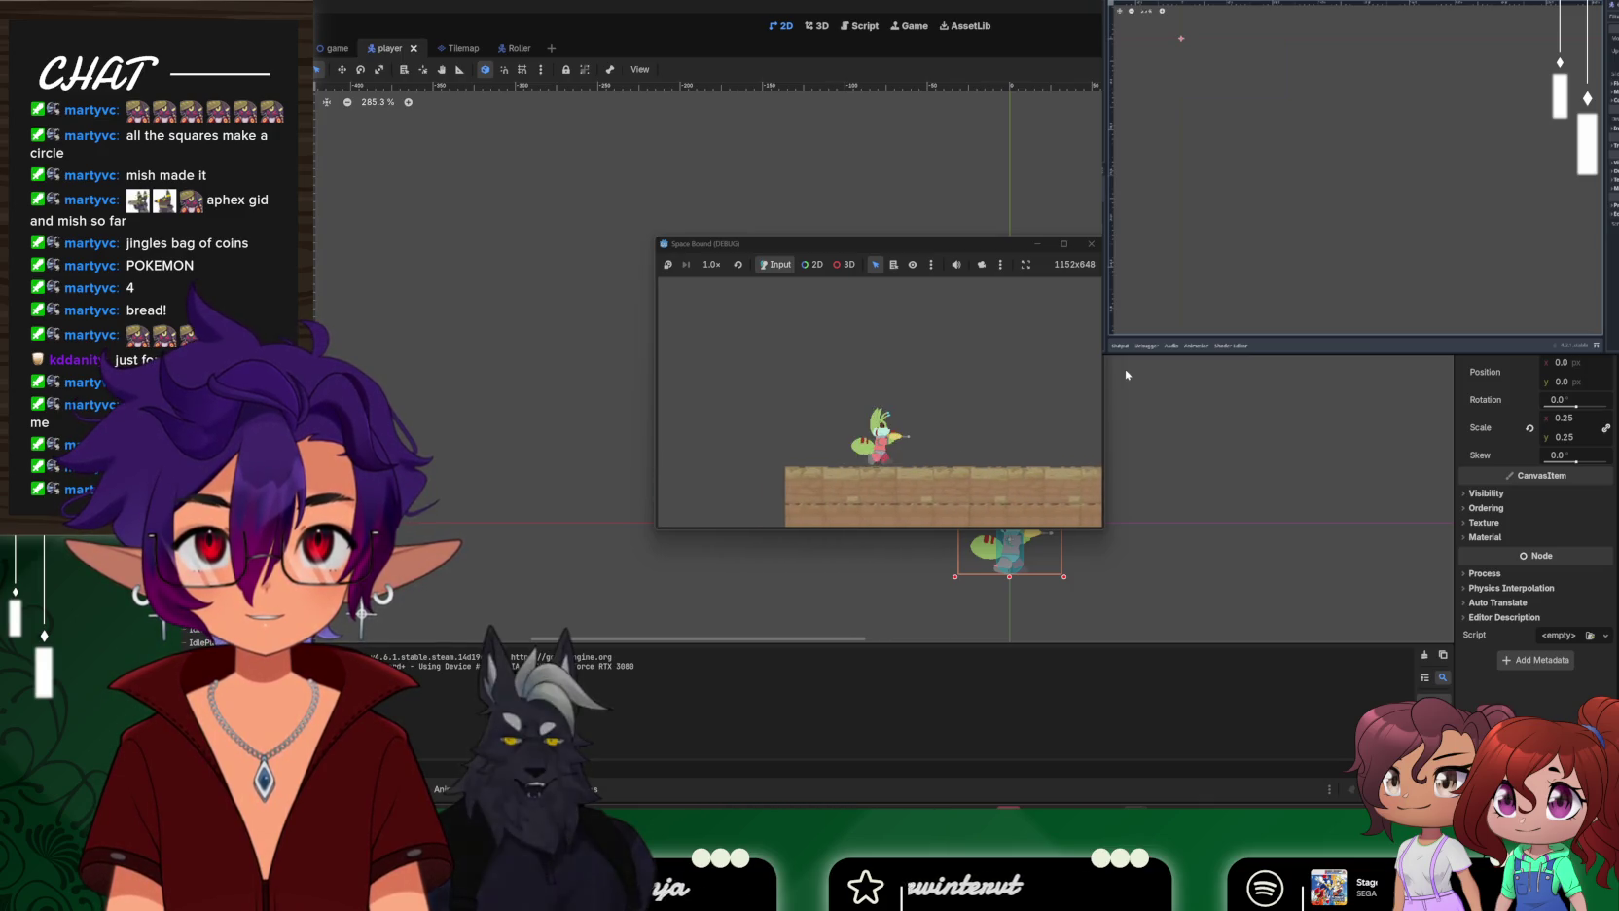
key(Right)
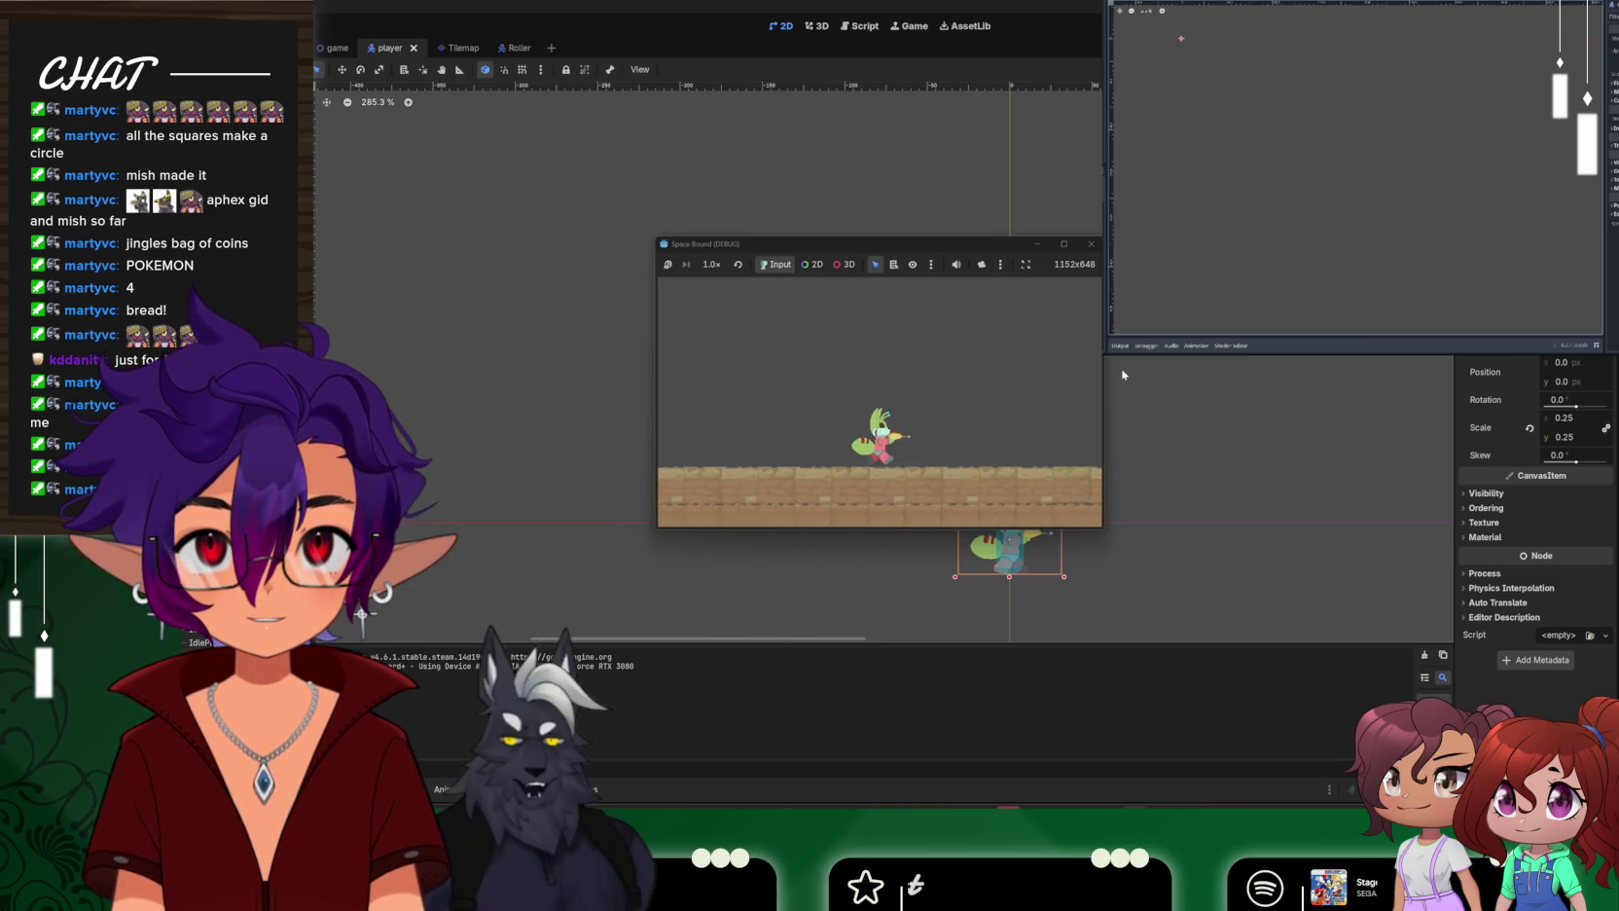
key(Left)
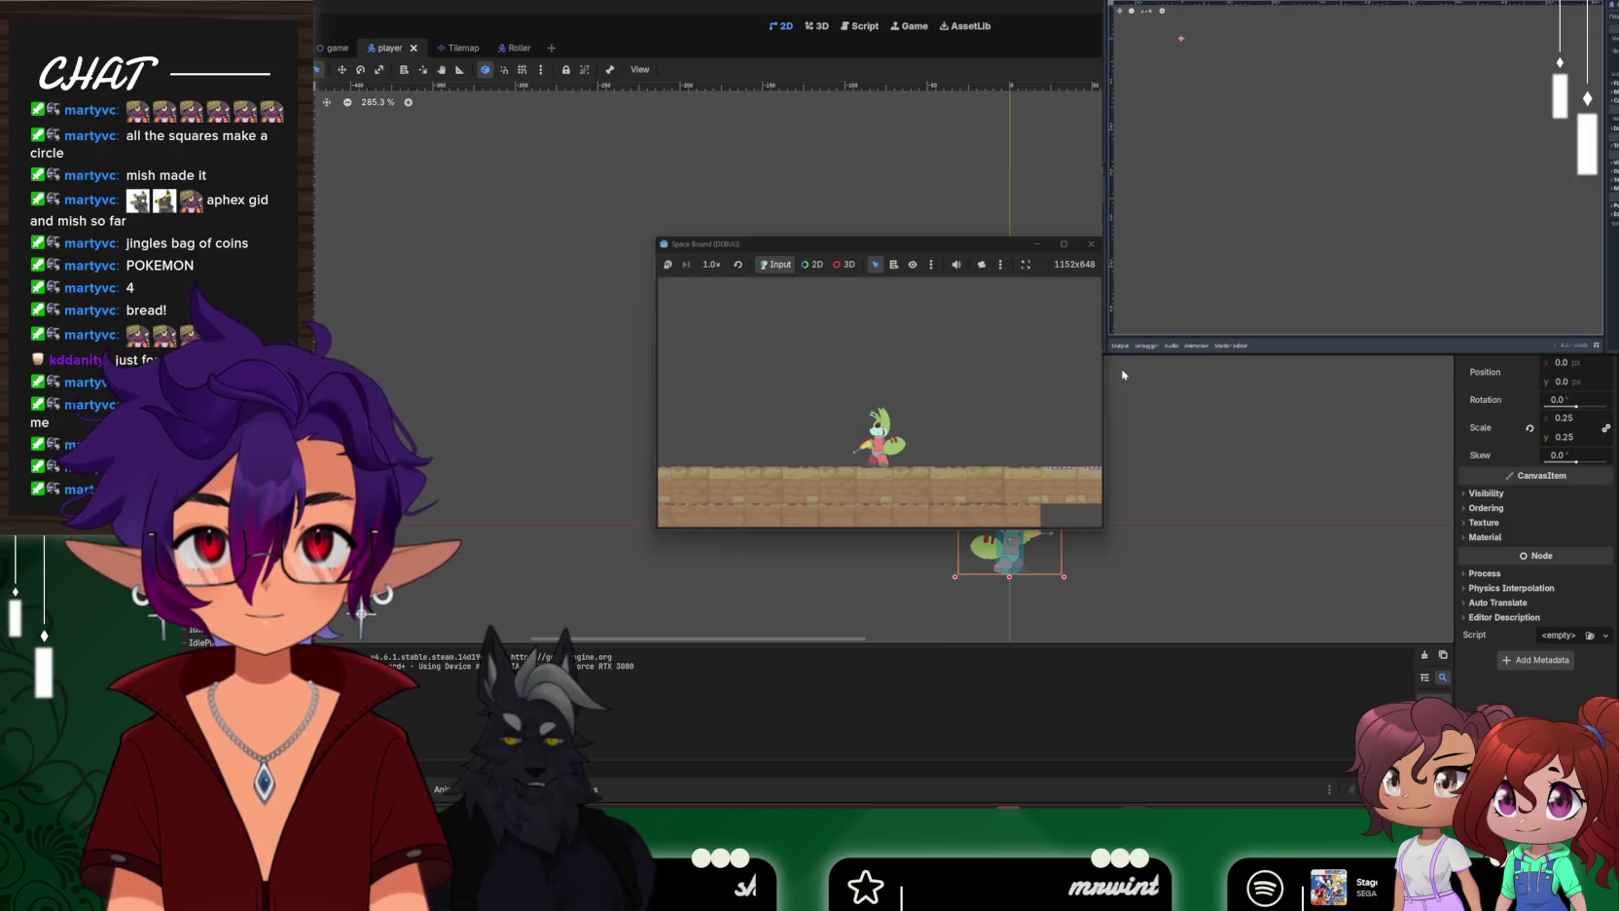
key(space)
key(Right)
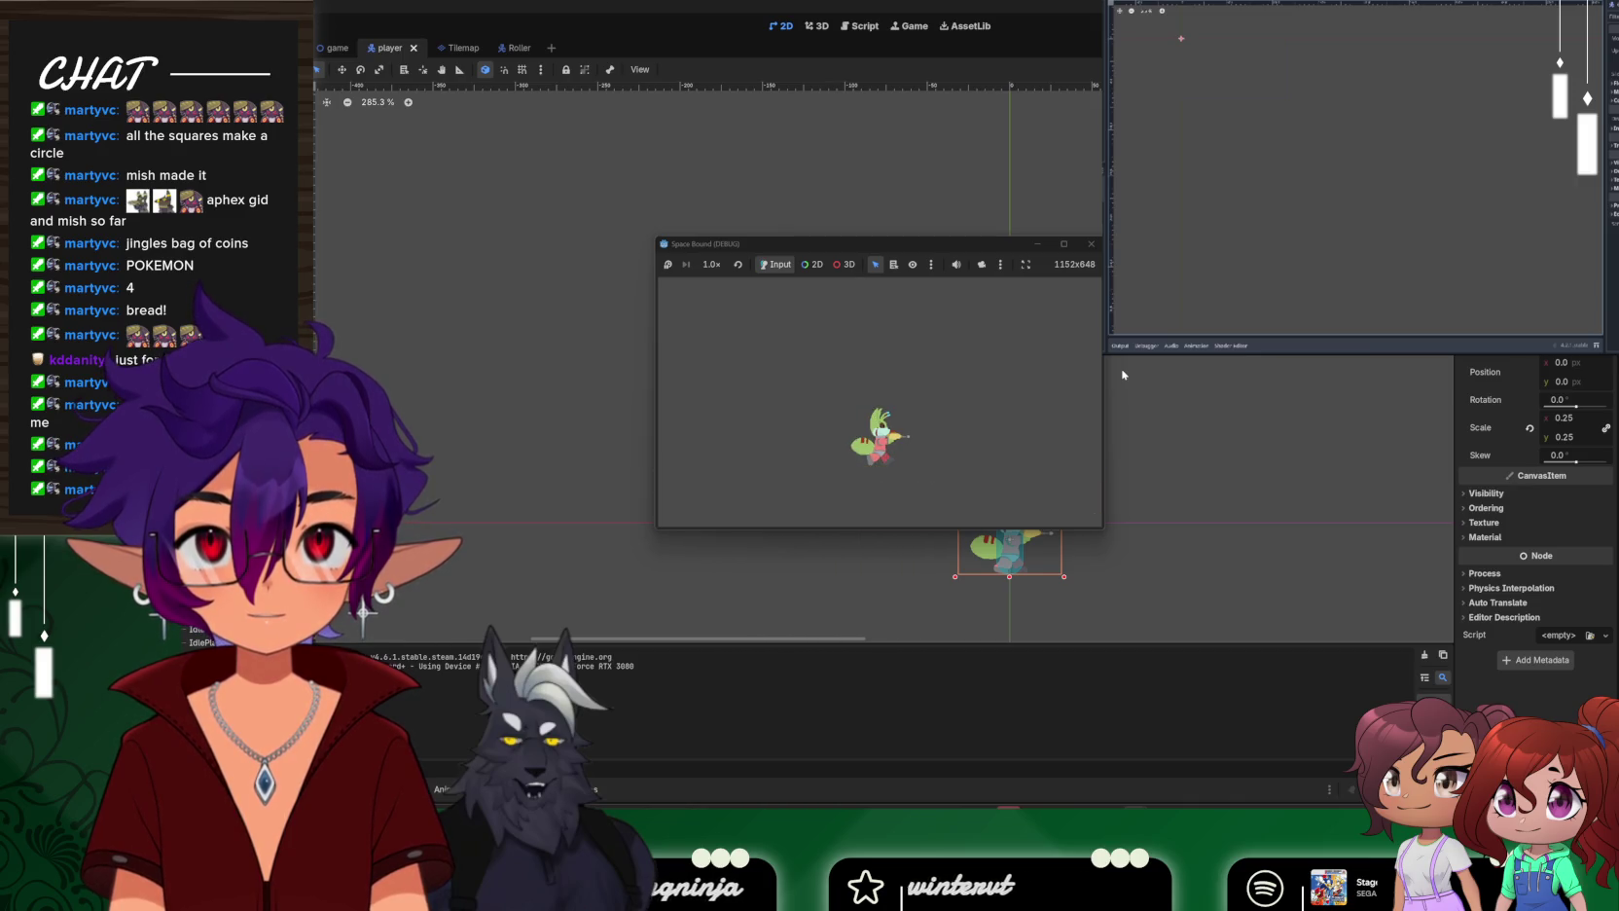
key(Left)
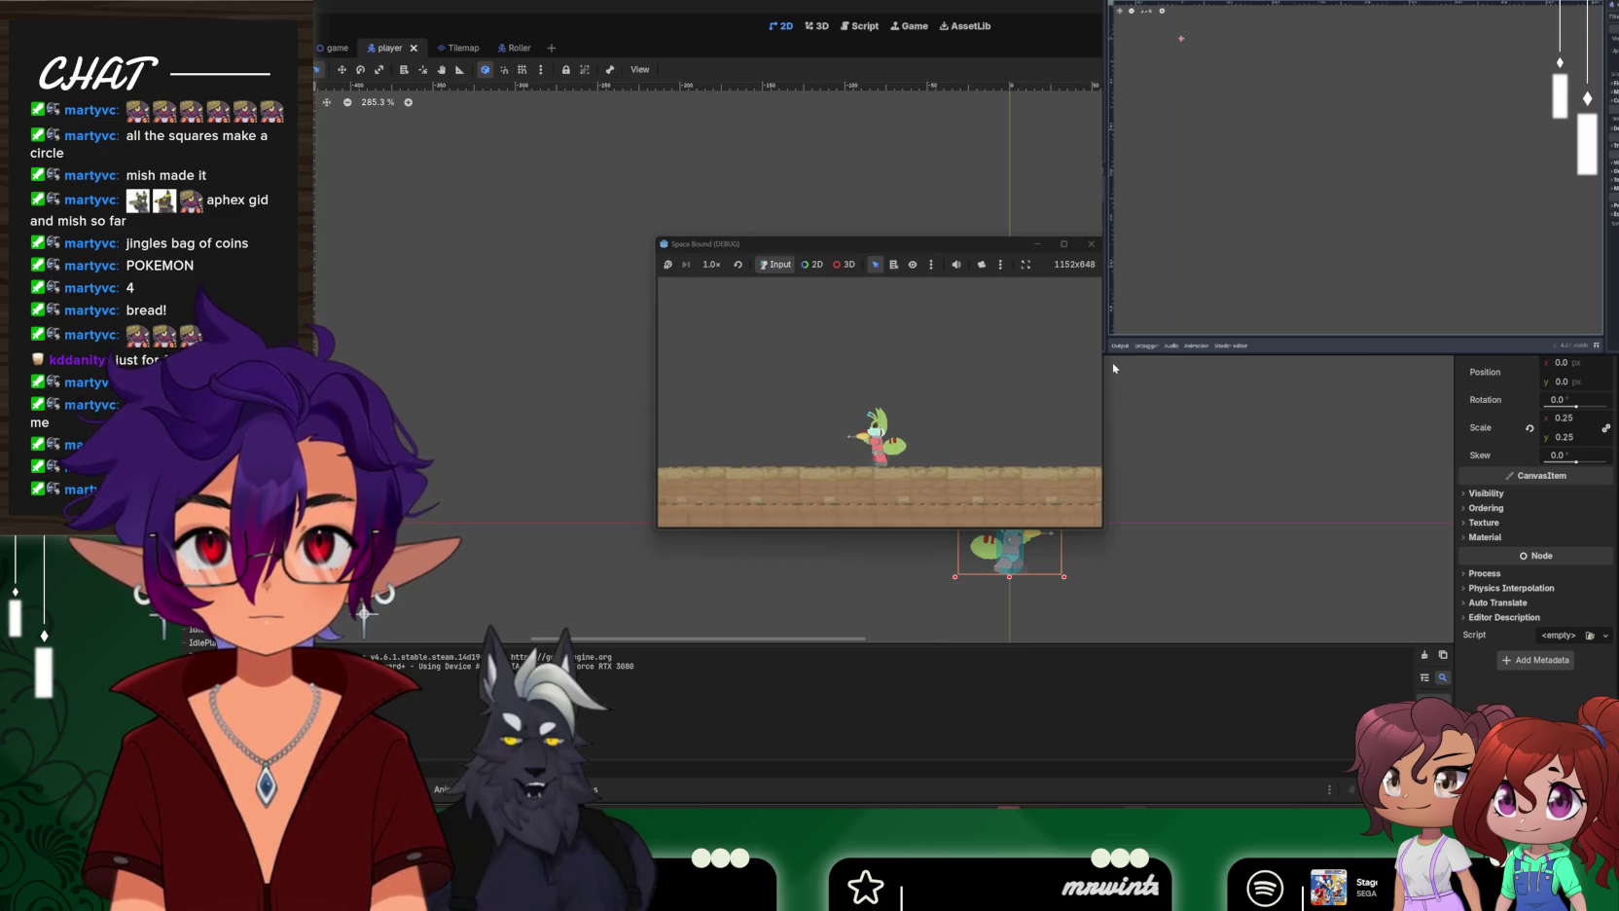
key(space)
key(space)
key(Right)
click(1094, 244)
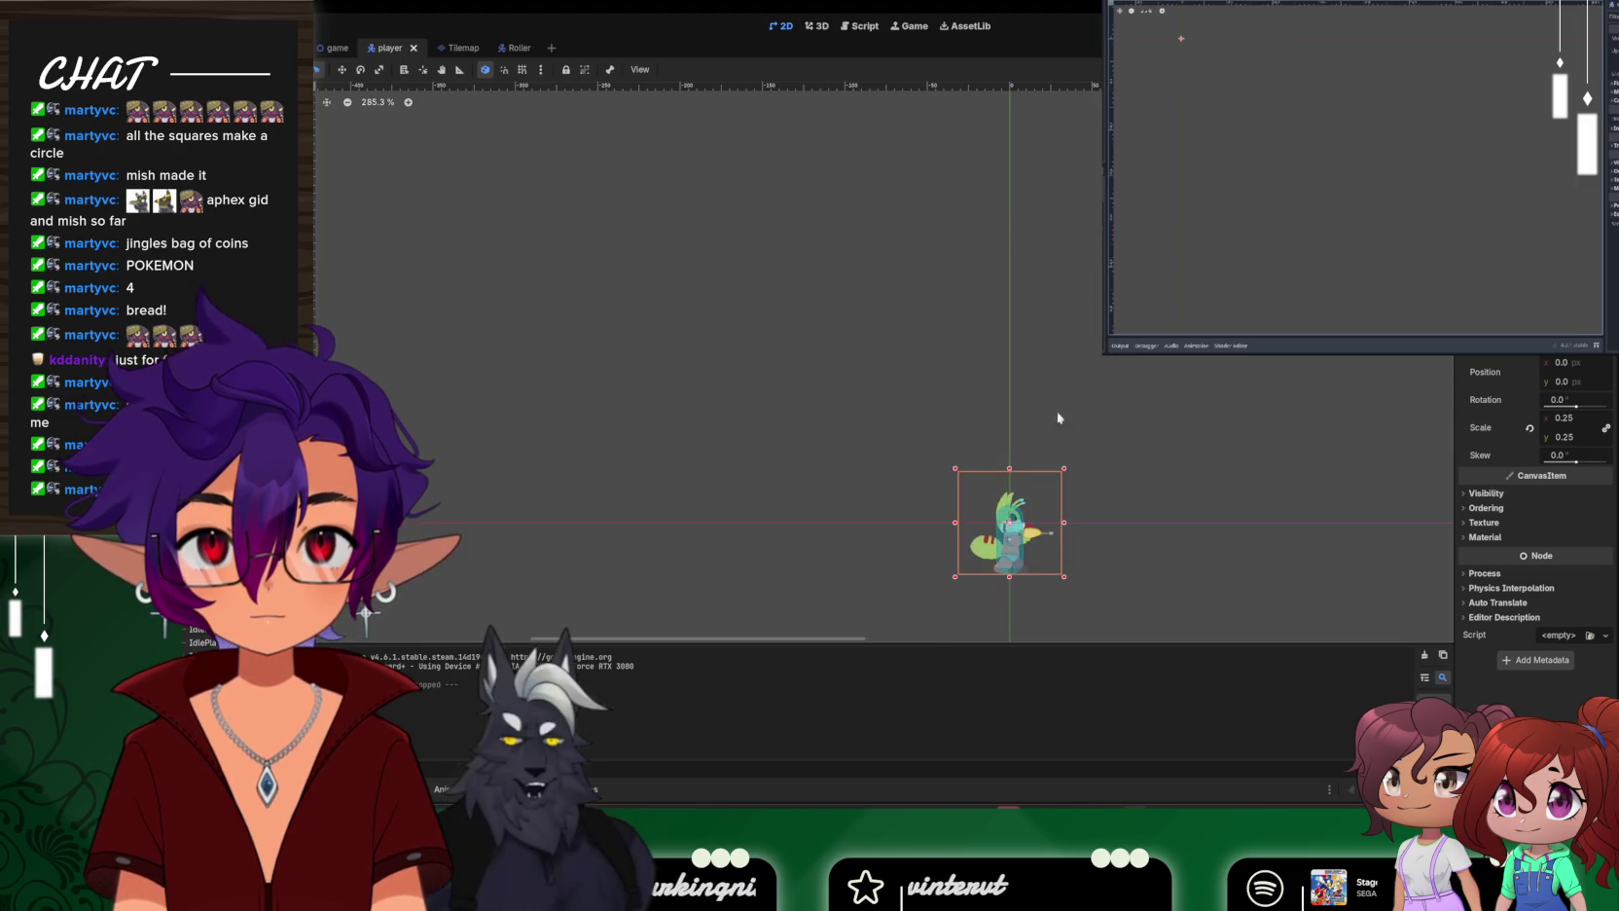
Zoom in on the player sprite, glance at the game scene, then return to the Roller scene
scroll(1051, 583, up, 5)
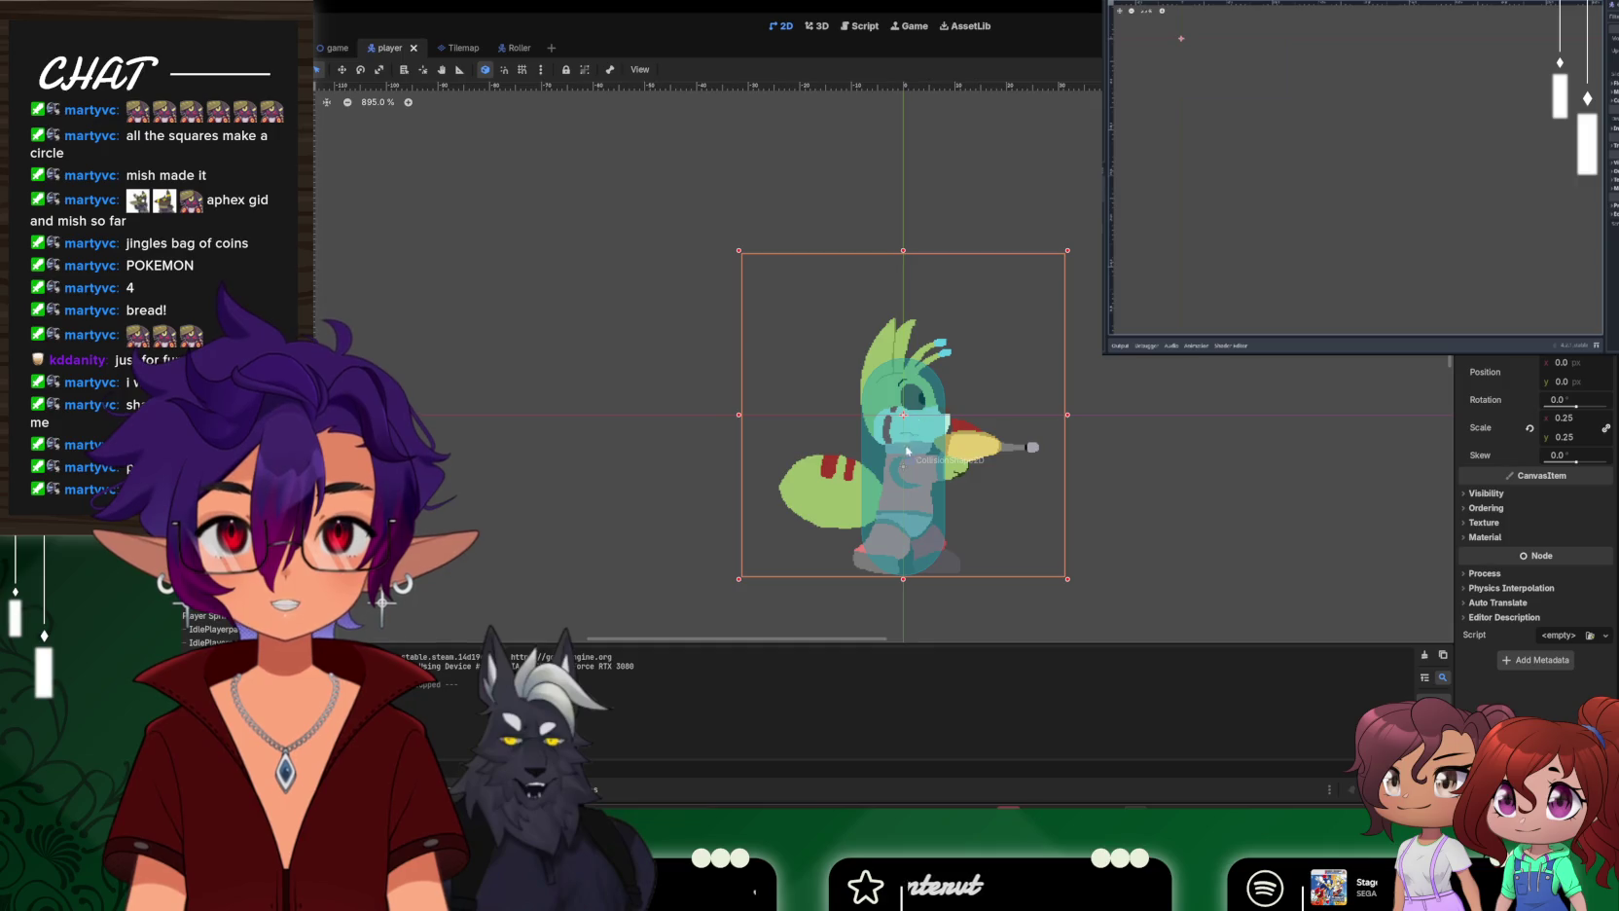
click(508, 47)
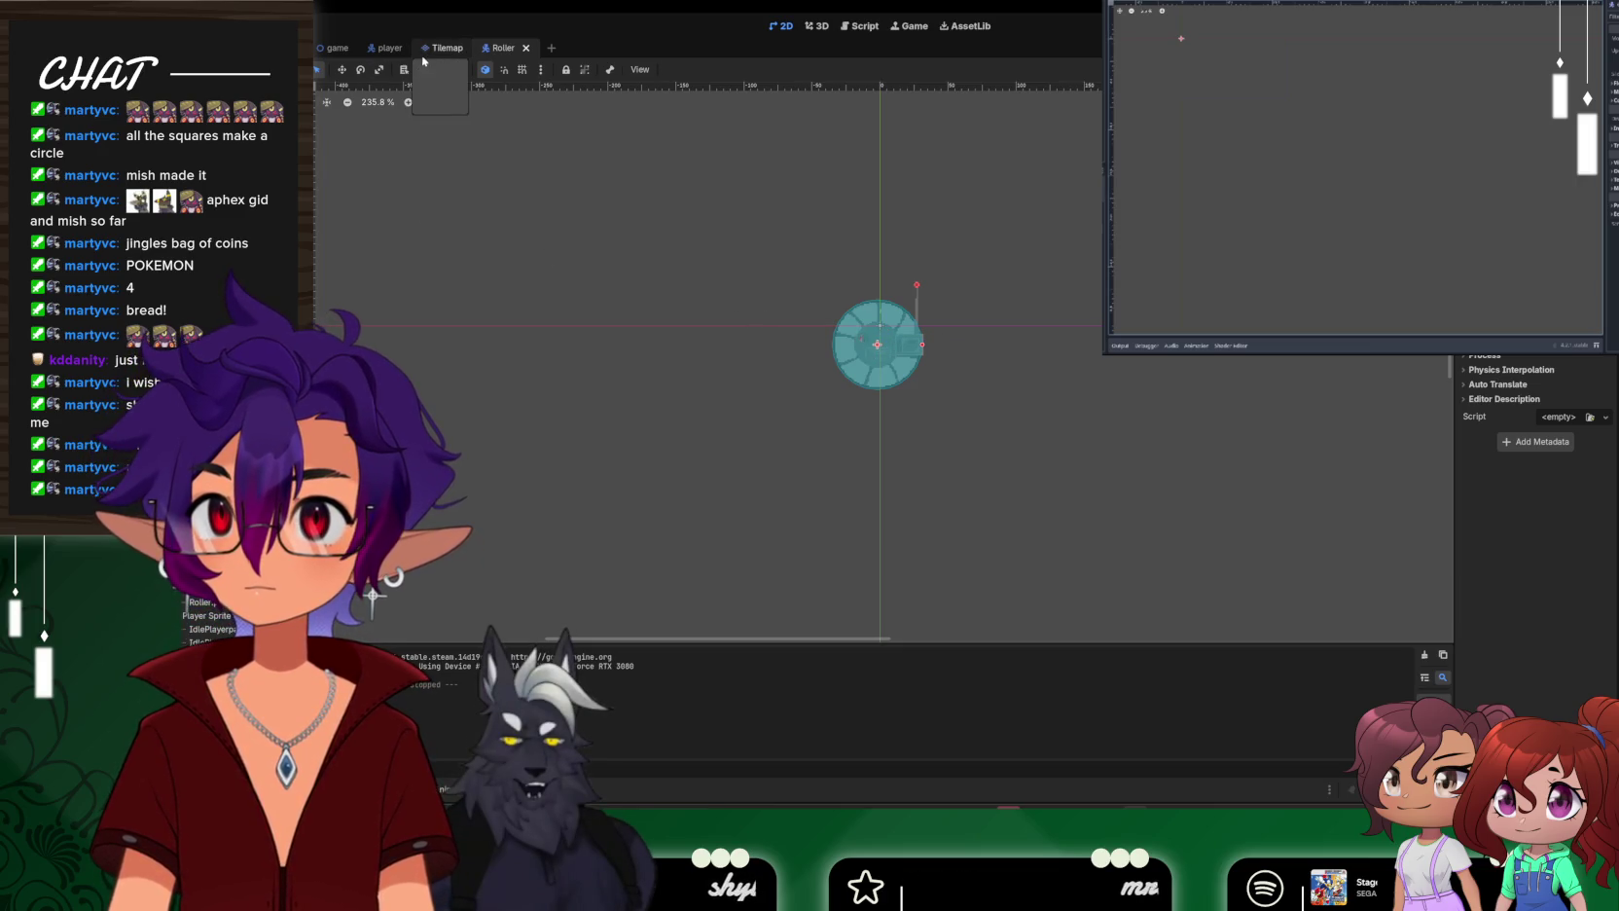
click(338, 48)
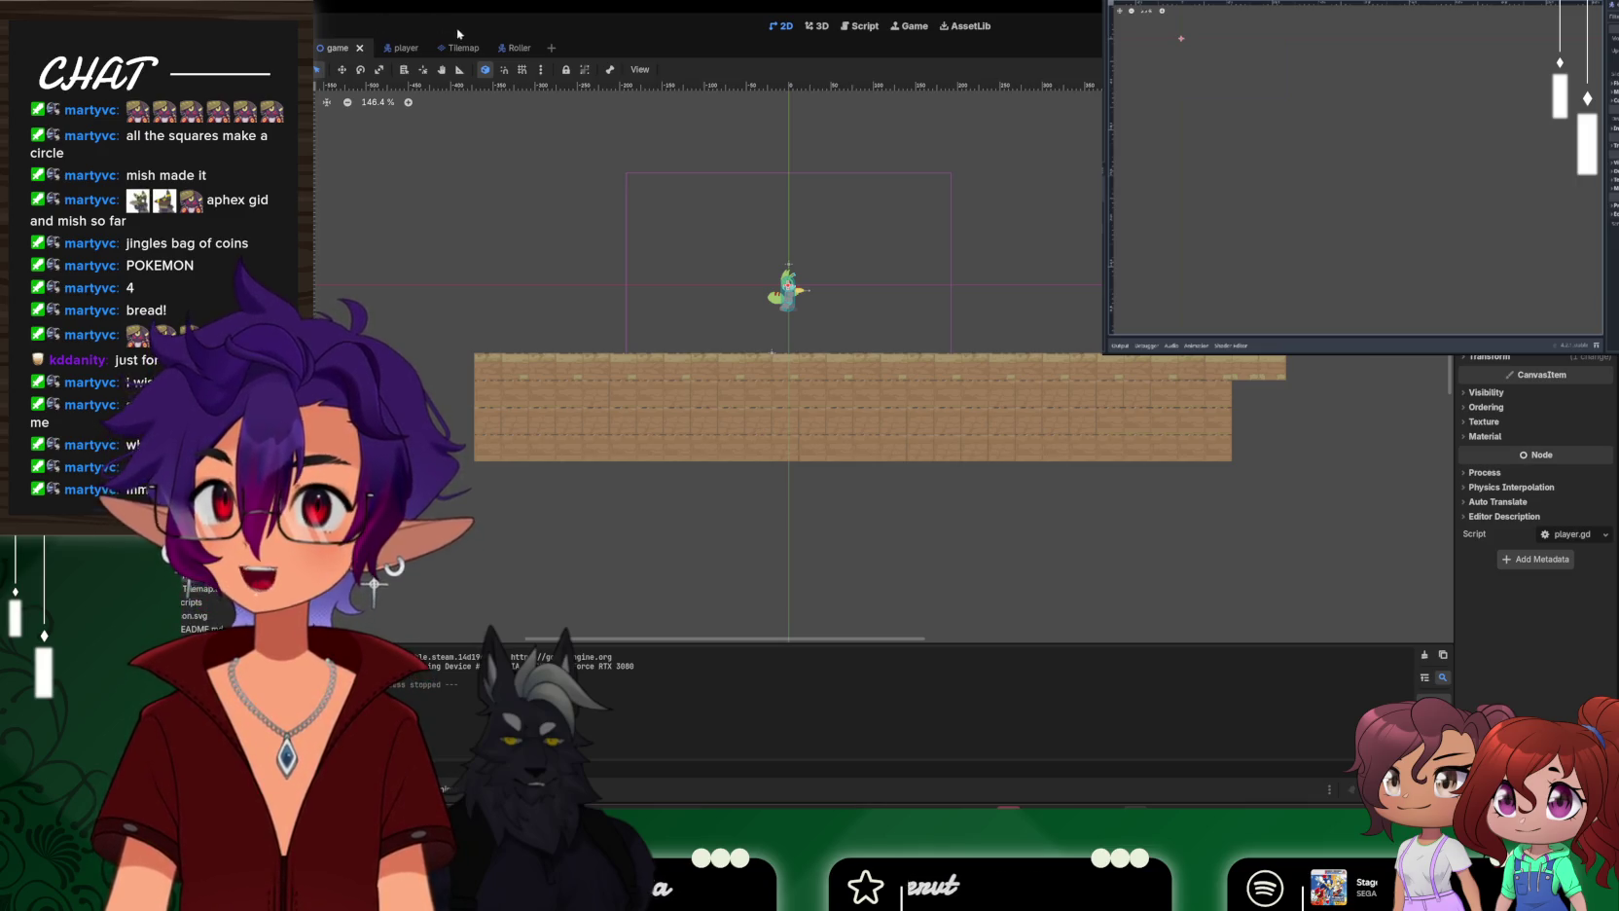
click(511, 48)
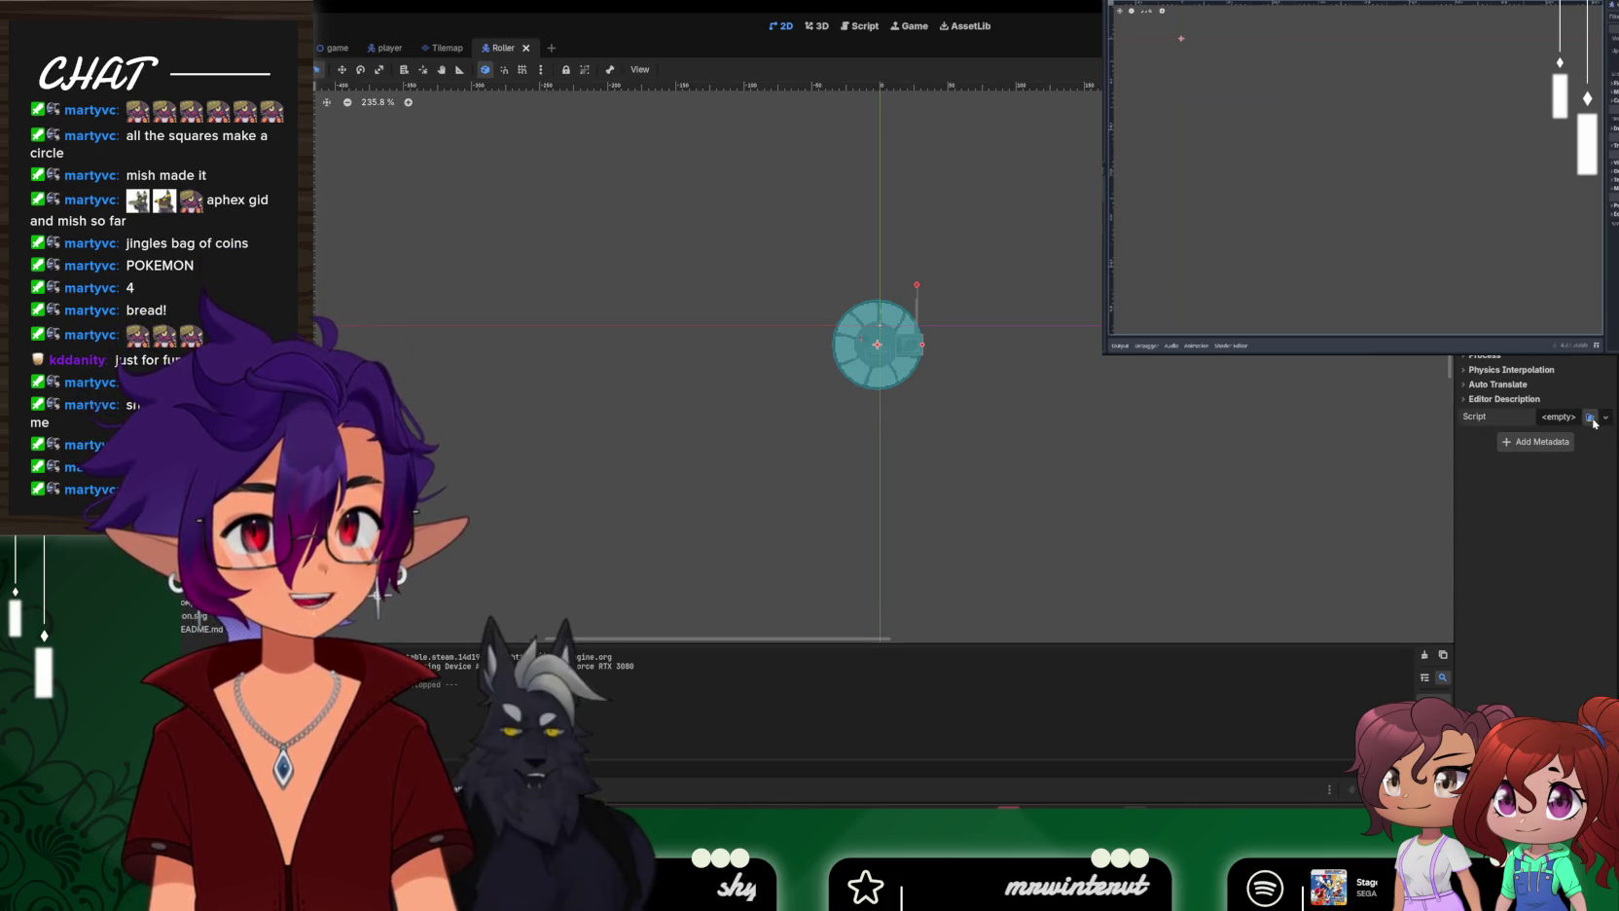
Dismiss the Select Script picker and choose New Script for the Roller's CollisionShape2D
click(1591, 417)
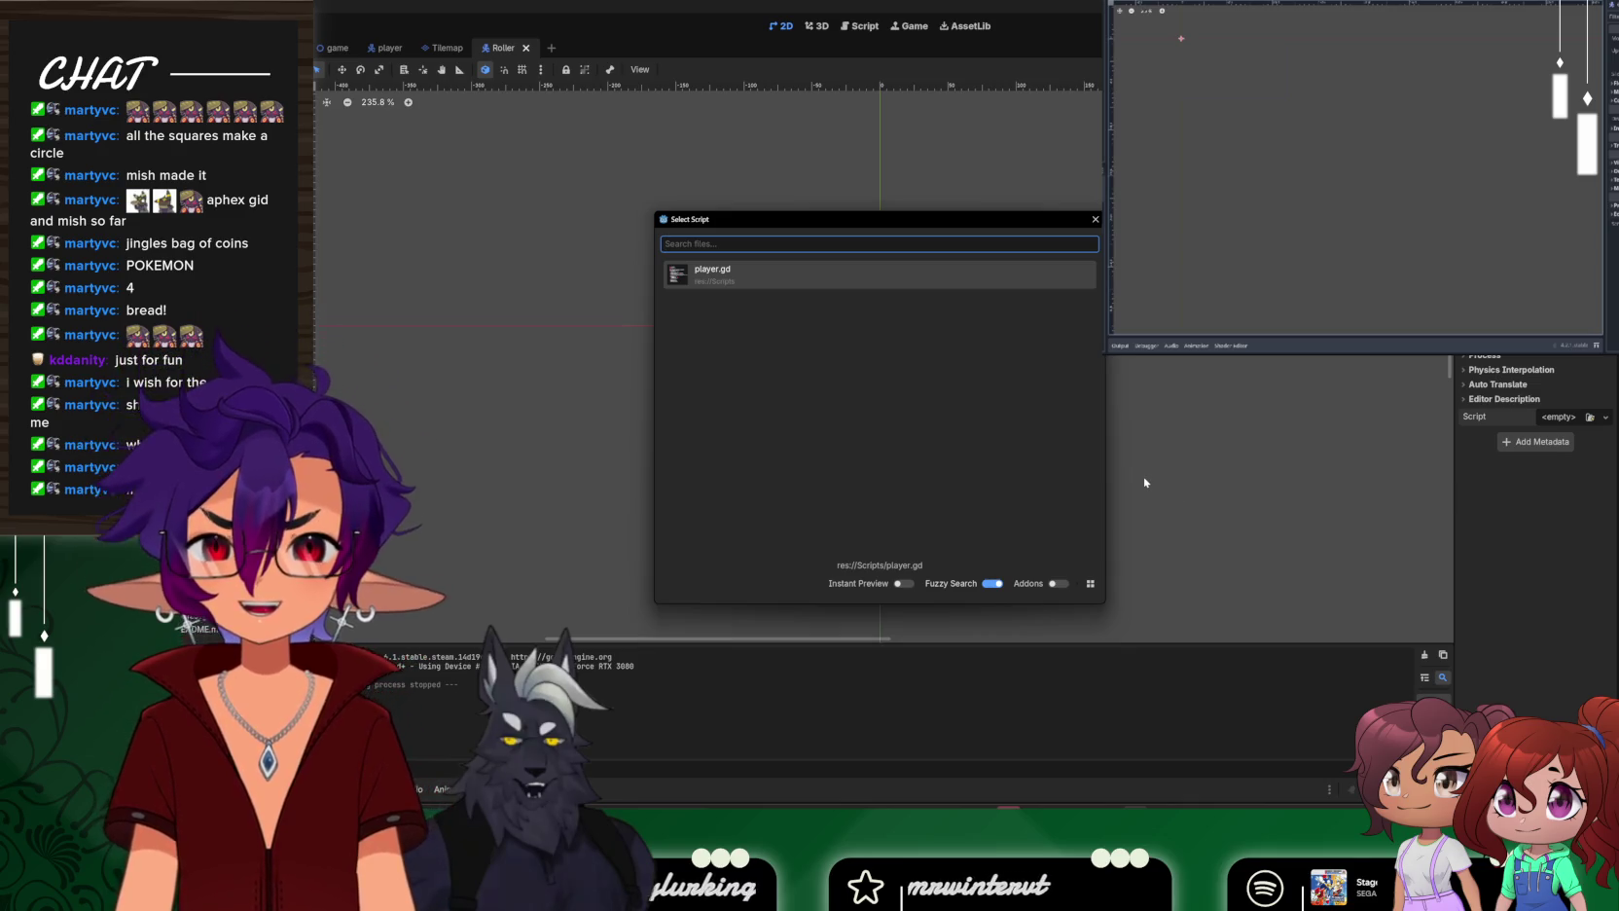
click(1097, 221)
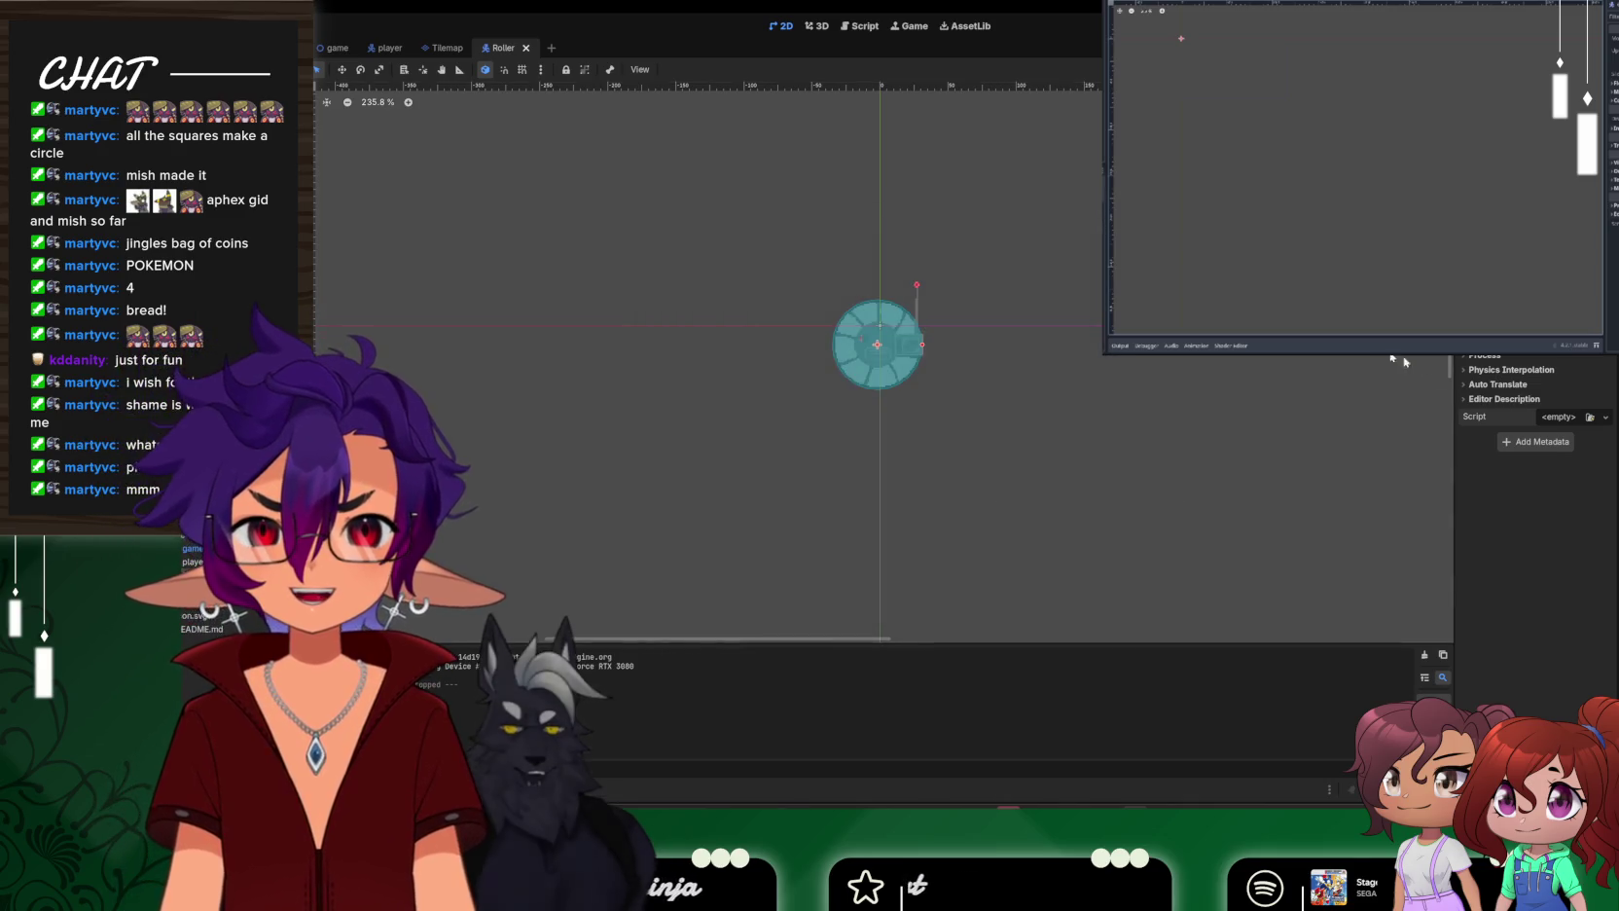
click(1565, 420)
click(1564, 448)
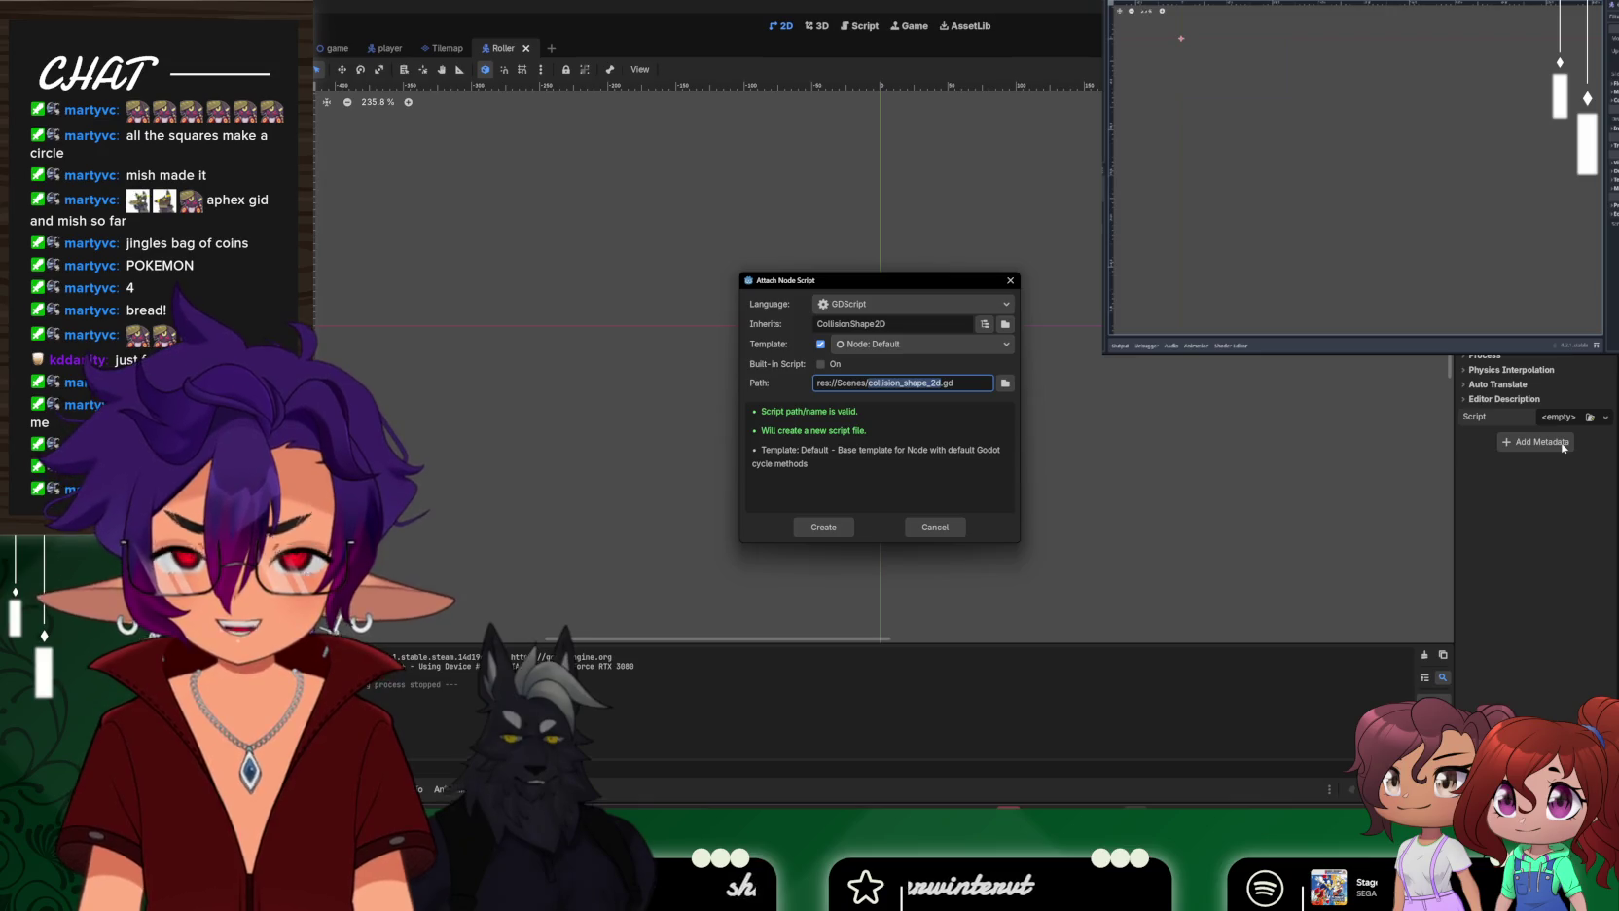
Name the script res://Scenes/rollerPatrol.gd and create it on the CollisionShape2D
text(ro)
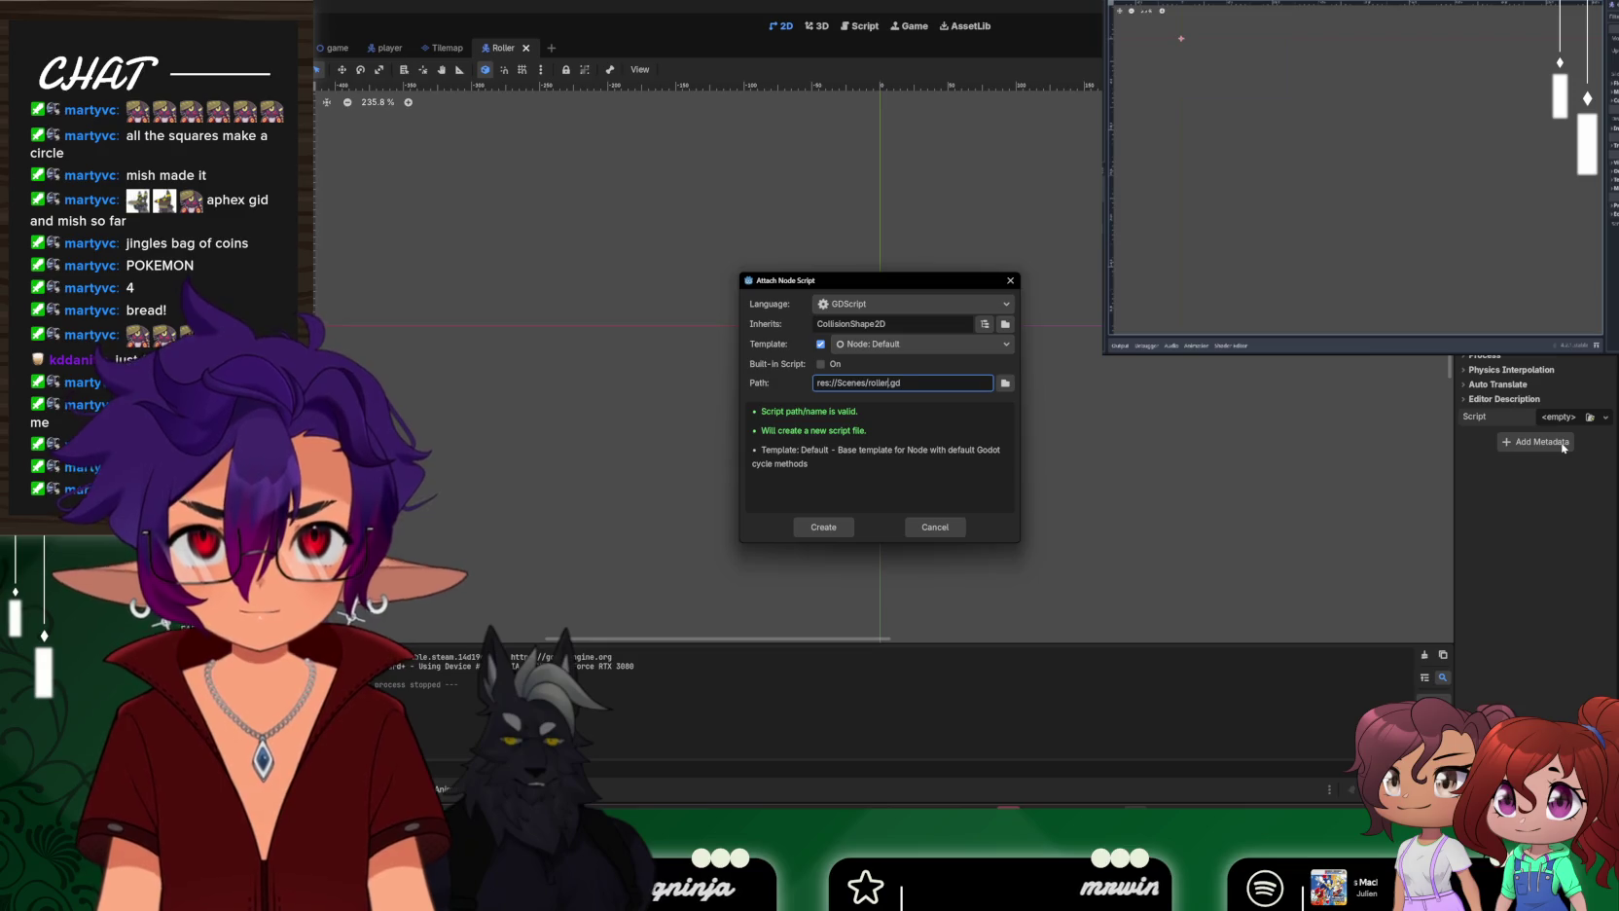
key(BackSpace)
key(BackSpace)
text(atrol)
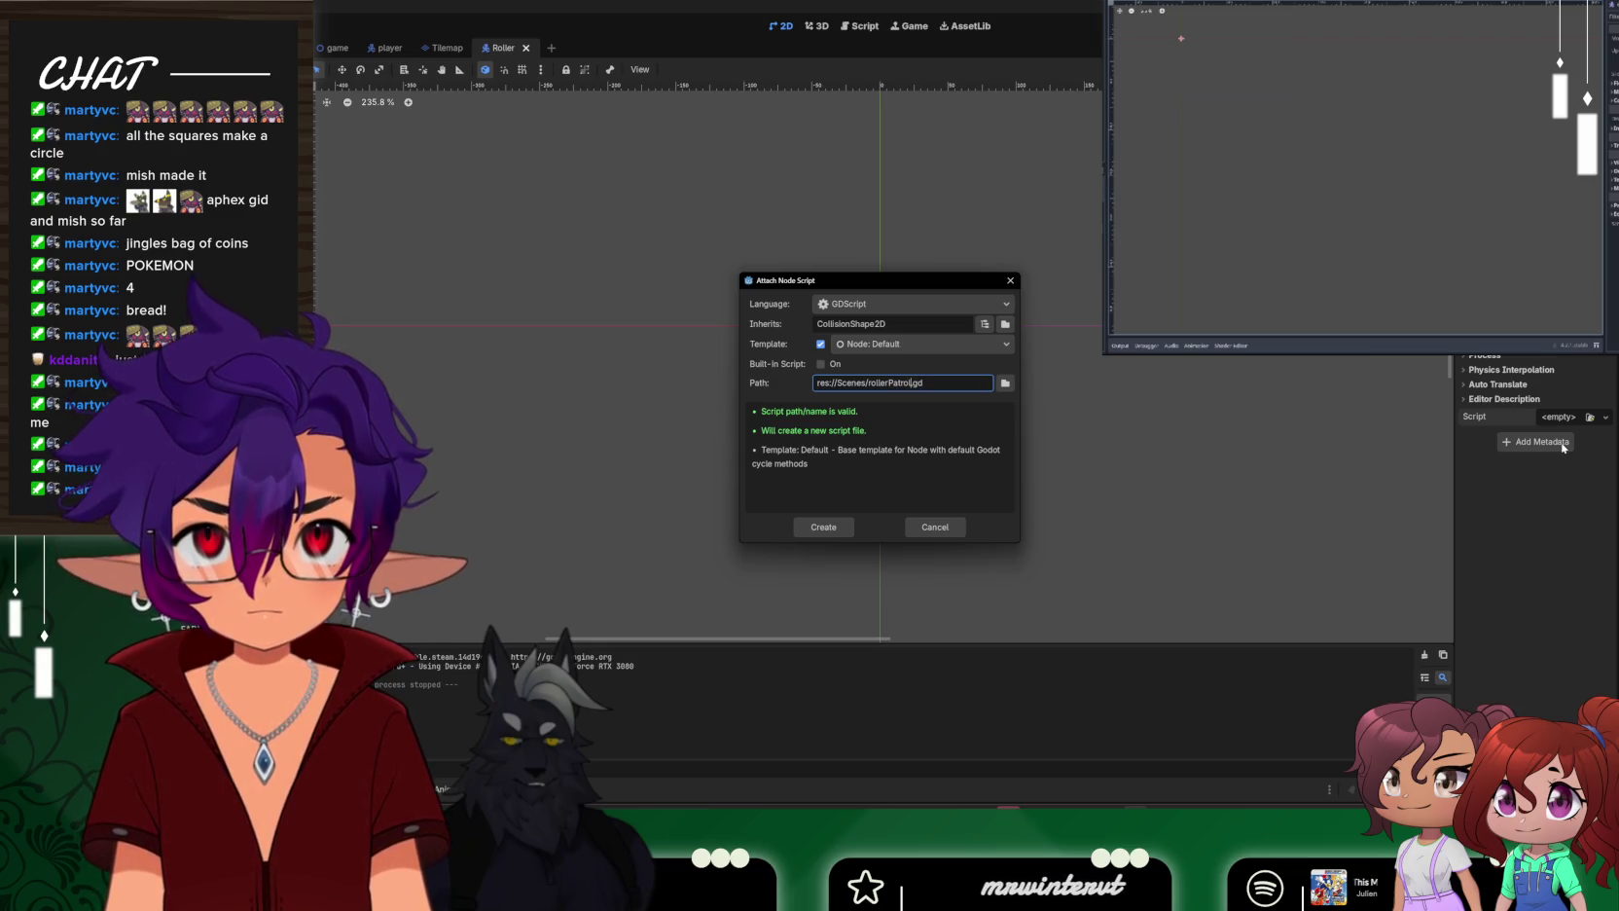
key(Return)
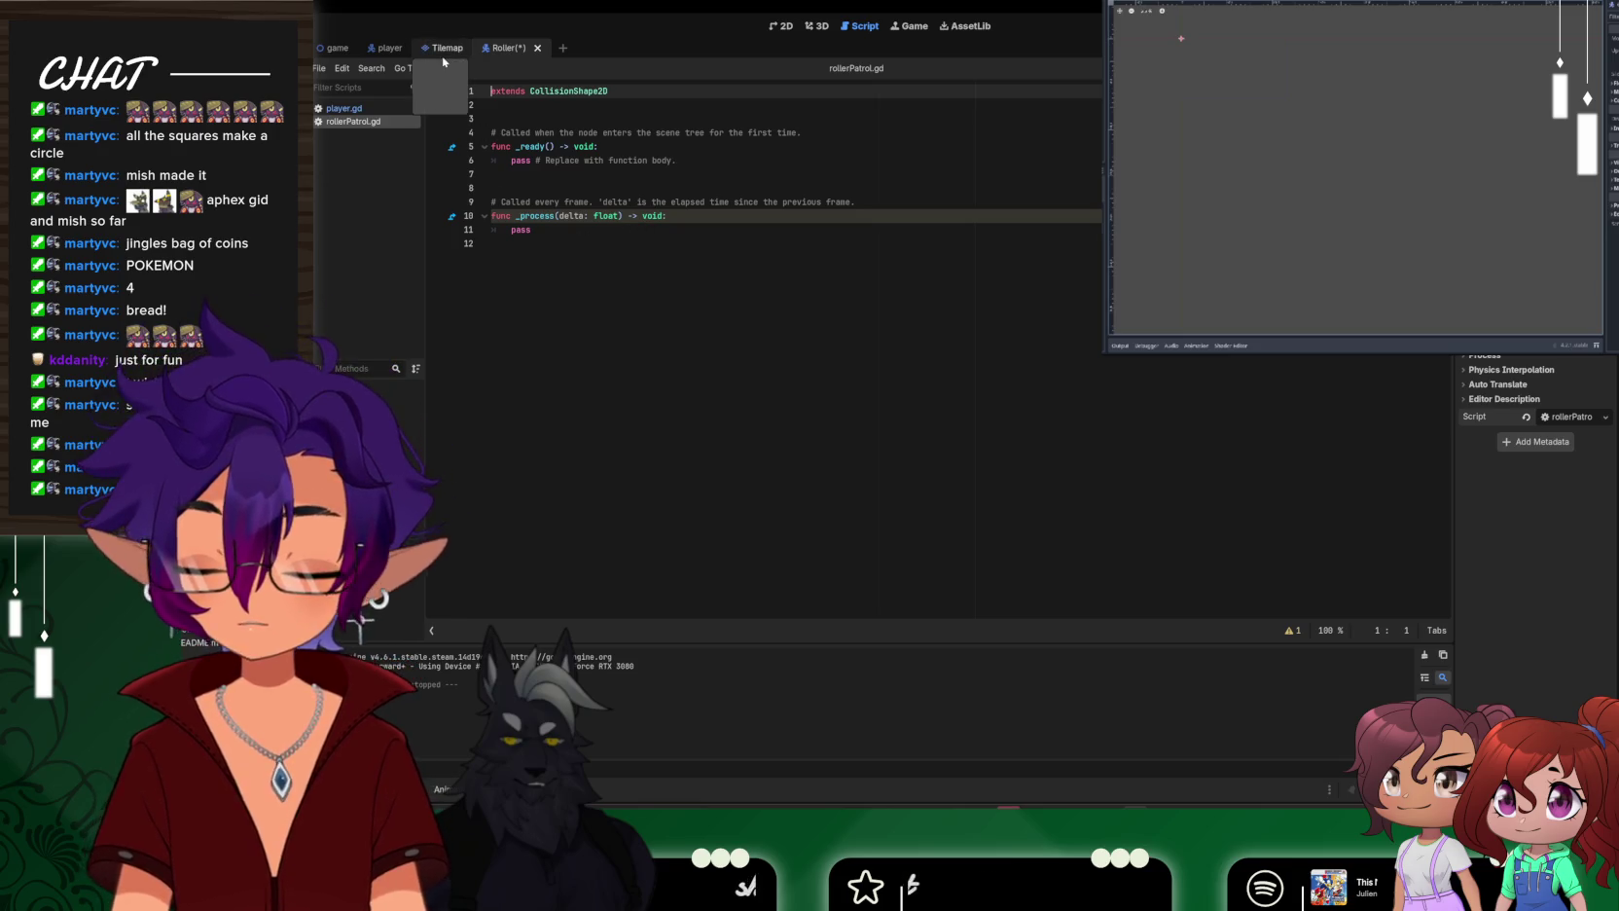
Save the Roller scene, then move through the game and Tilemap scenes to the player scene in 2D view
key(ctrl+s)
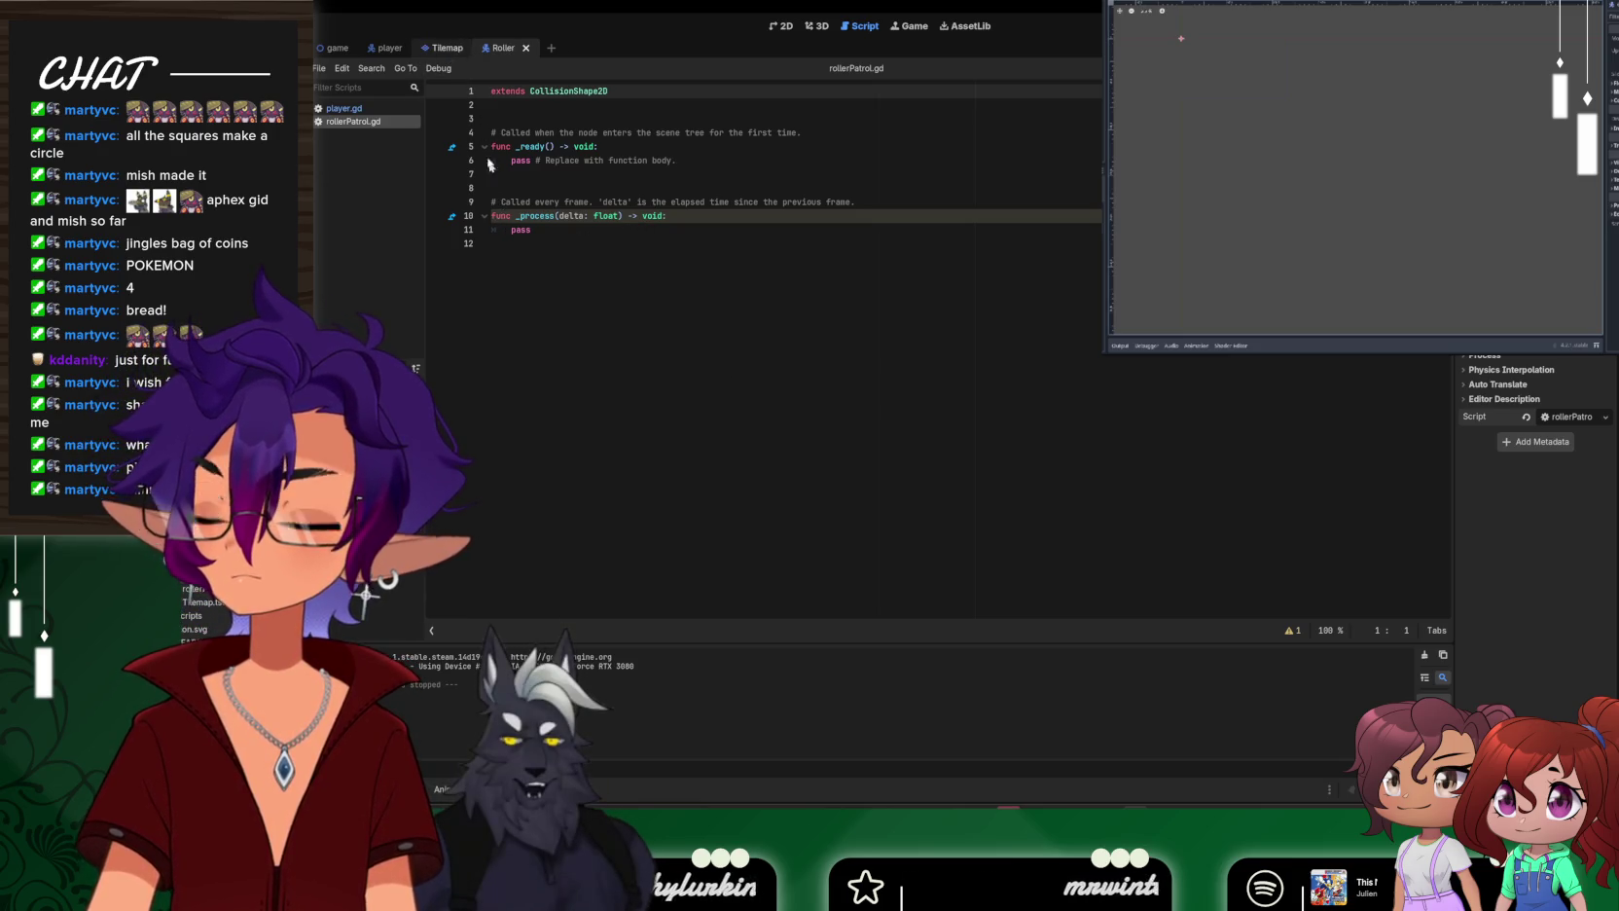
click(334, 47)
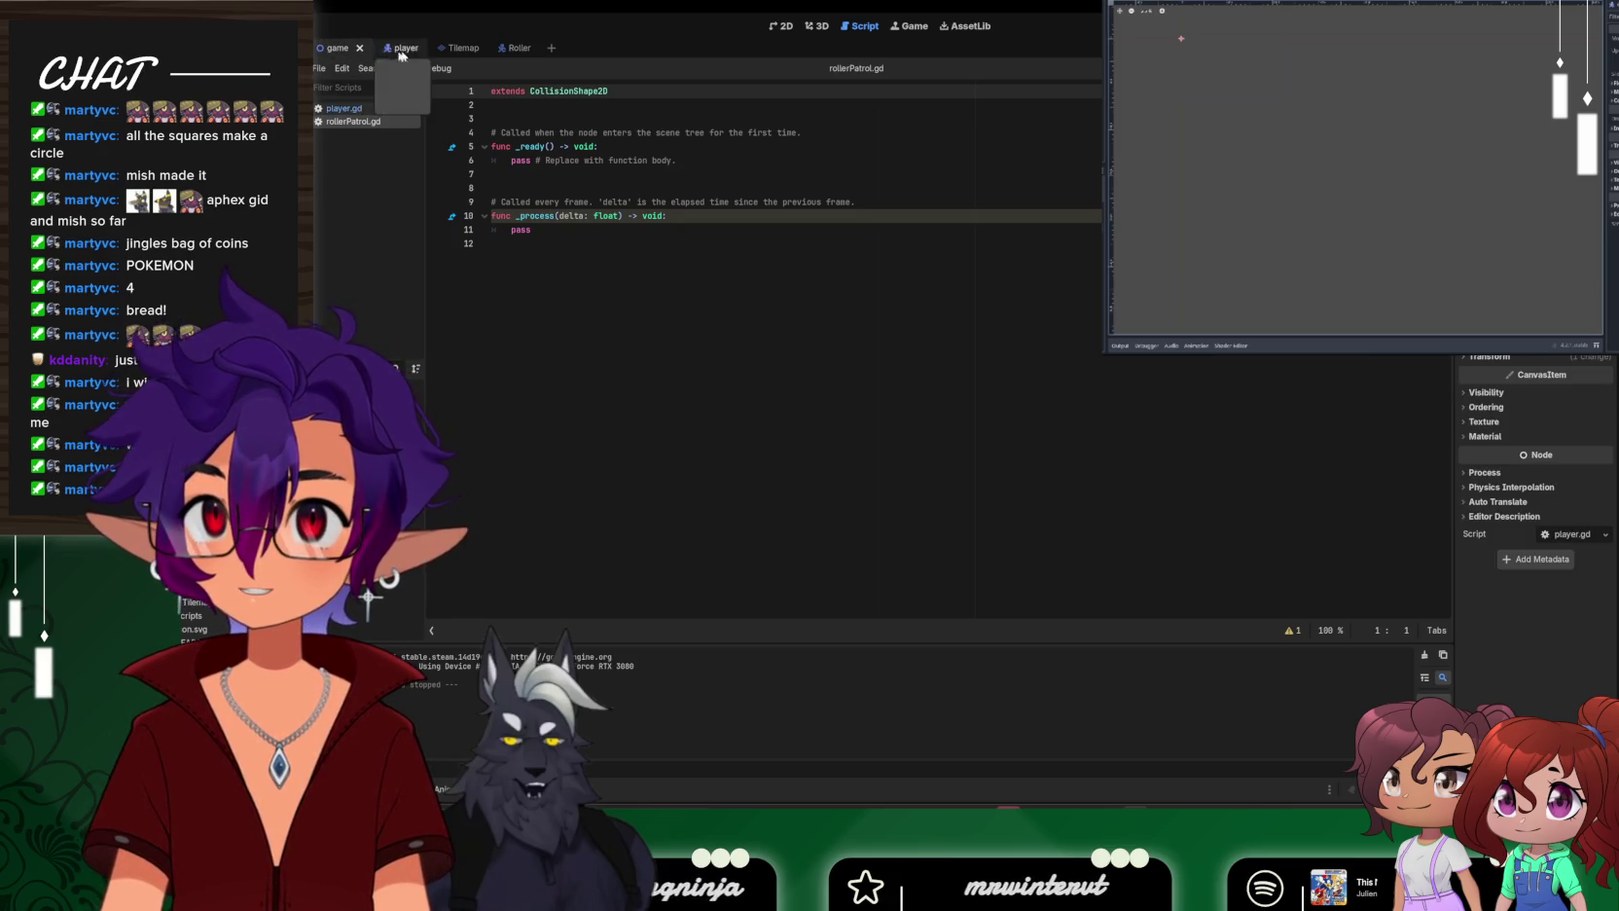
click(456, 49)
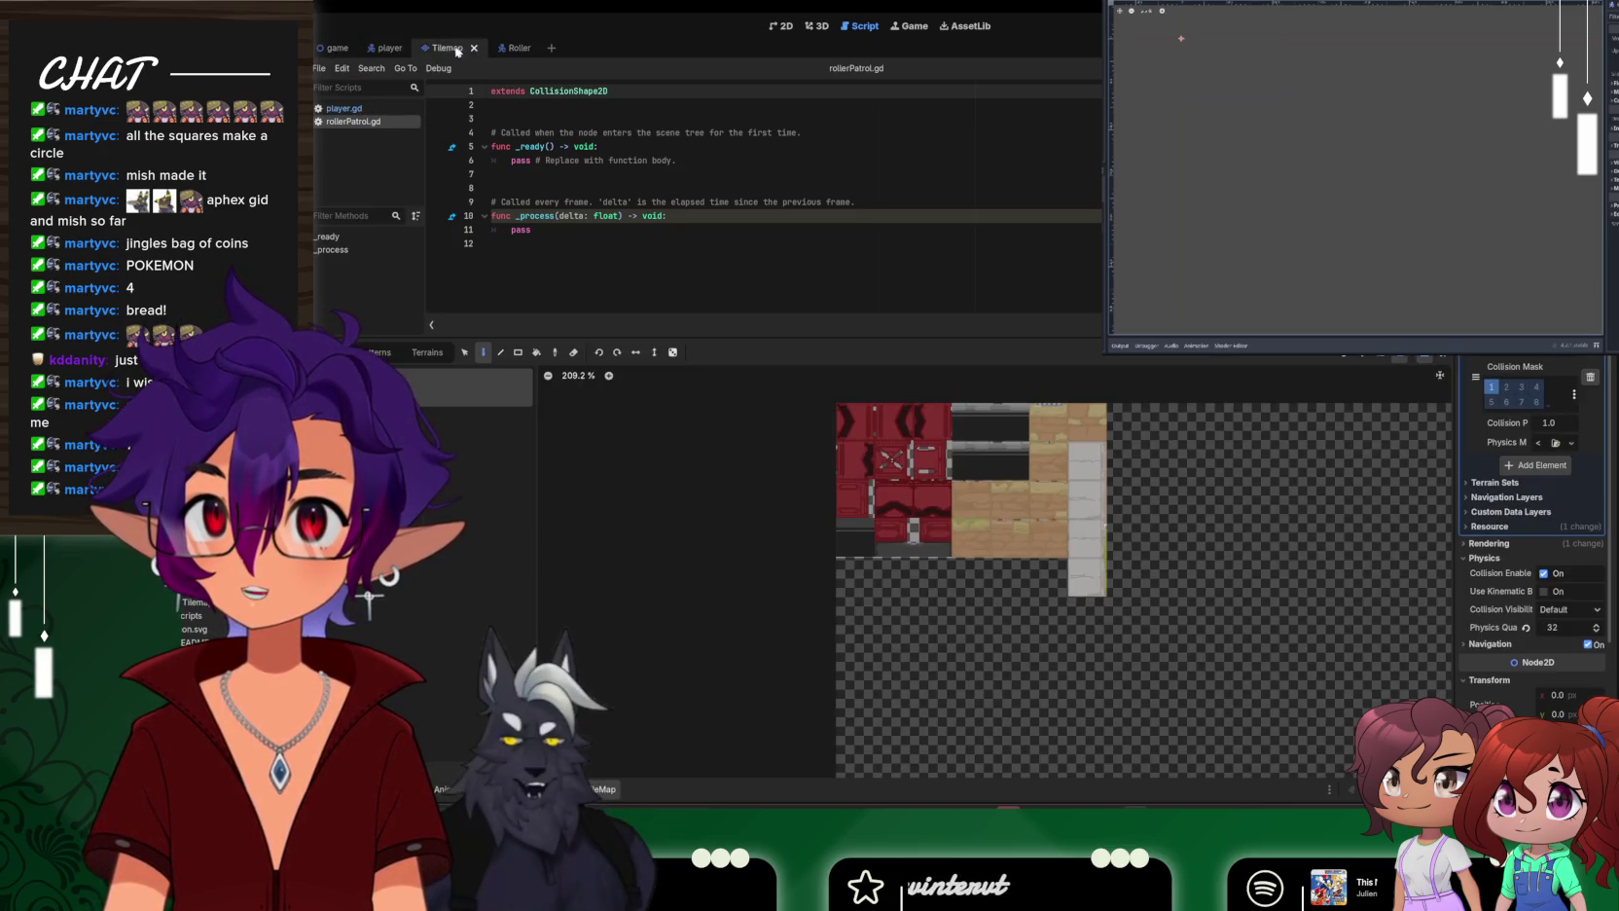
click(389, 48)
click(333, 48)
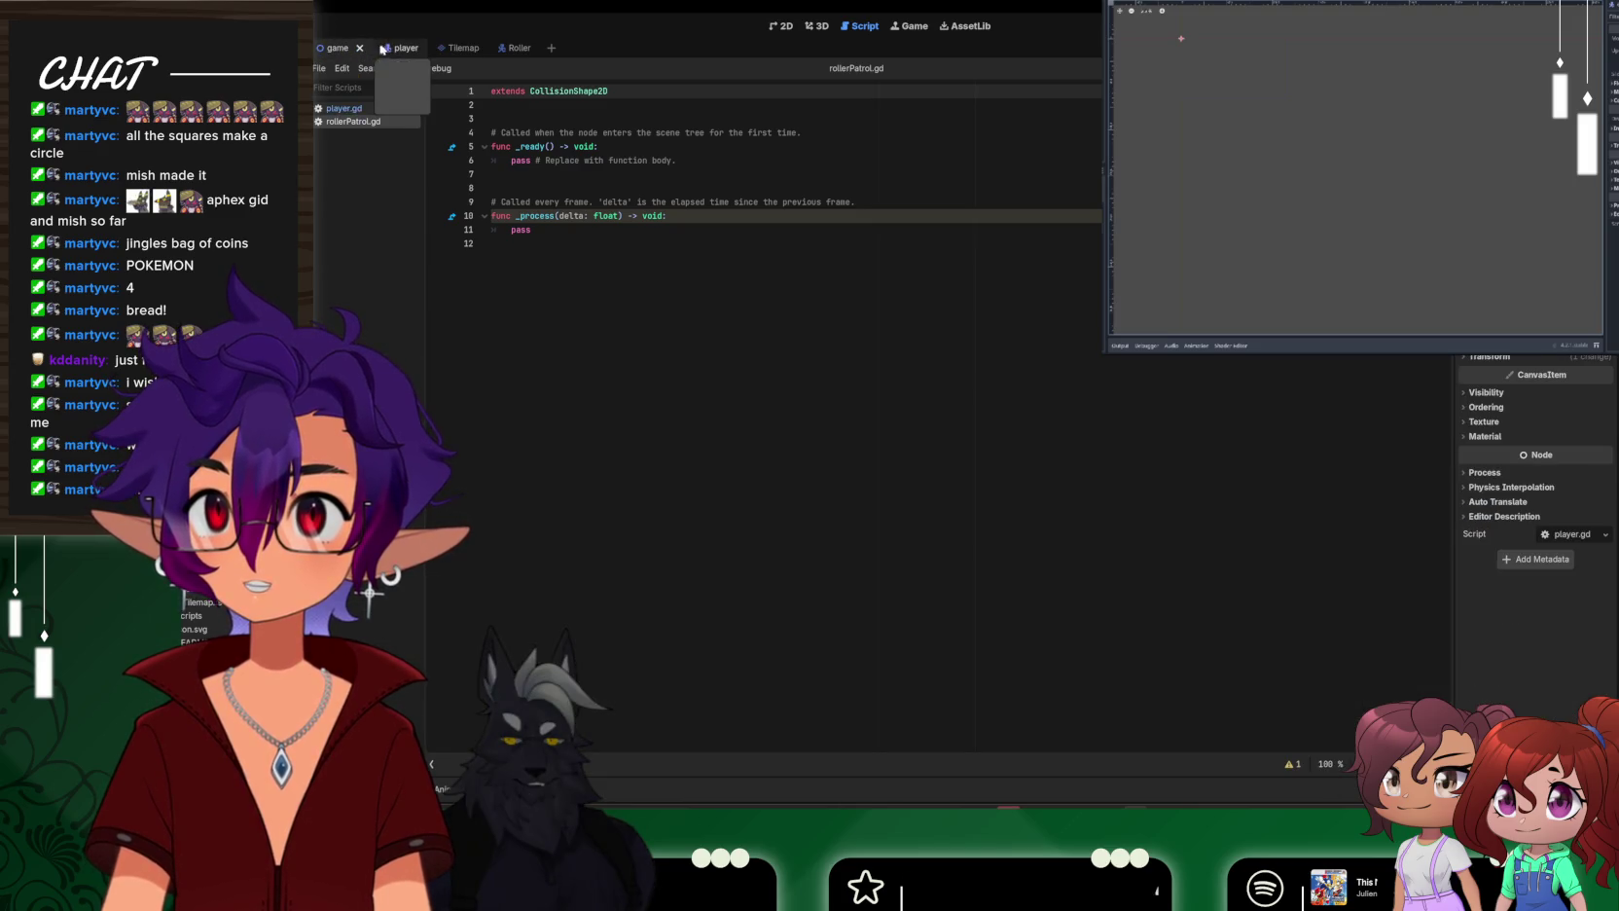
click(393, 47)
click(783, 27)
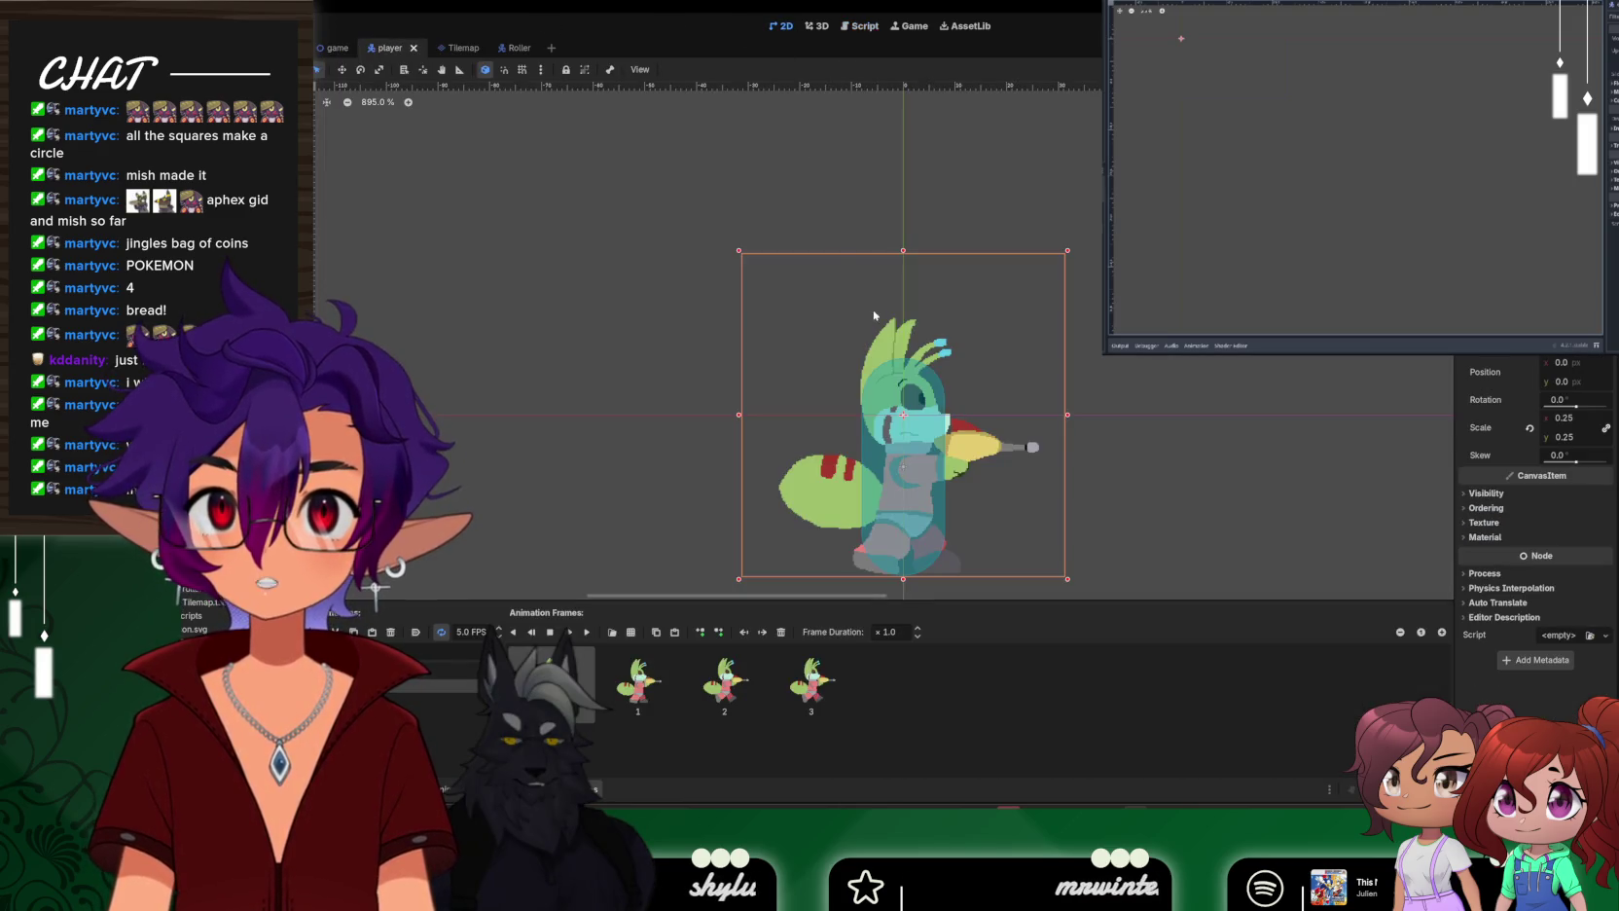
Switch to the game level scene, briefly check the Roller scene, and zoom around the player
scroll(989, 403, down, 4)
scroll(990, 403, down, 4)
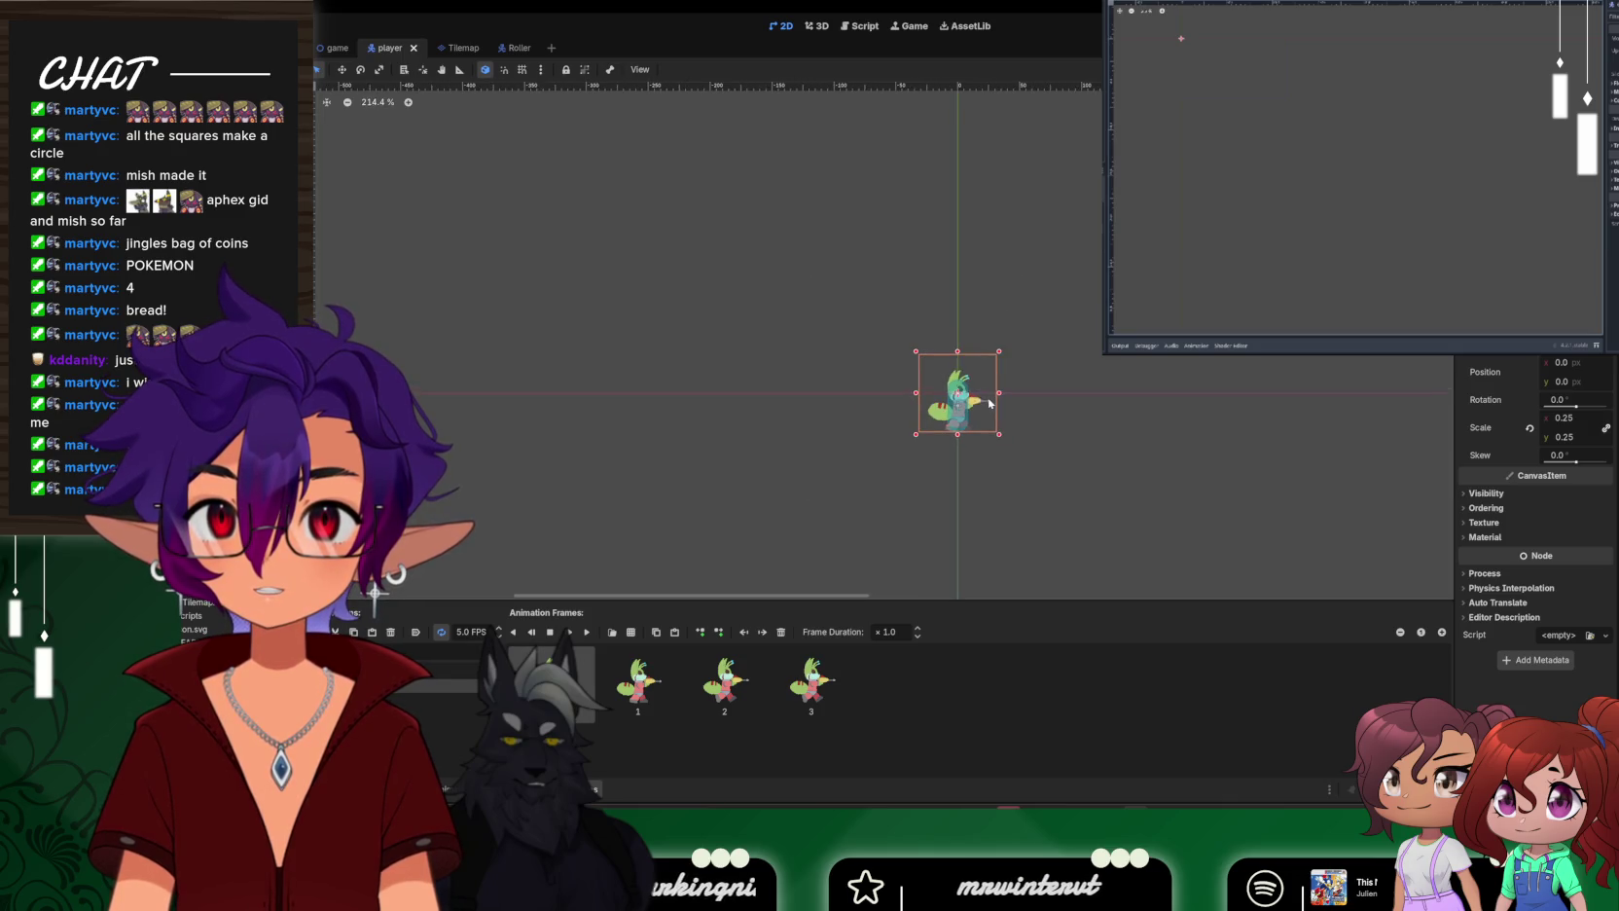
scroll(876, 370, up, 3)
click(340, 47)
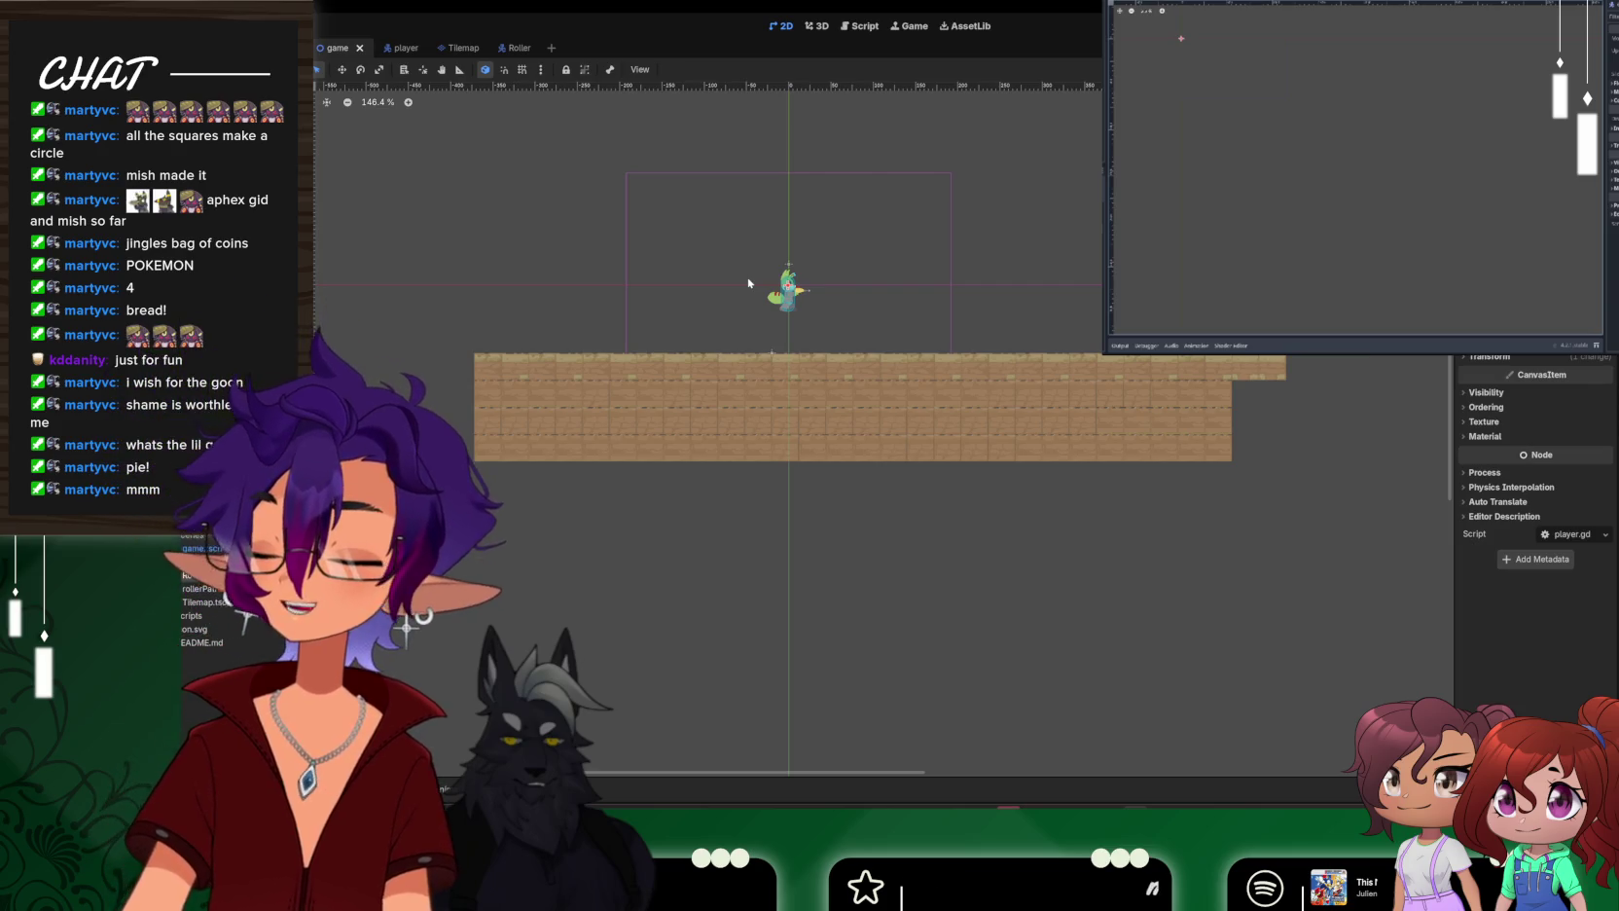
click(515, 48)
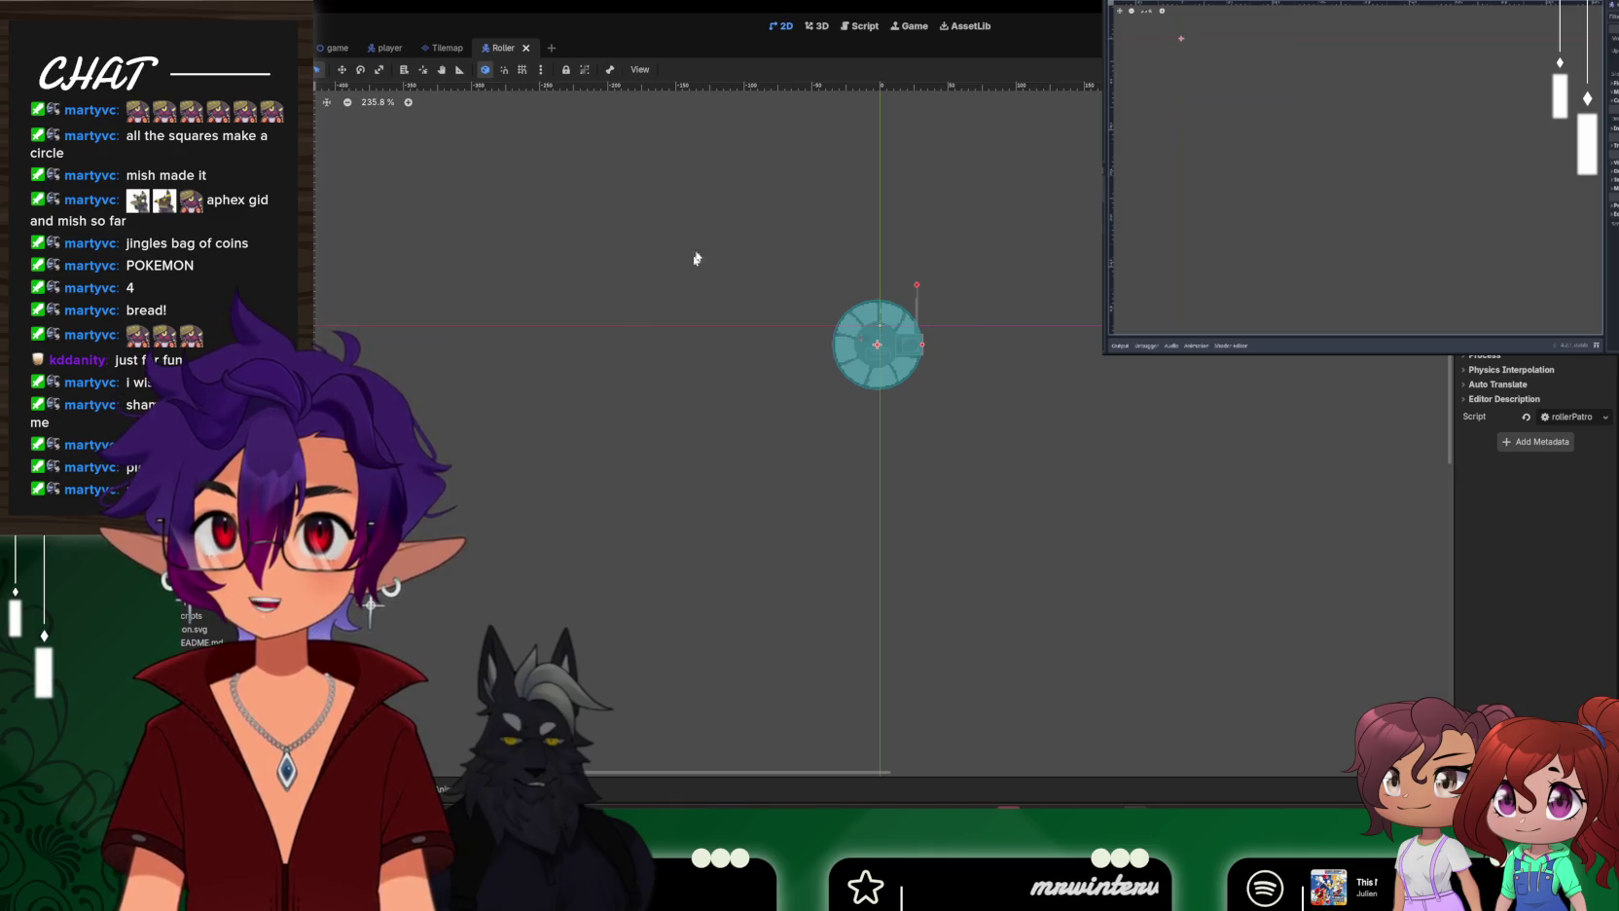
click(341, 48)
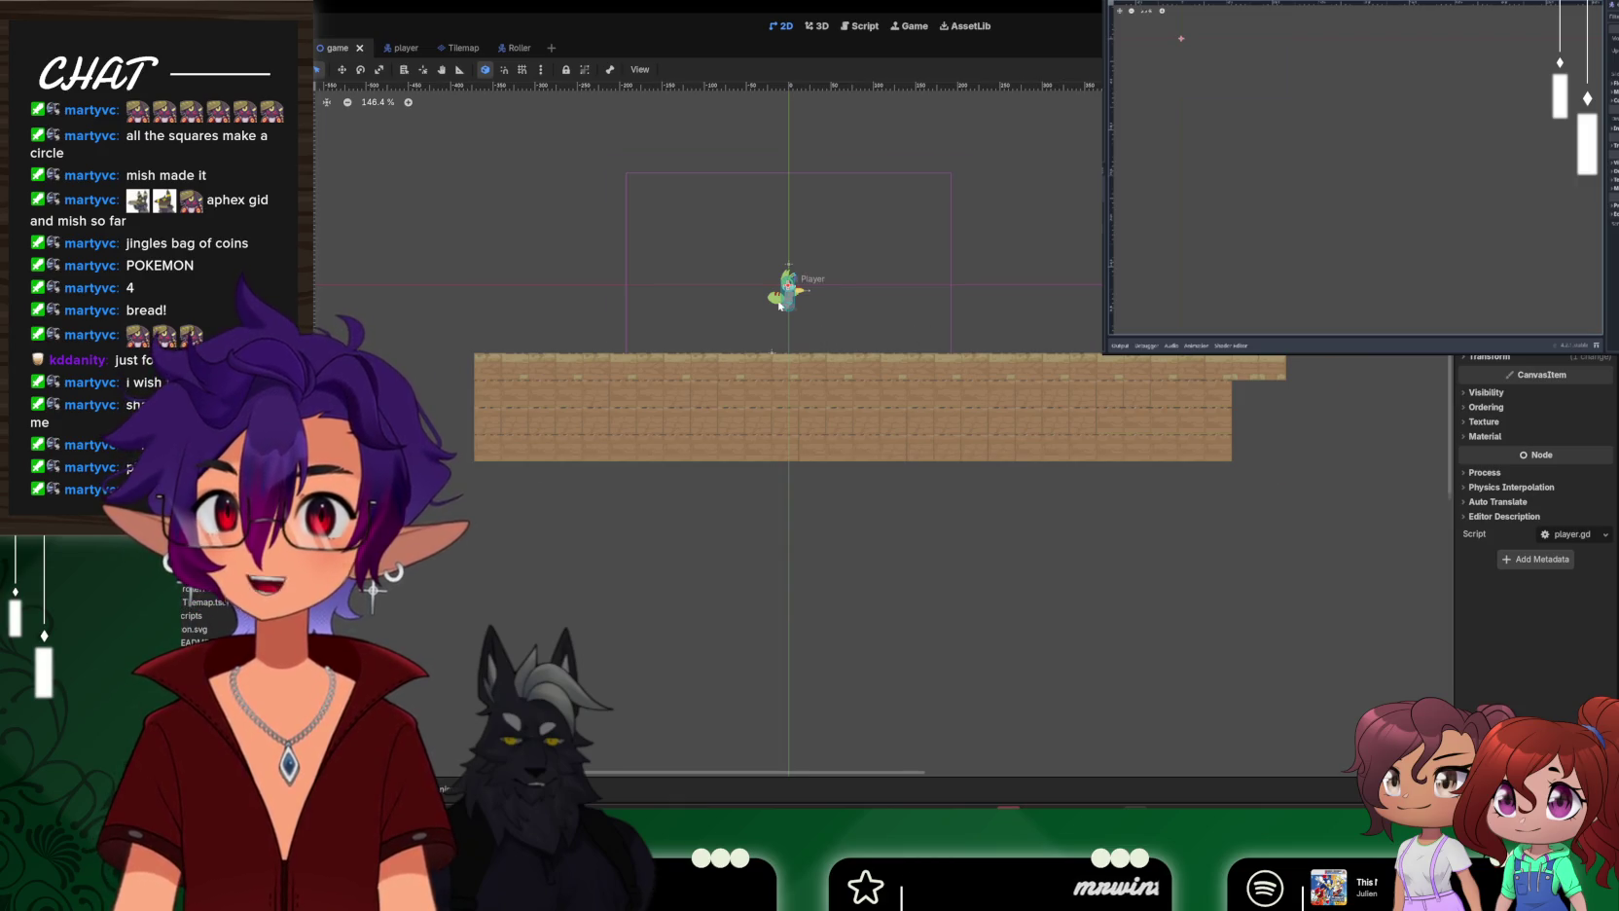
scroll(786, 312, up, 3)
scroll(788, 309, up, 3)
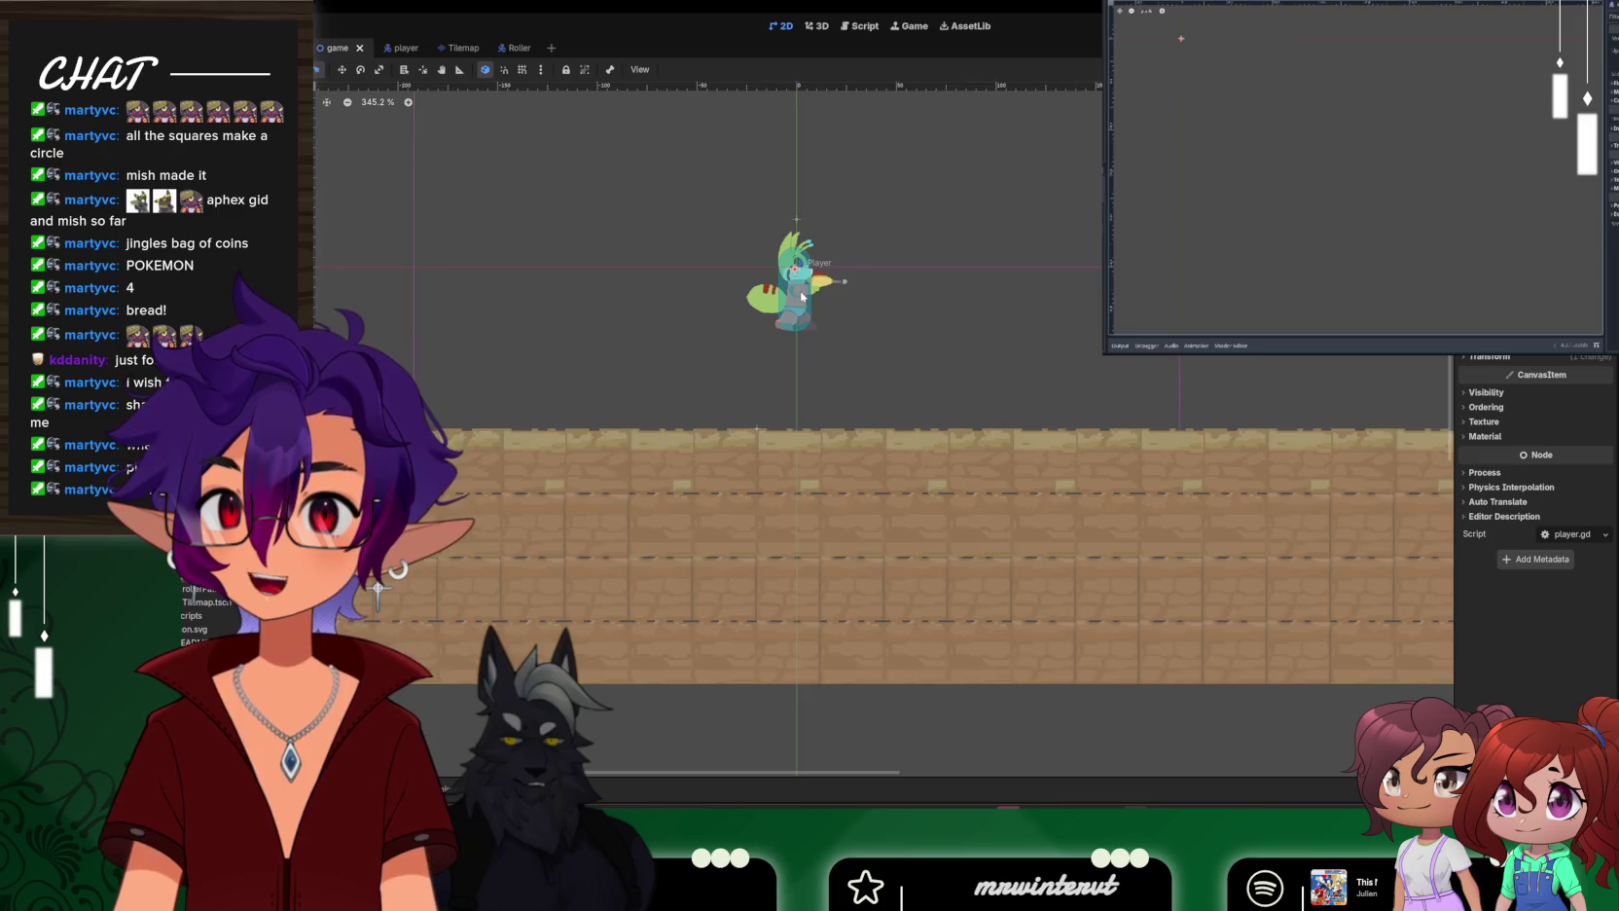
scroll(798, 303, down, 4)
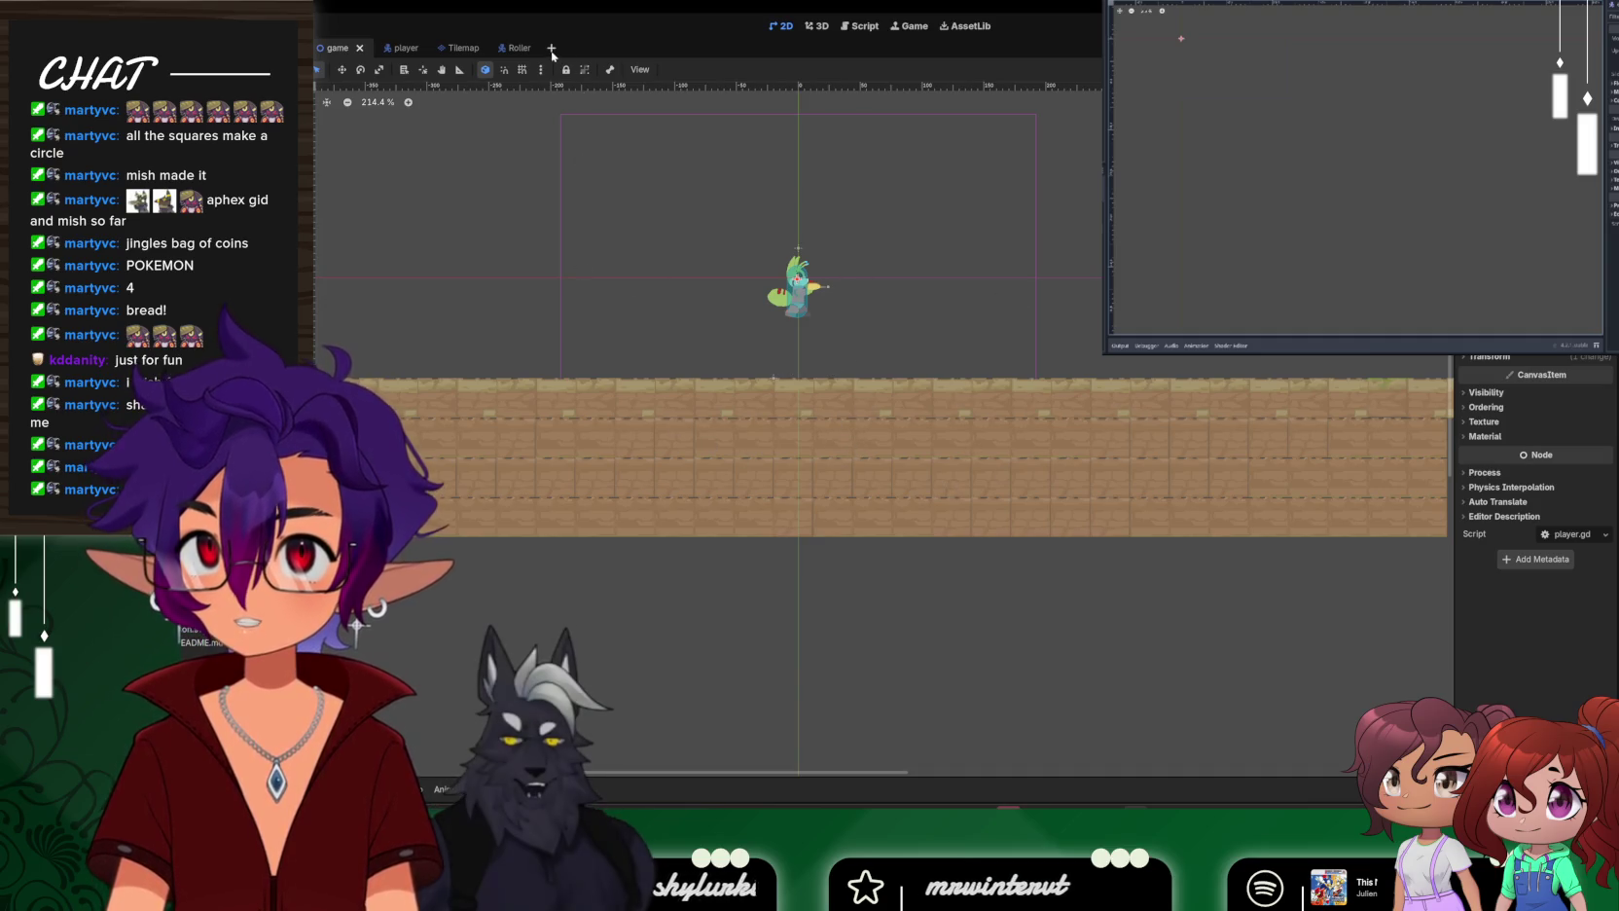
Start a new scene with a CharacterBody2D as its root node
key(ctrl+n)
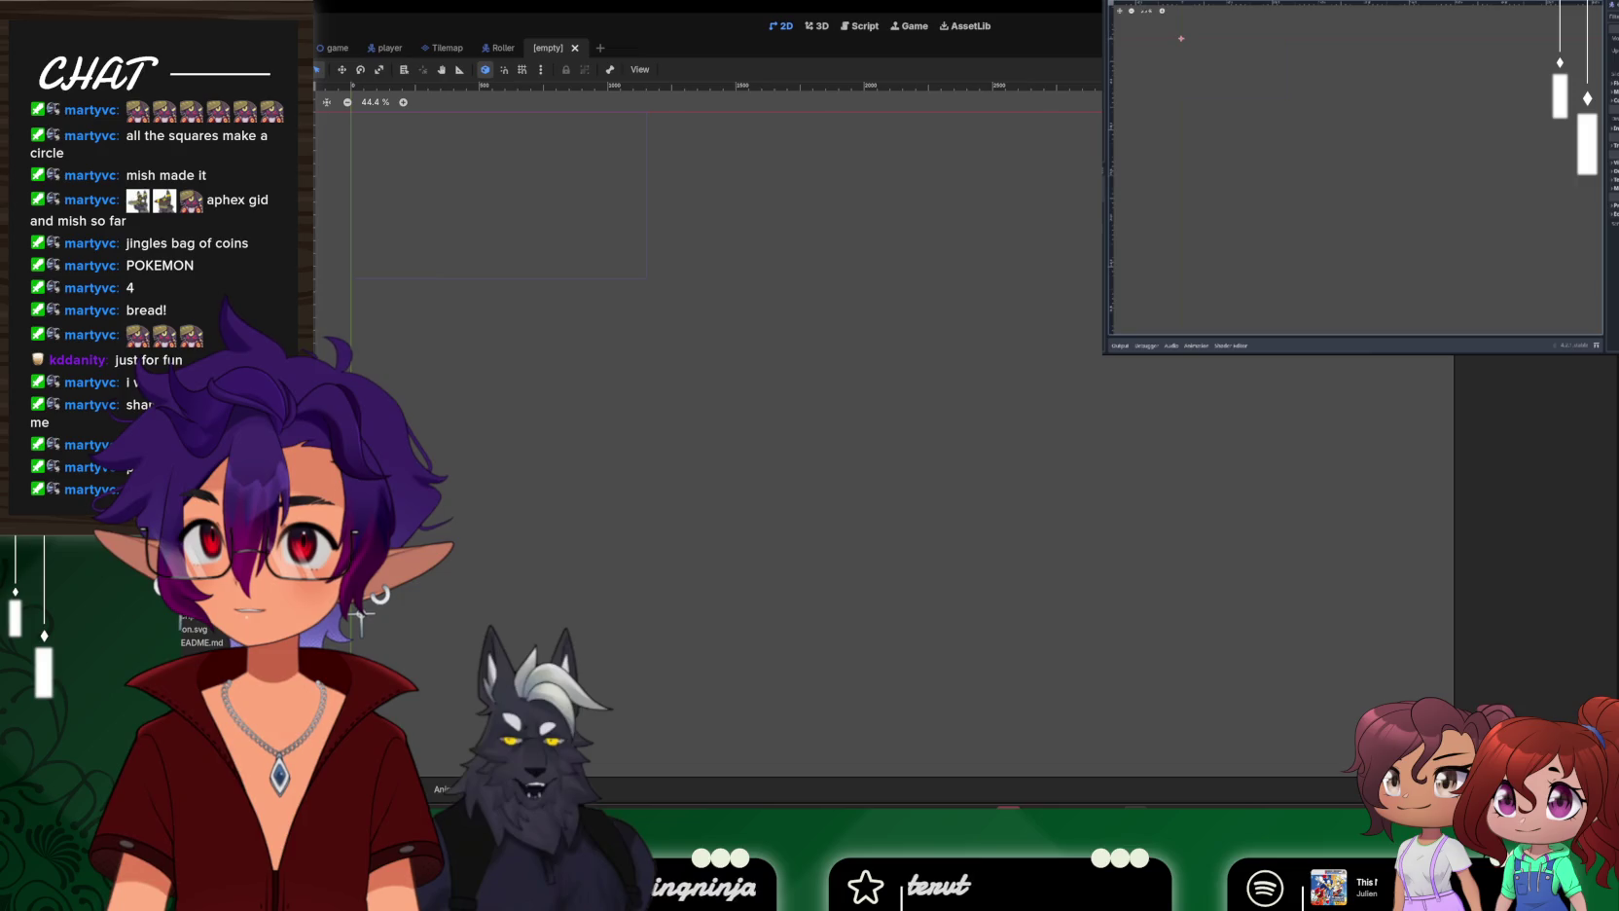
key(ctrl+a)
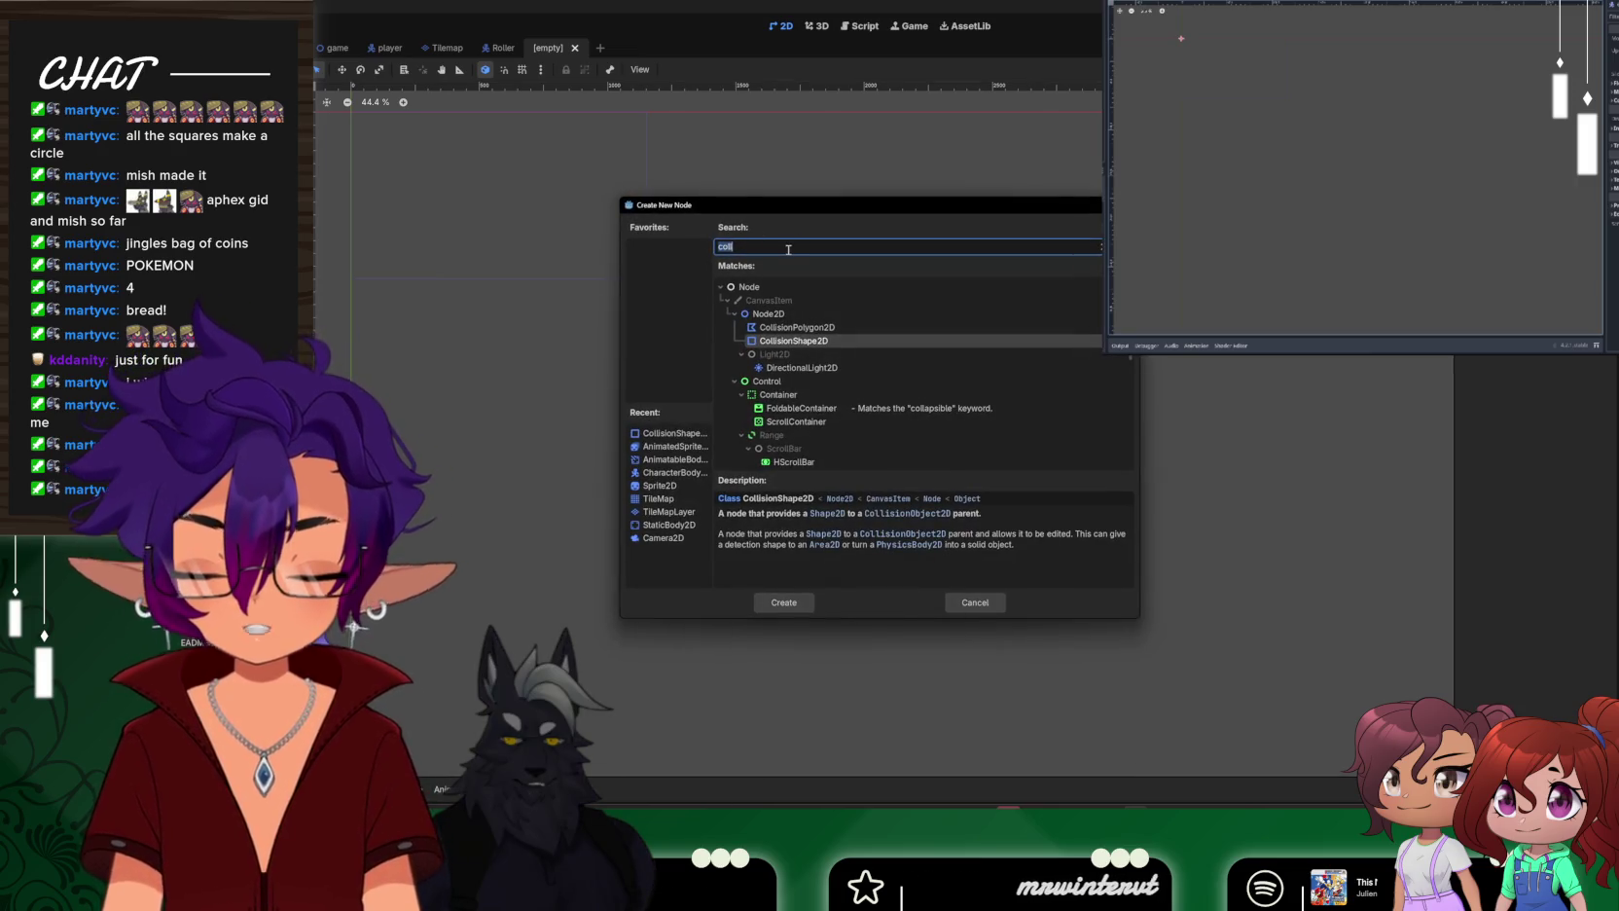
text(chara)
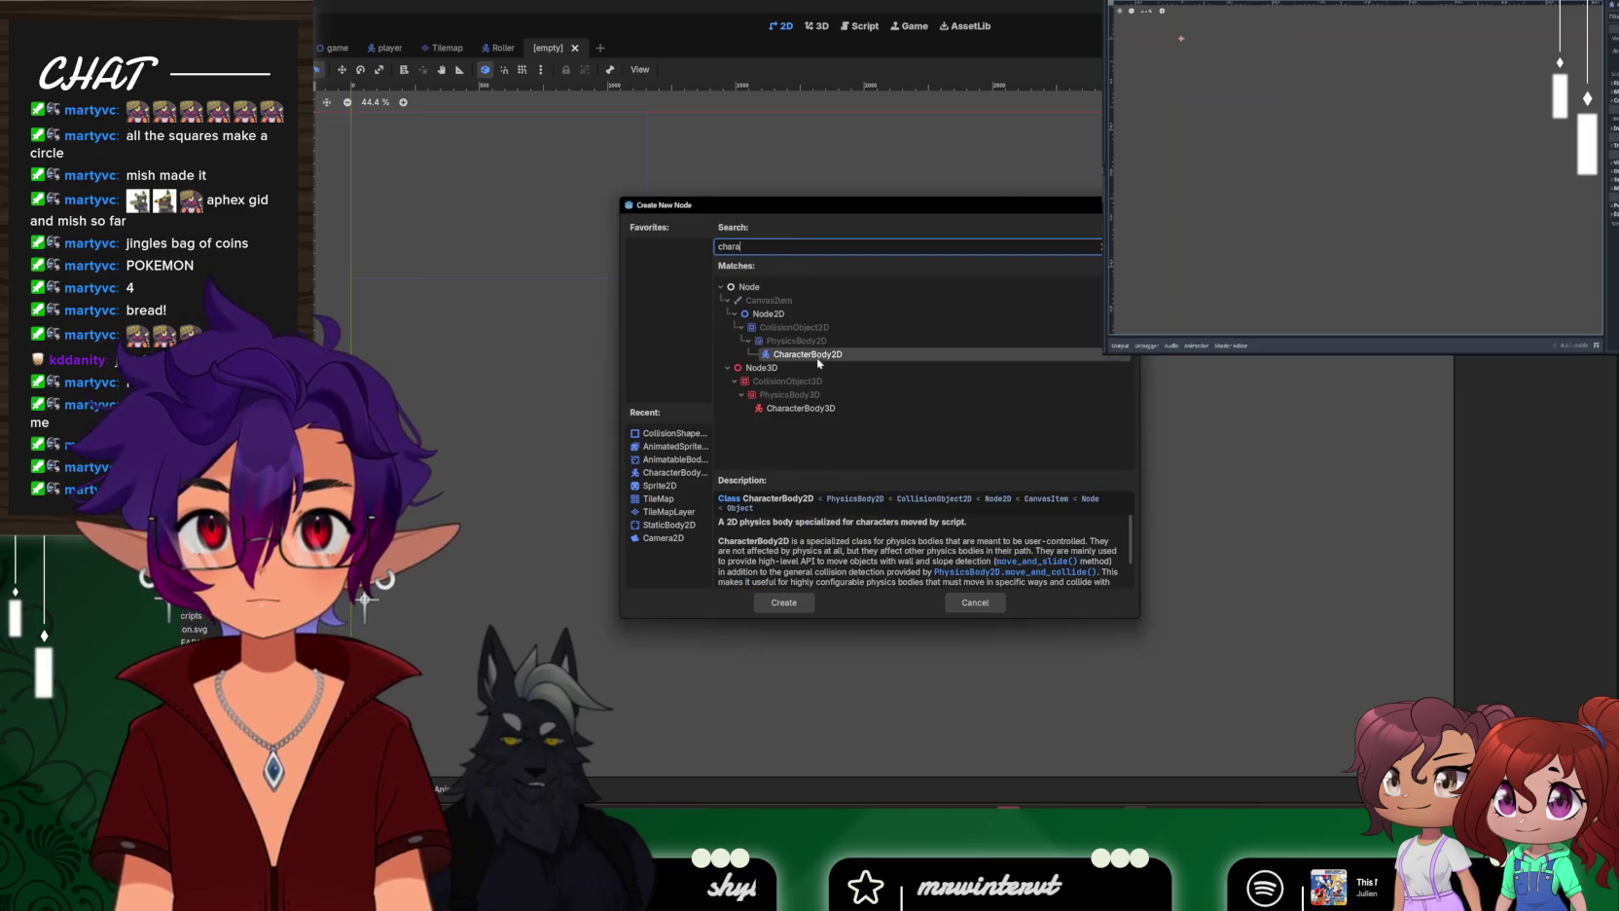
double_click(816, 356)
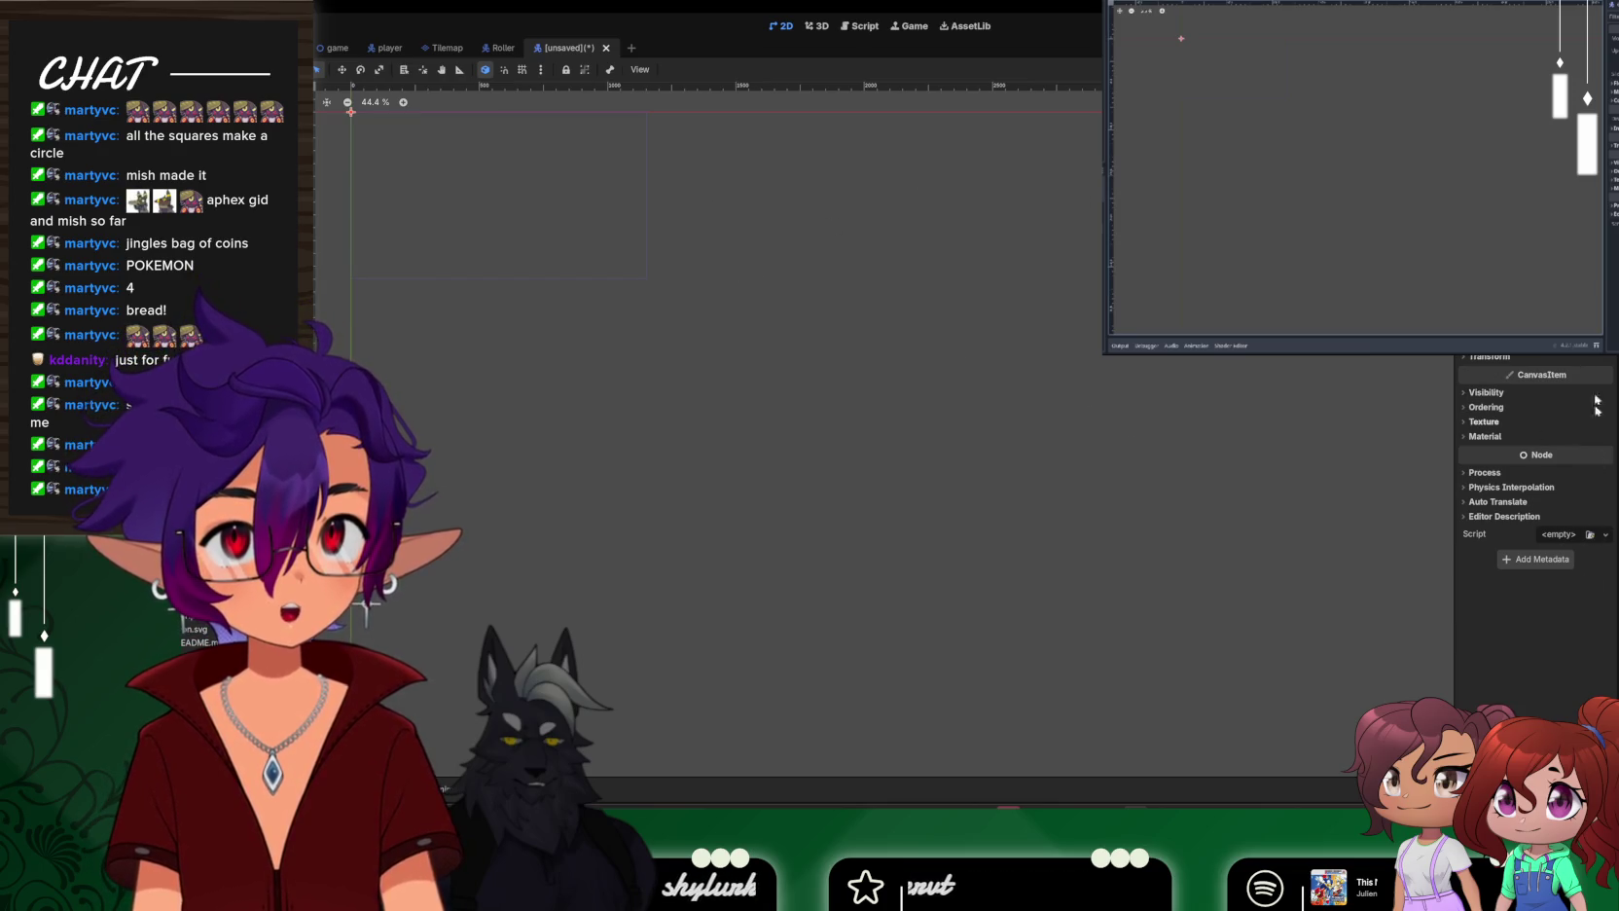
Add an AnimatedSprite2D child under the CharacterBody2D
right_click(209, 96)
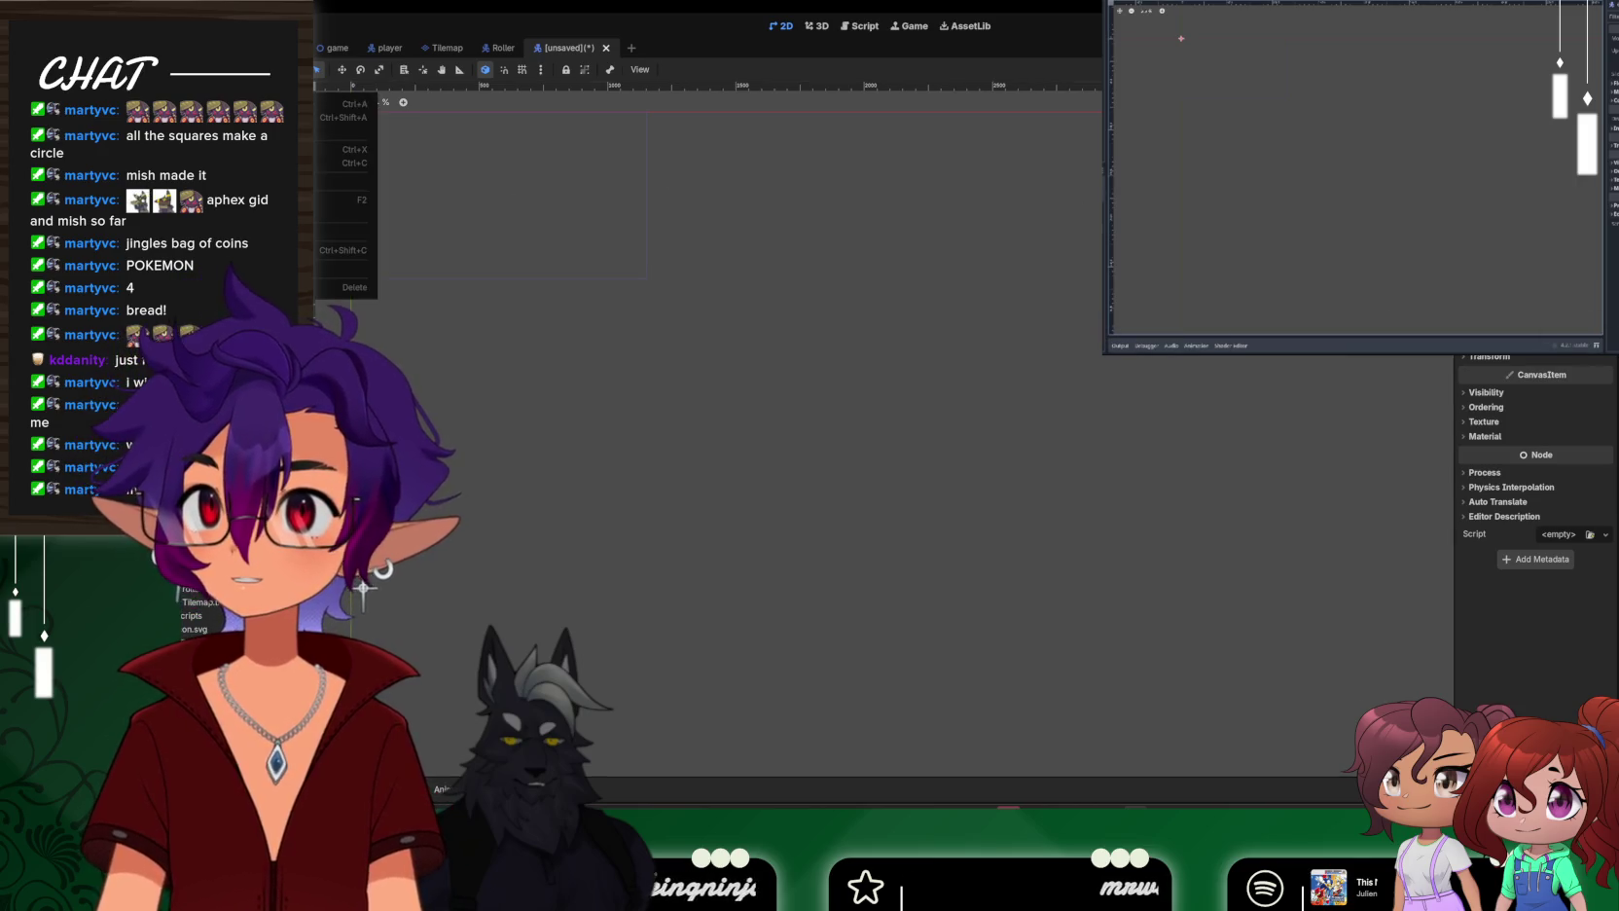
key(ctrl+a)
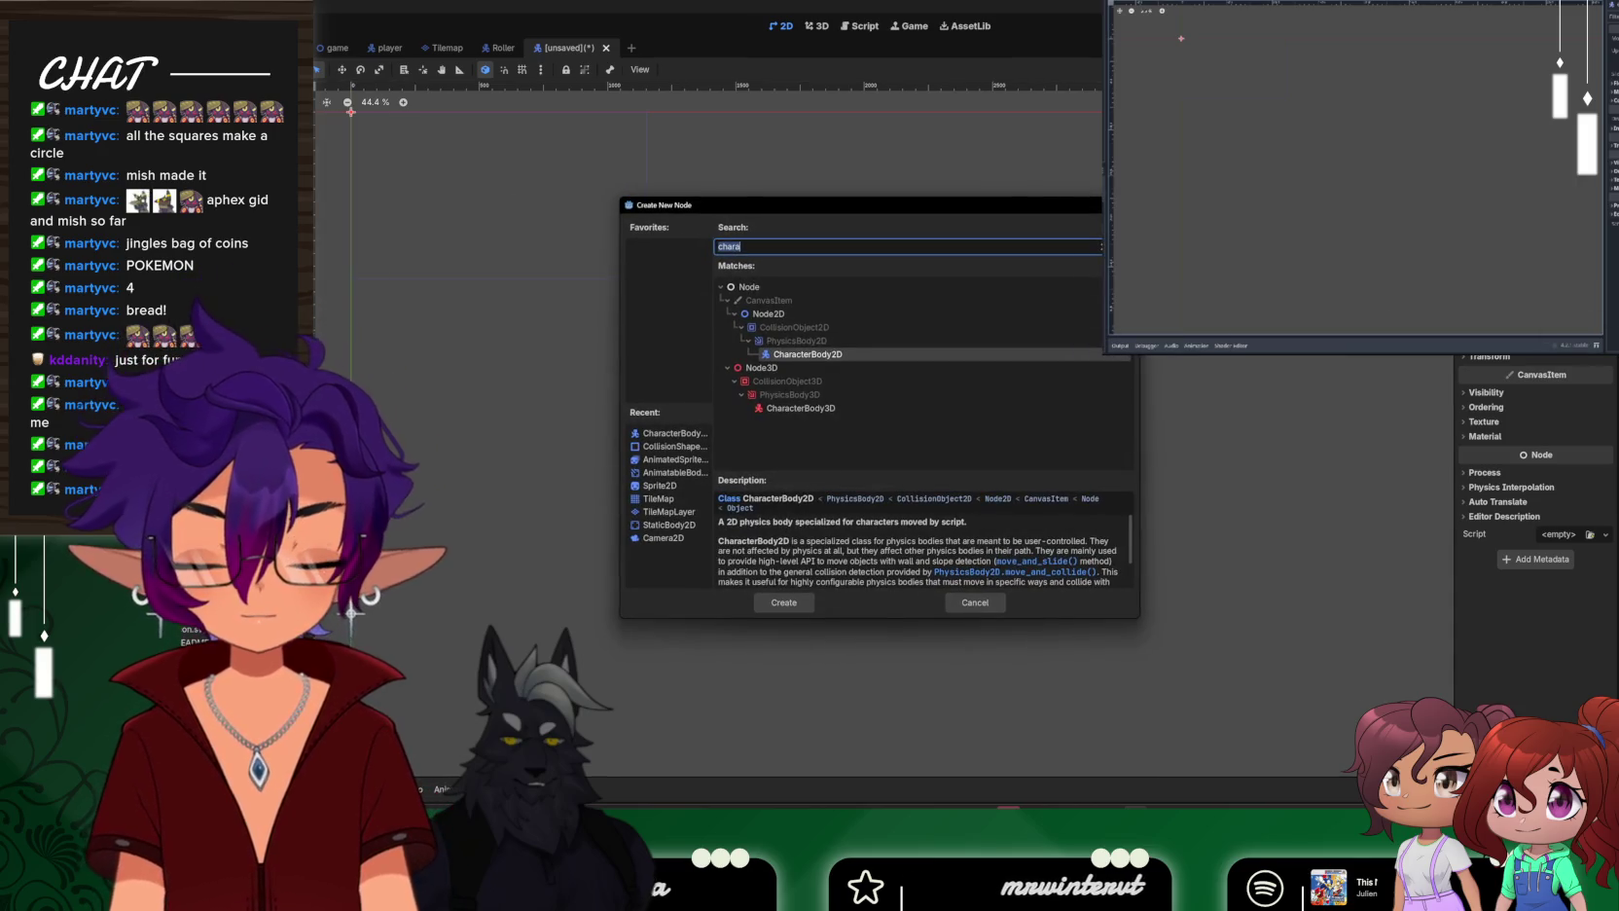
text(anim)
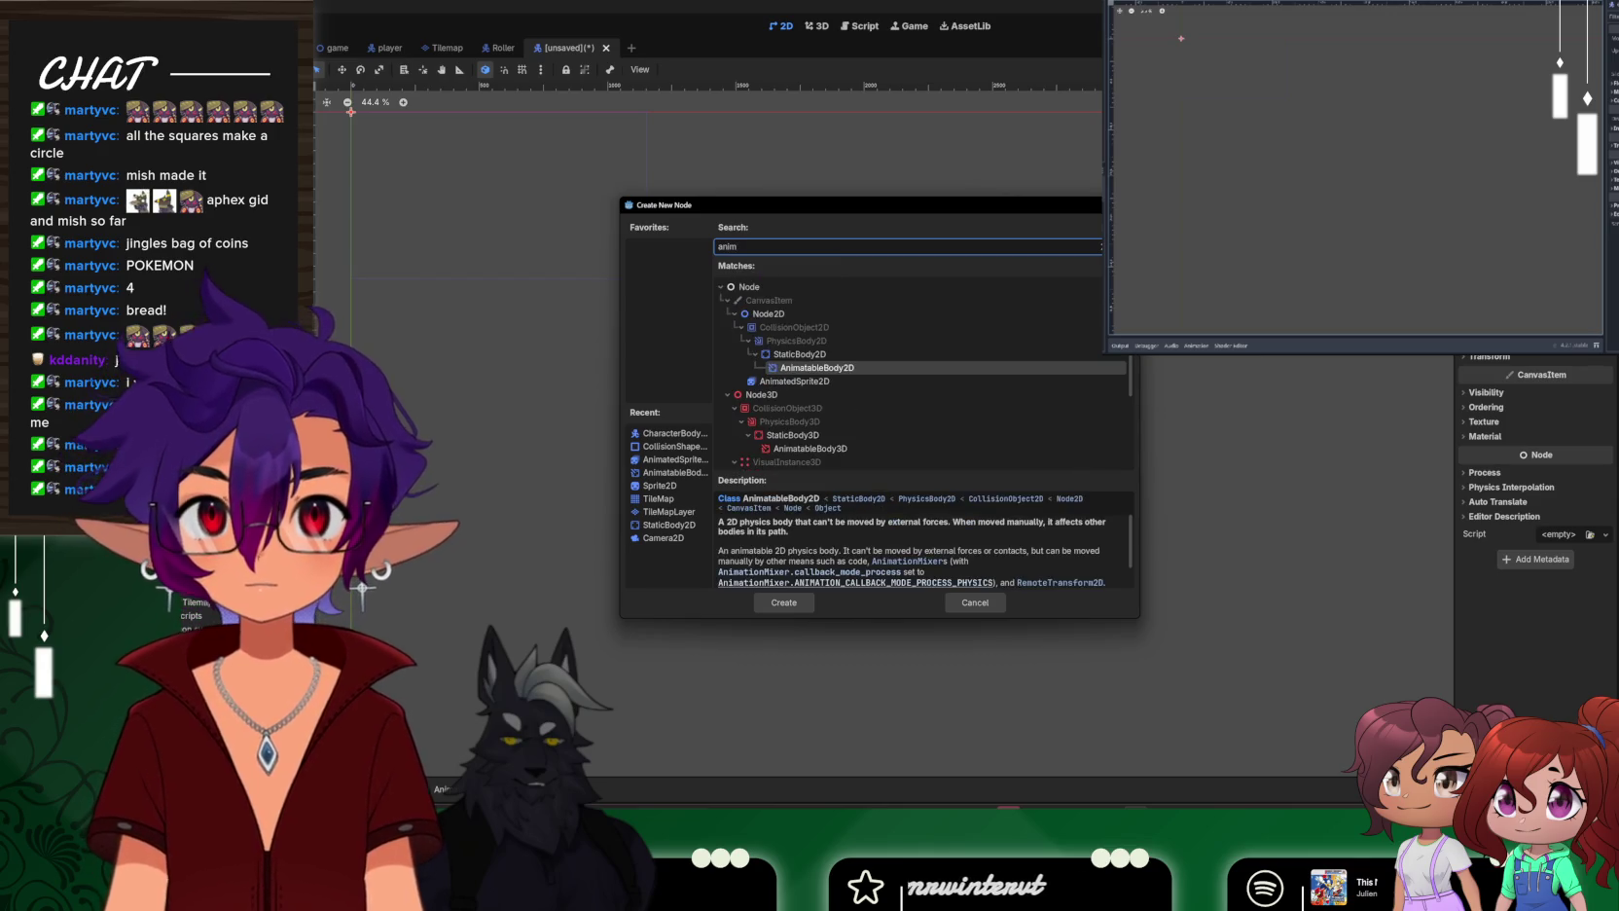
key(Down)
key(Return)
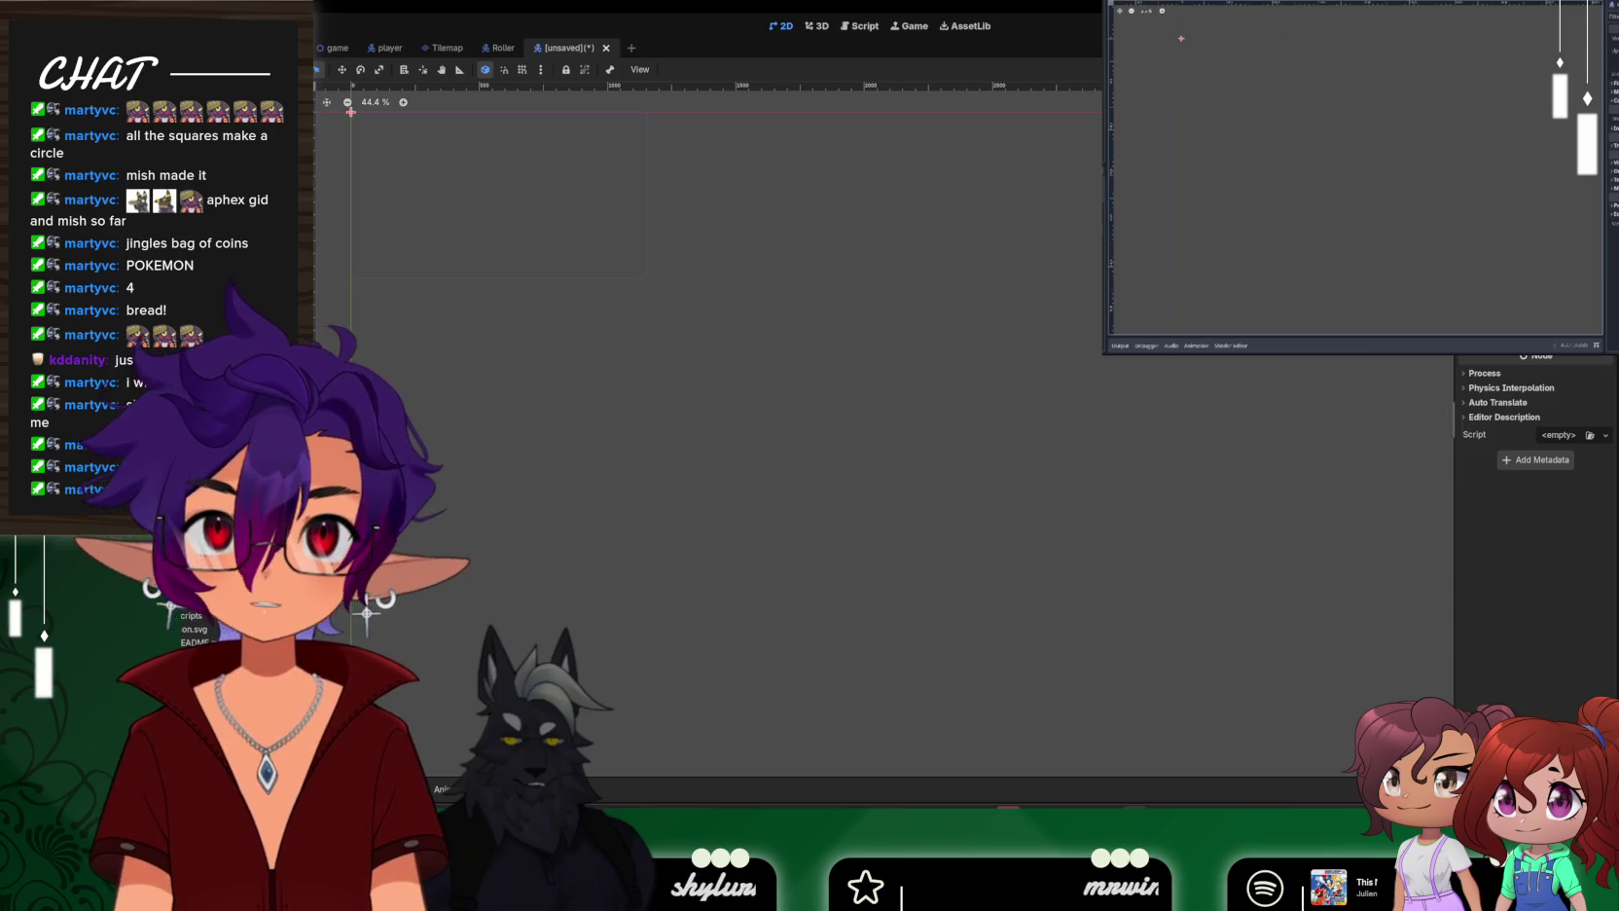
Create new SpriteFrames and add seven frames from Enemy_Heli_Shoot-Sheet.png to the sprite
key(alt+f)
click(440, 789)
click(439, 789)
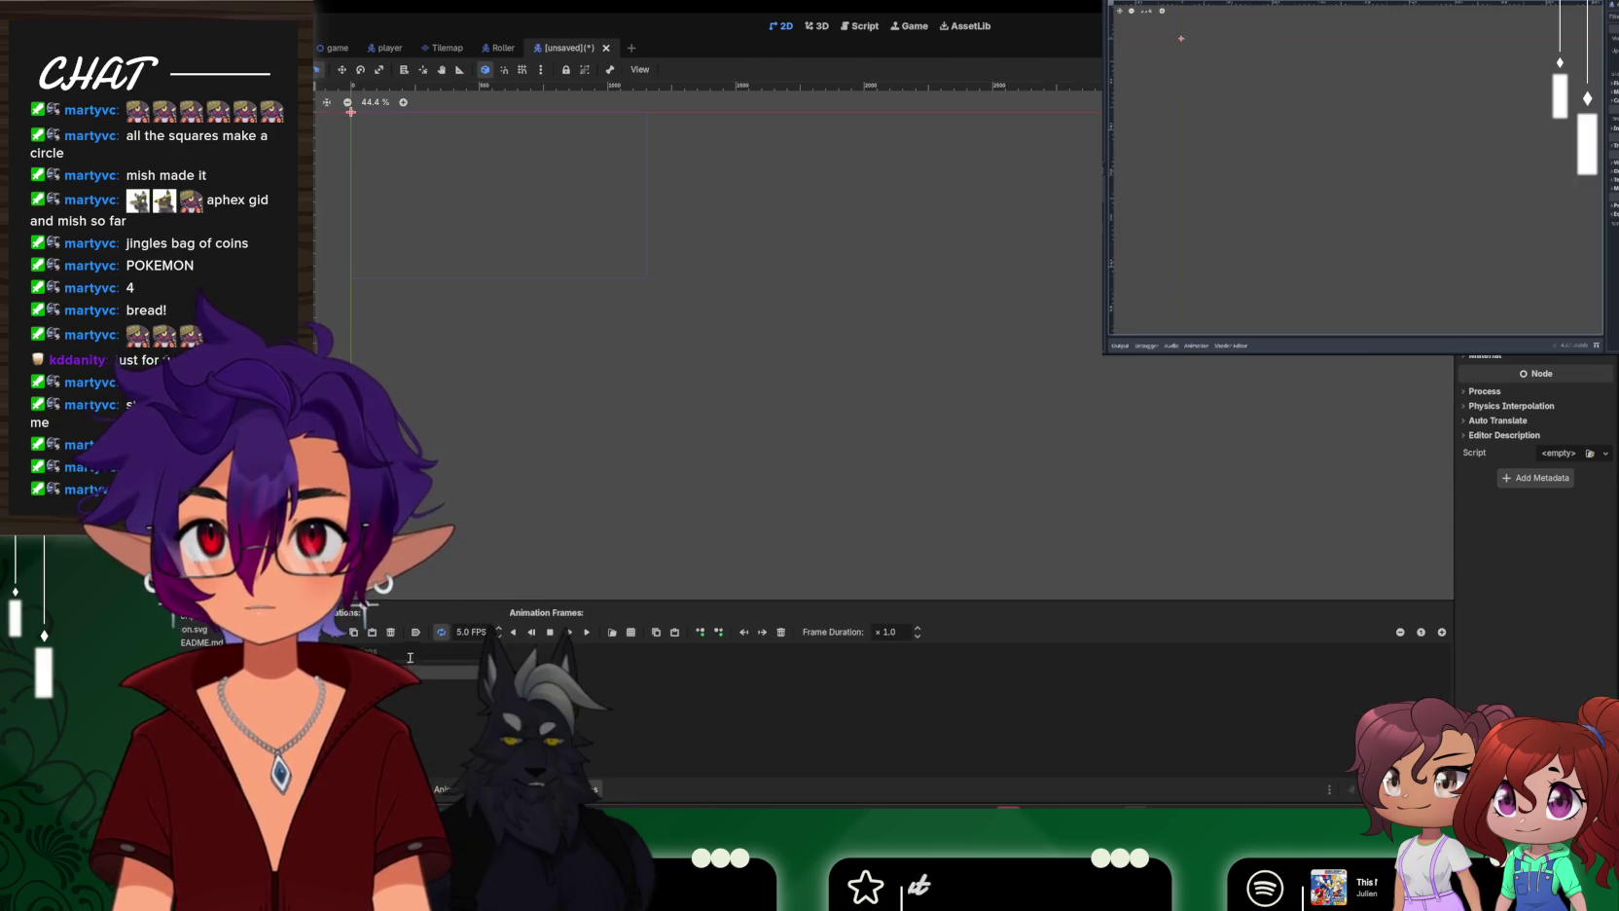
click(631, 633)
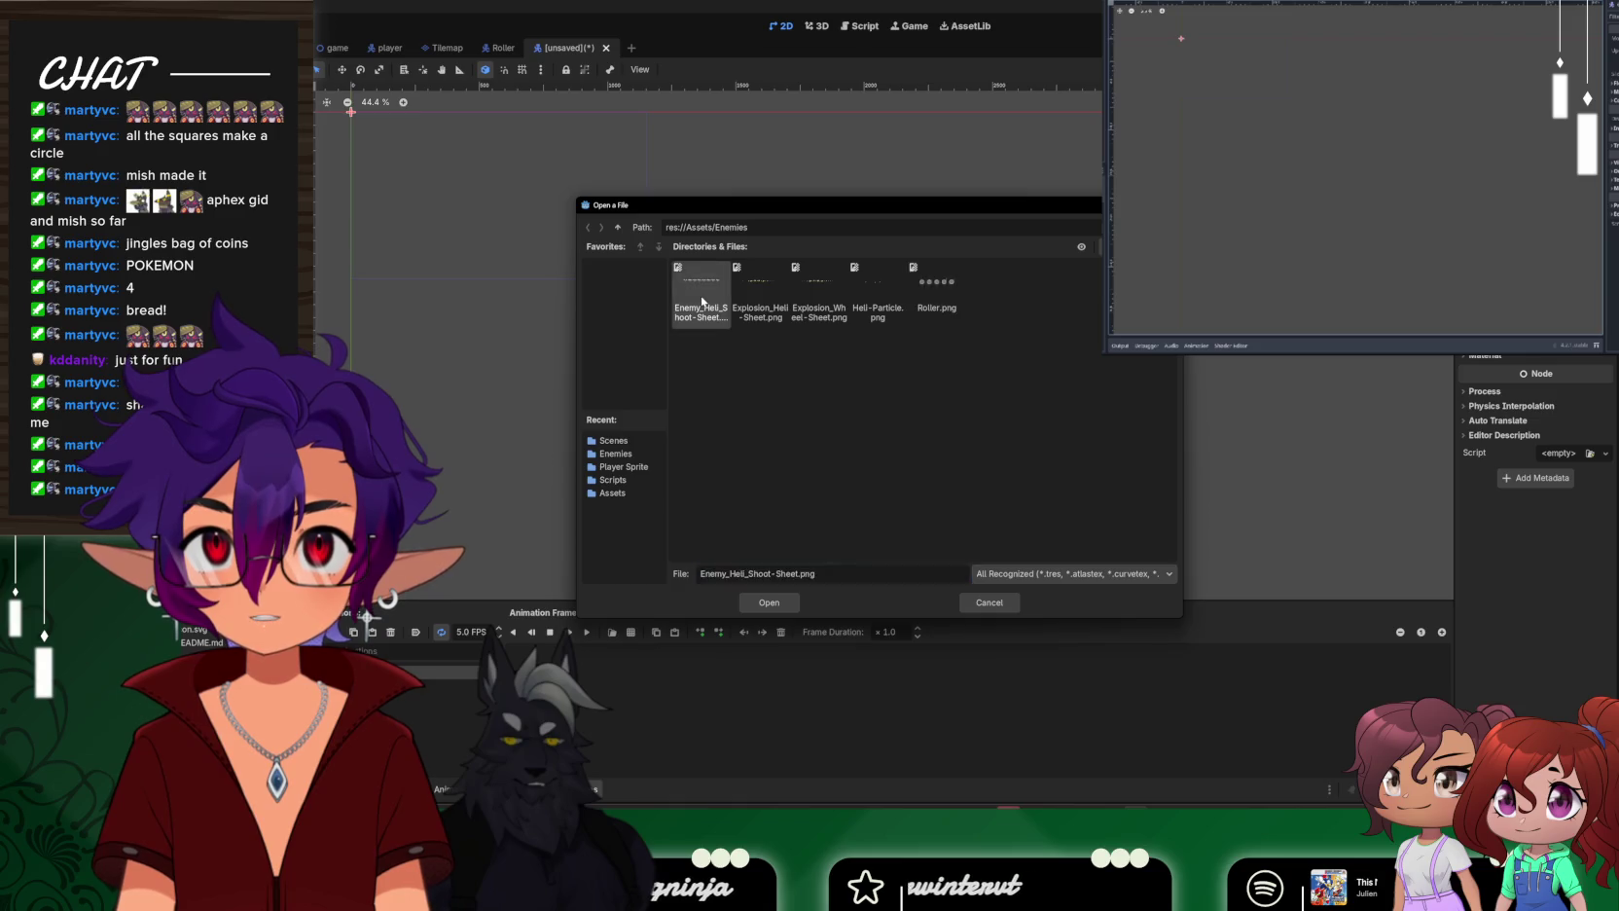
double_click(702, 307)
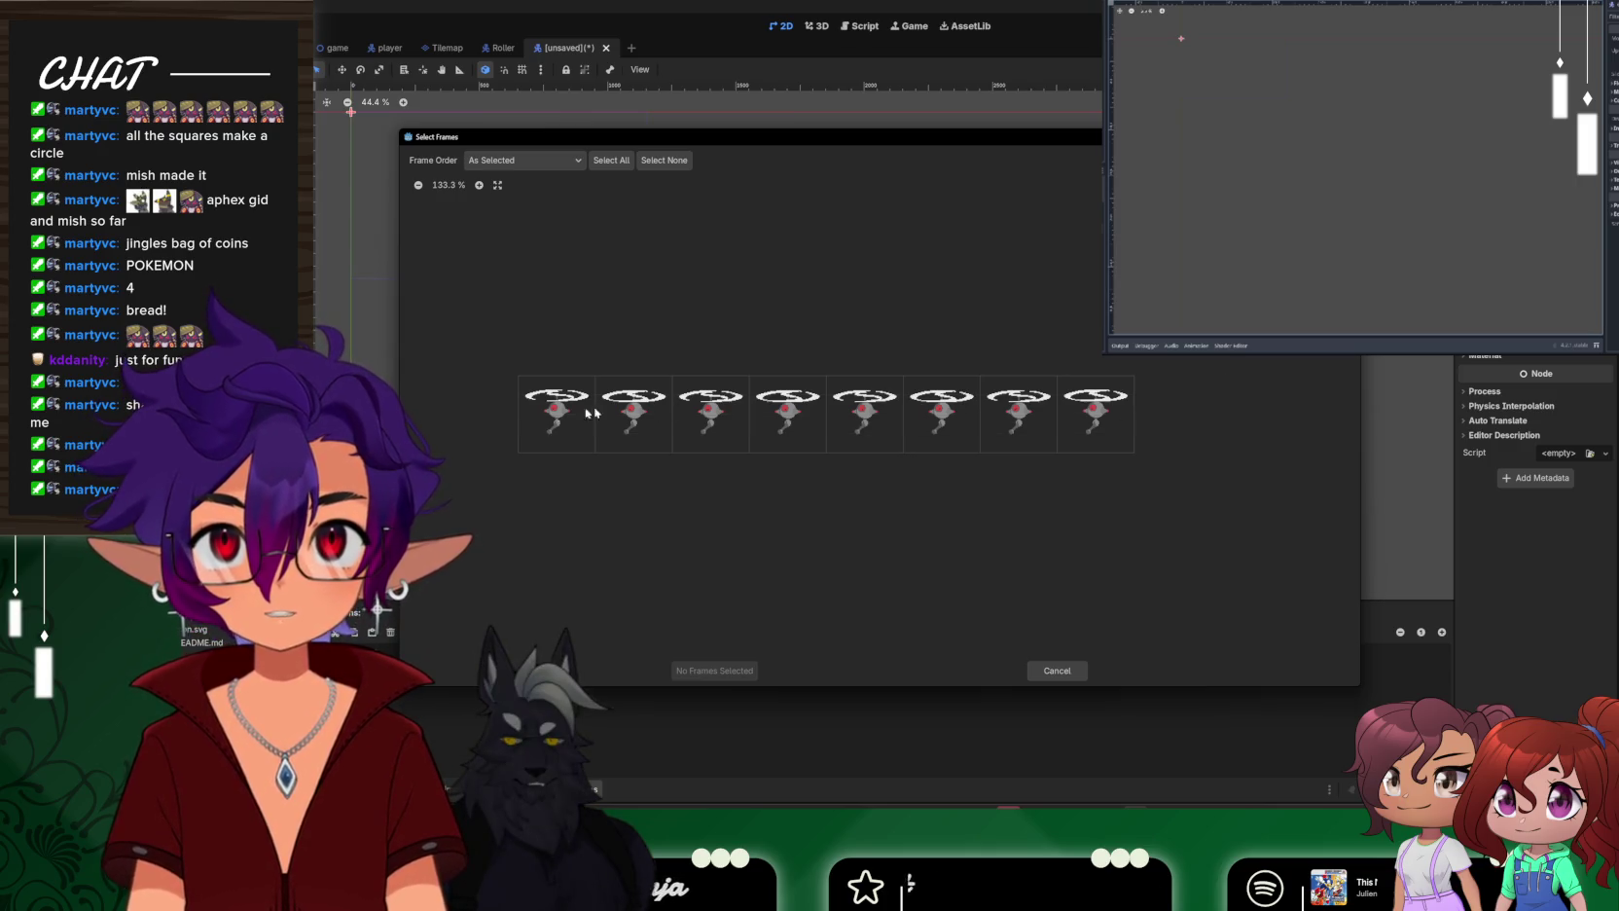
drag(551, 420, 1042, 414)
click(717, 670)
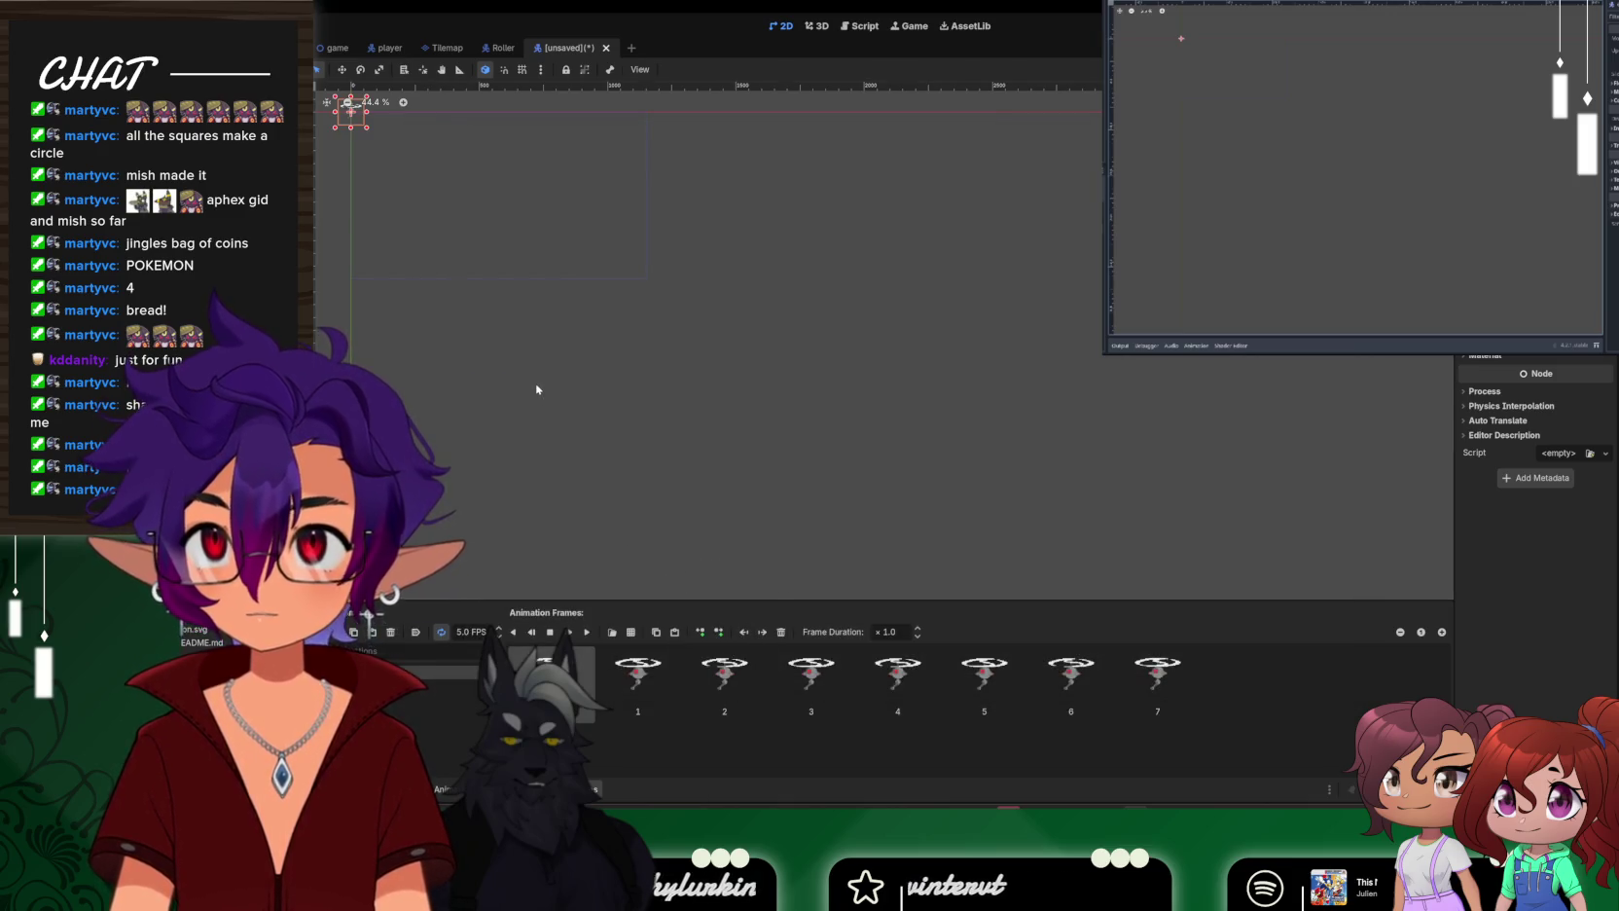
Centre on the drone, play its propeller animation and zoom in, then switch to GIMP
key(f)
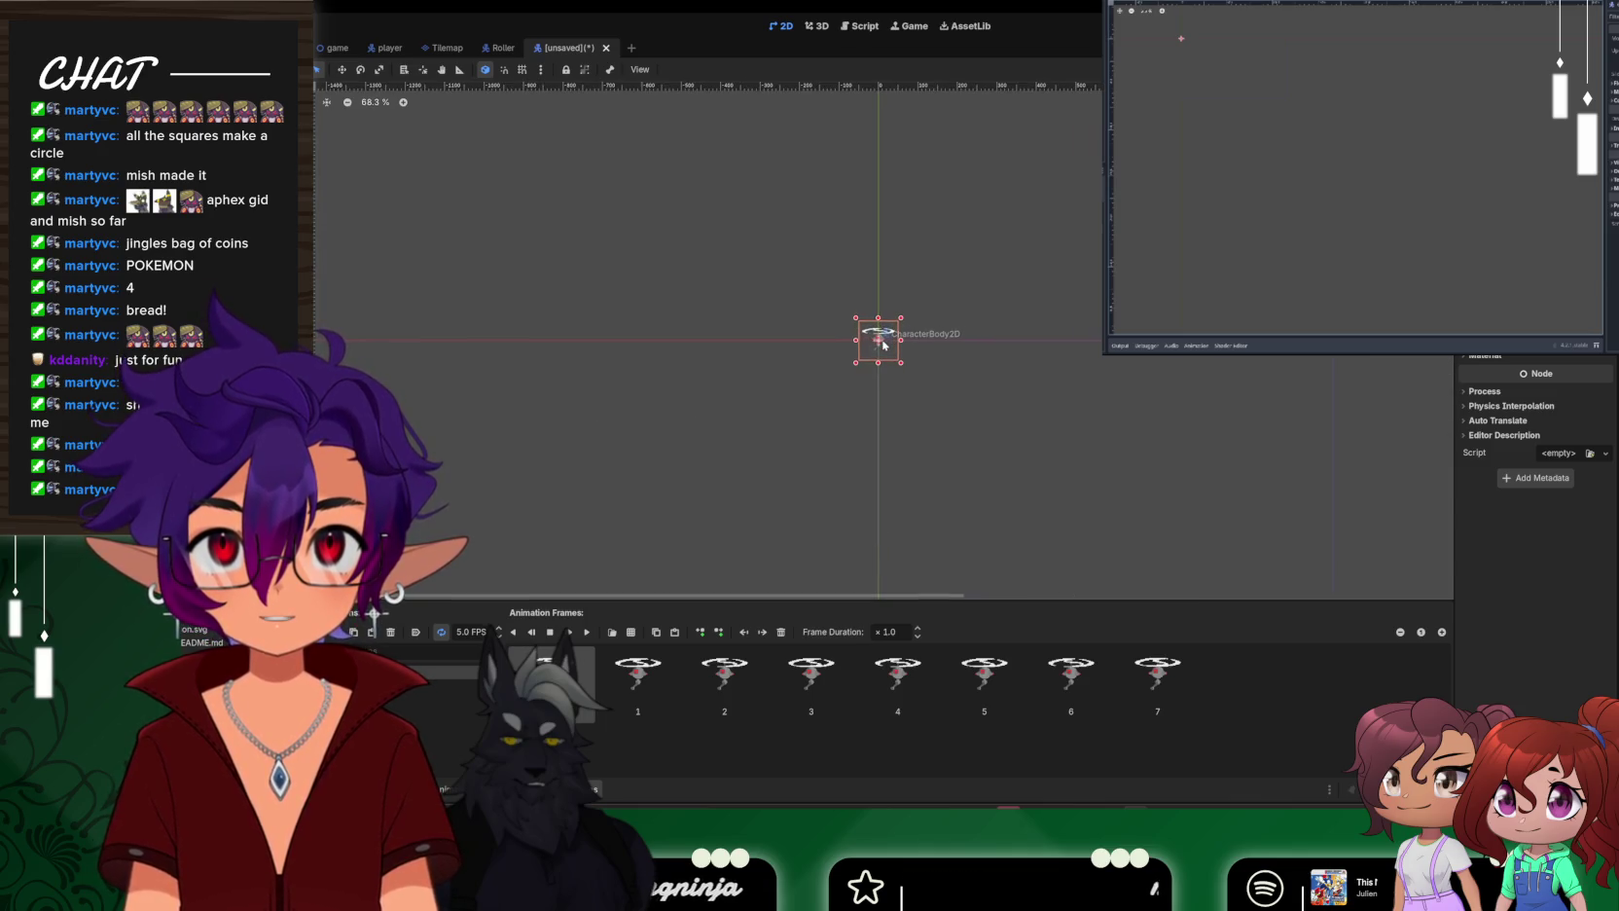
scroll(883, 344, up, 6)
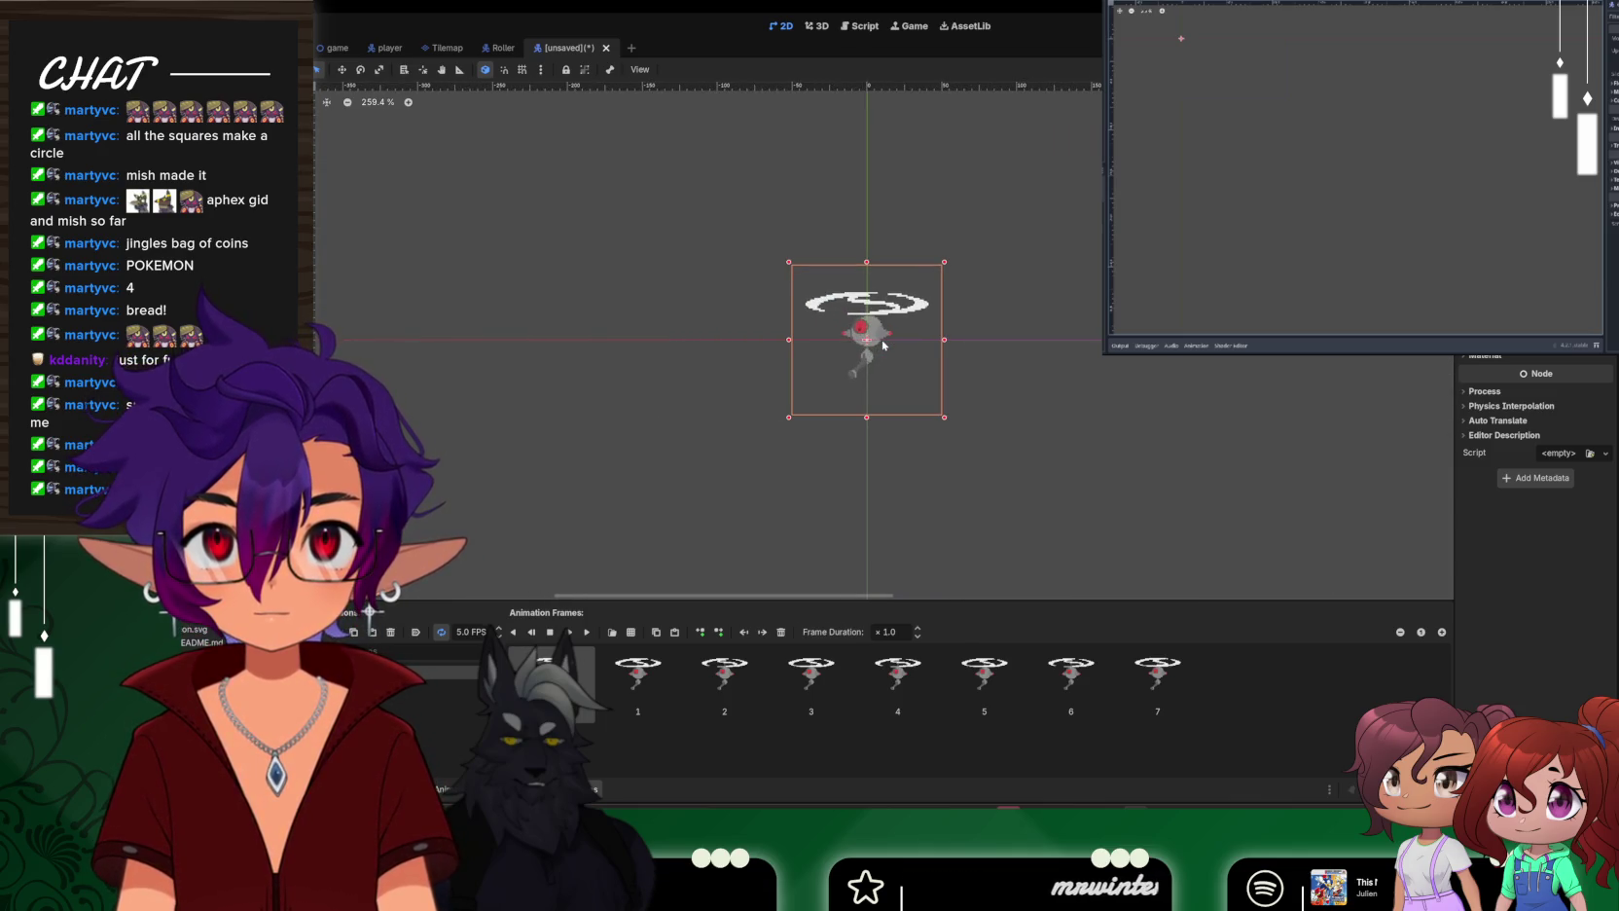
click(587, 631)
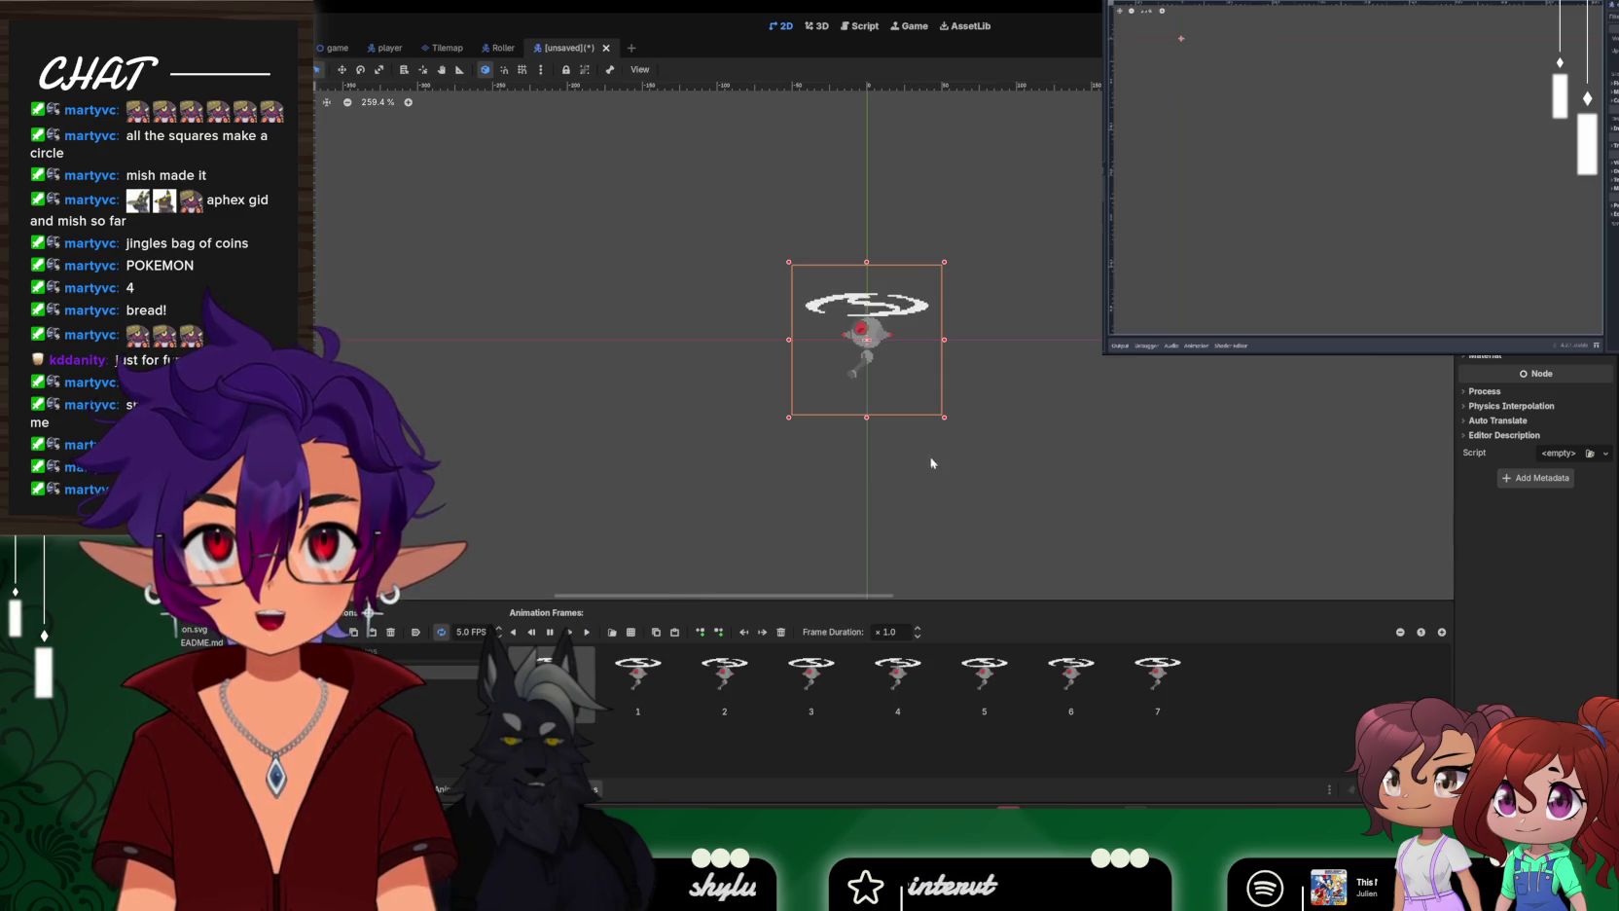
scroll(860, 362, up, 1)
scroll(897, 358, up, 1)
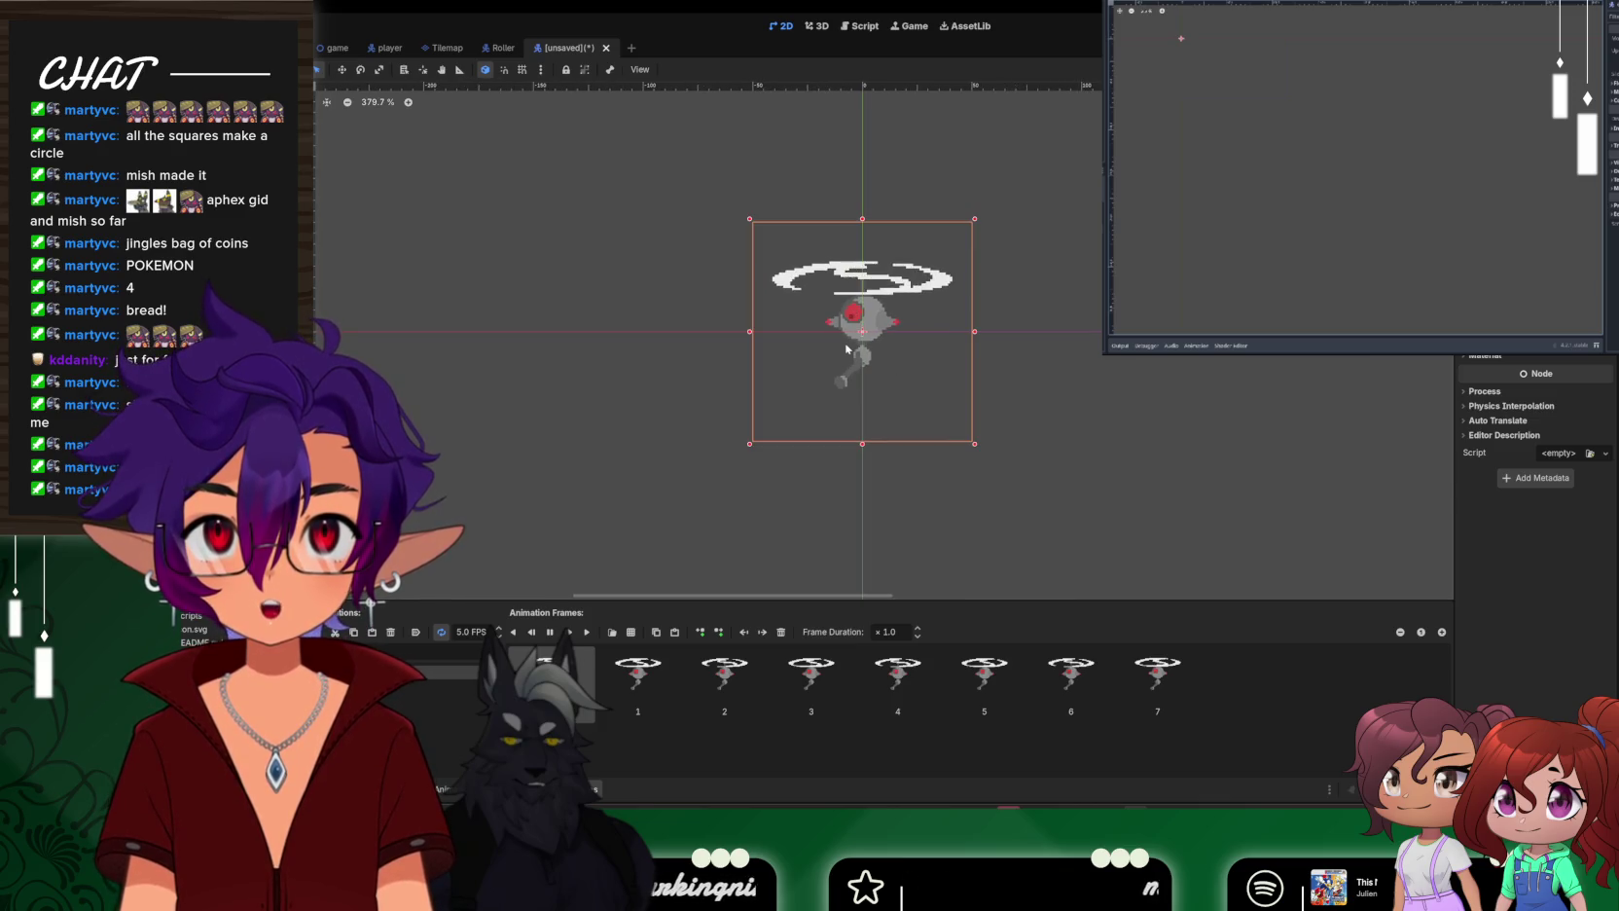
scroll(845, 347, down, 1)
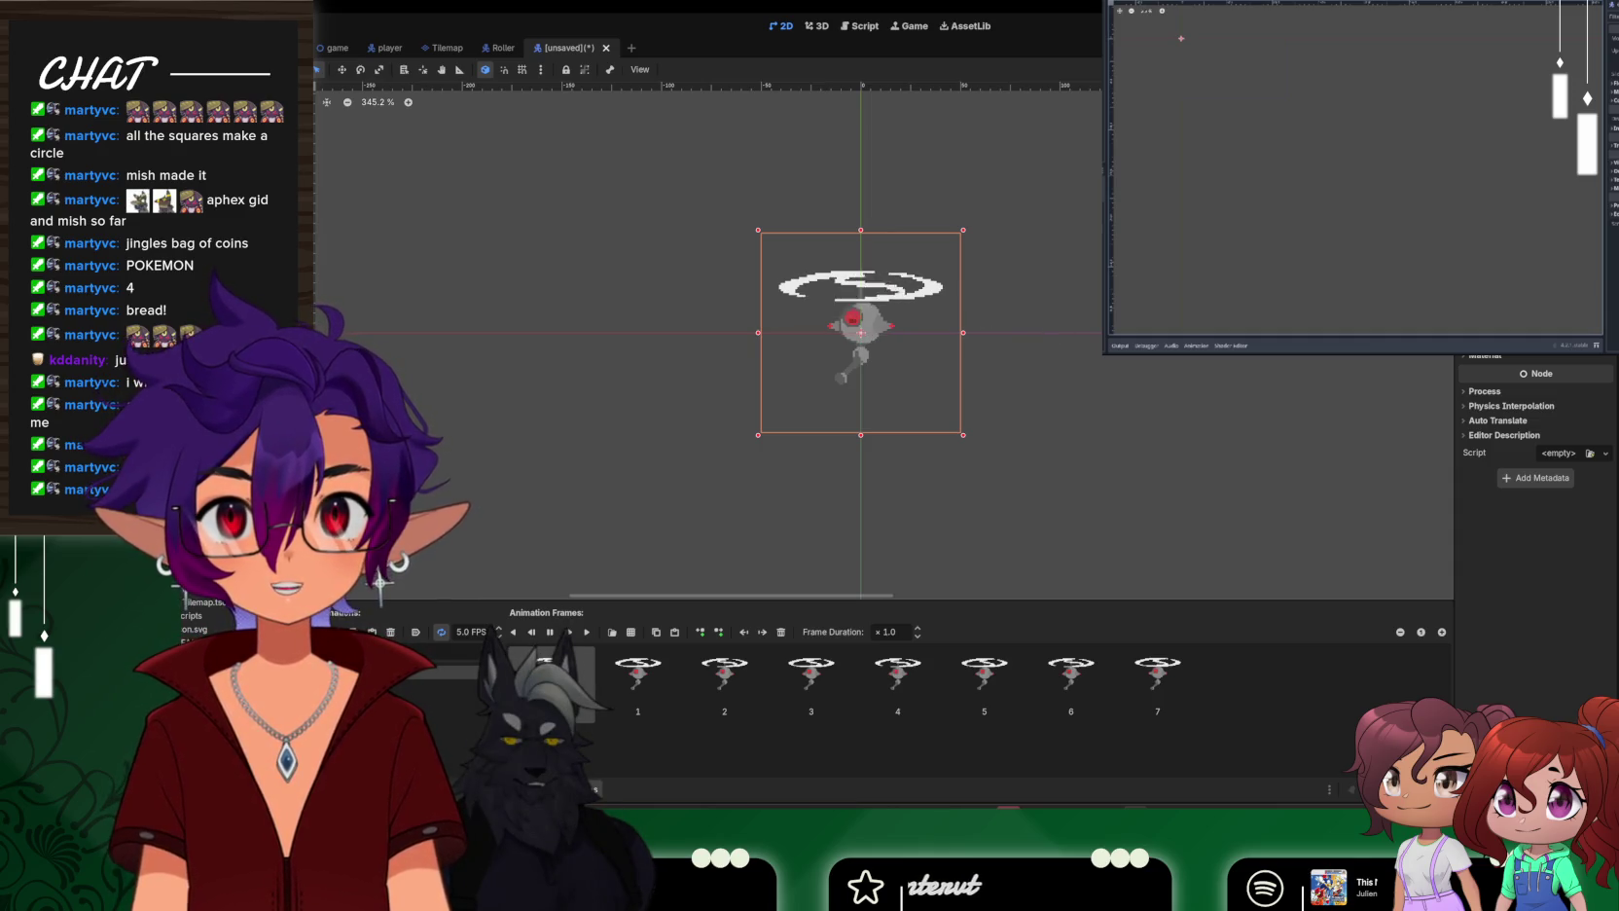
scroll(859, 351, down, 1)
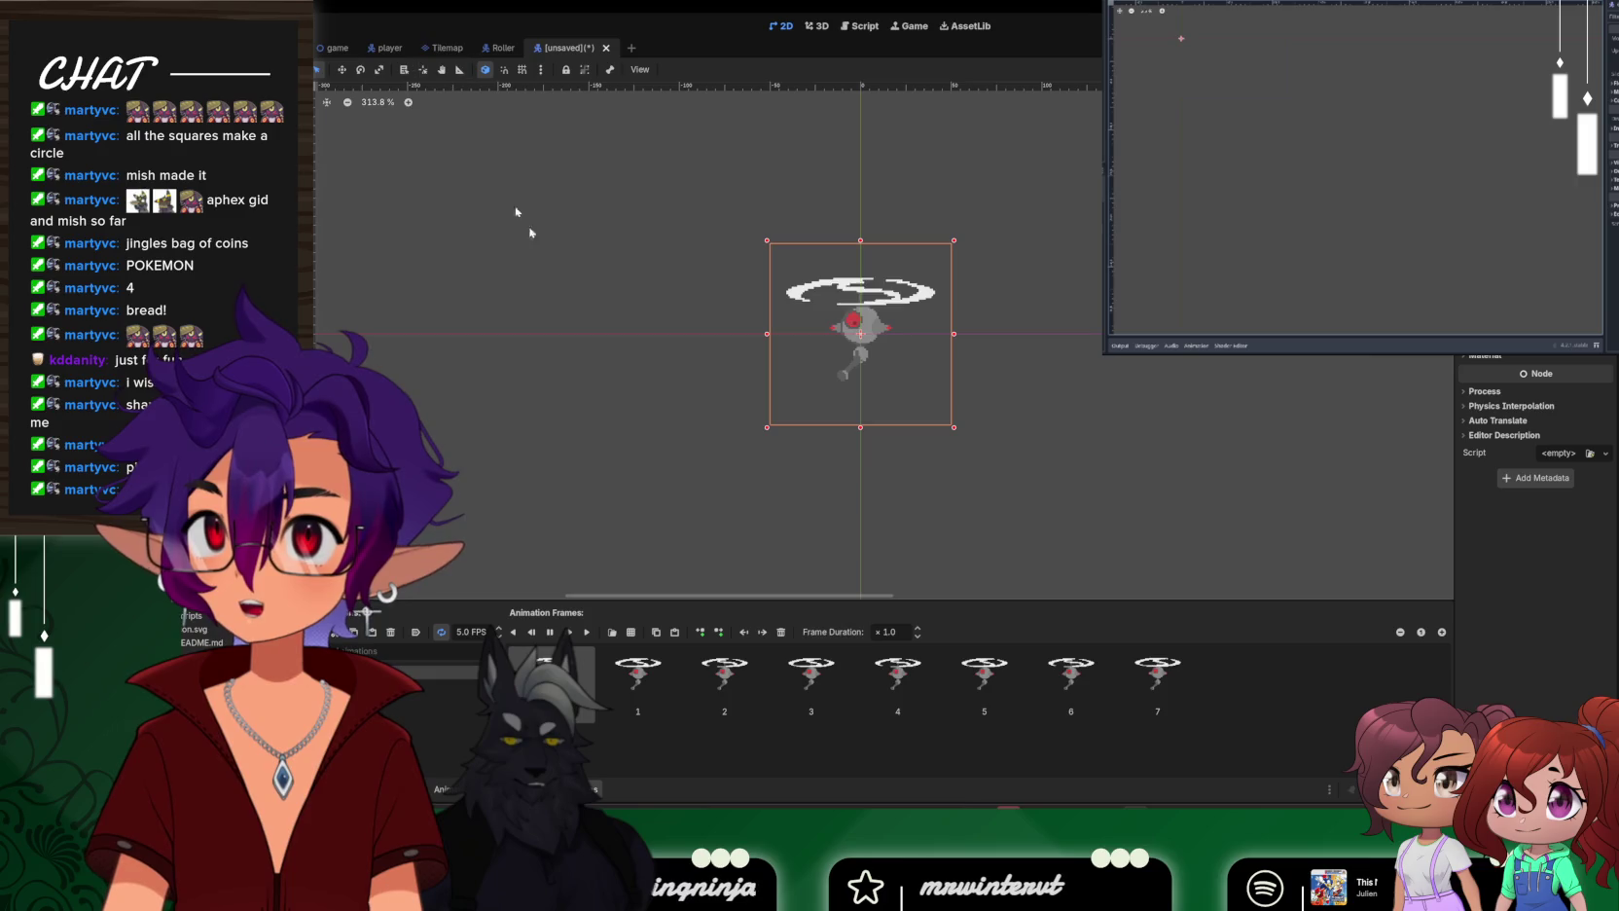
key(alt+Tab)
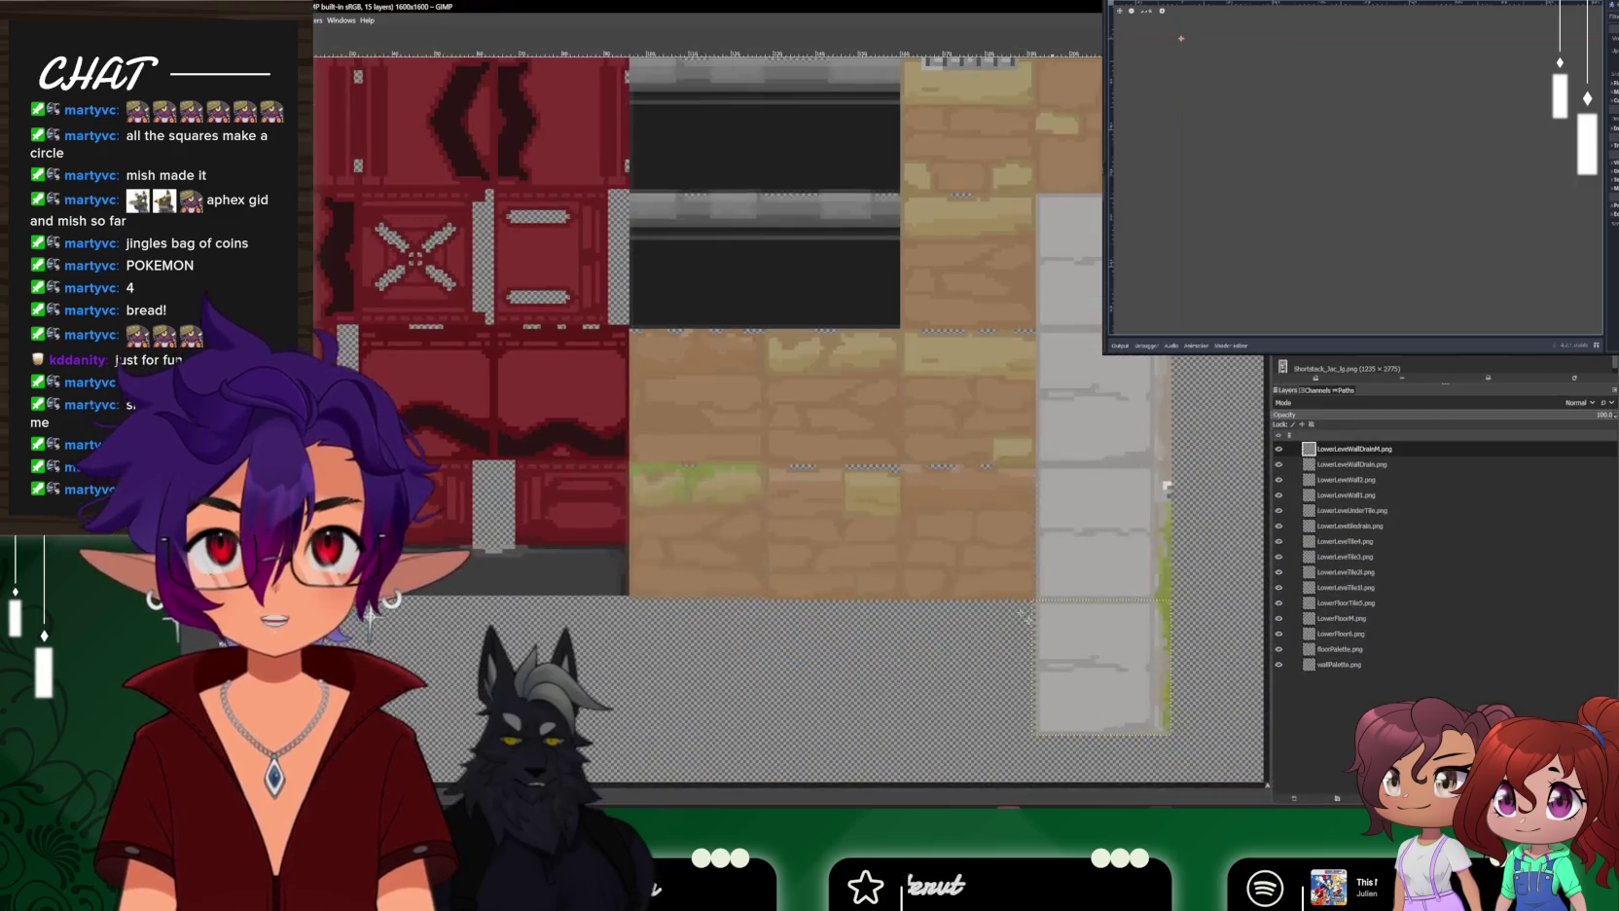
Toggle the lower floor, tile and under-tile layers' visibility to locate each tile
scroll(601, 440, down, 5)
scroll(736, 413, up, 5)
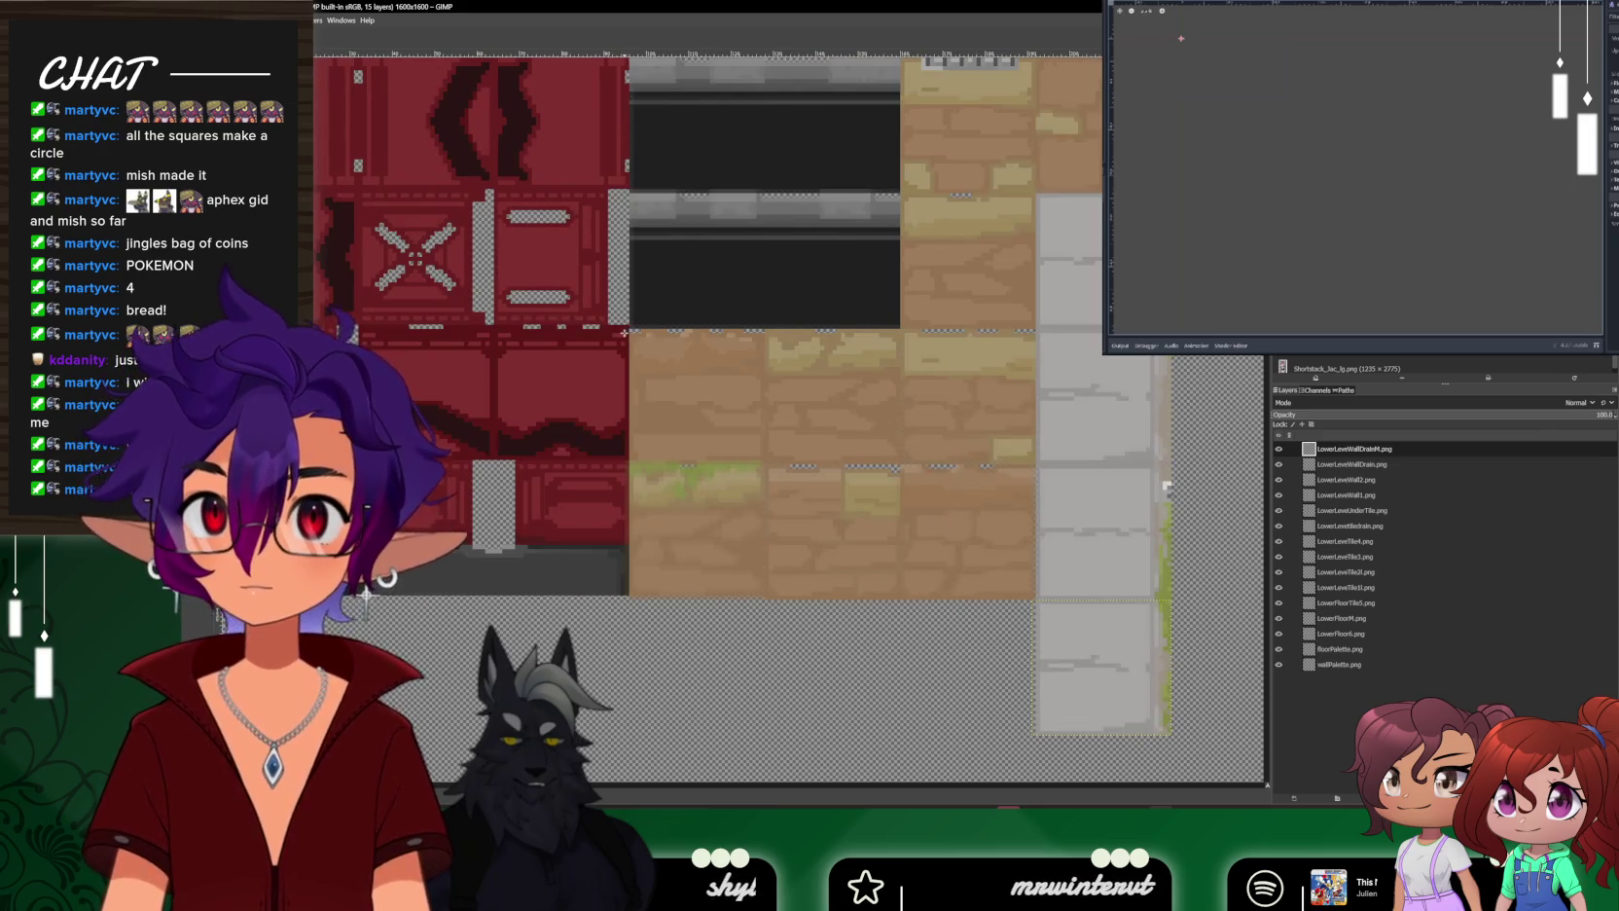
ctrl+scroll(627, 332, down, 3)
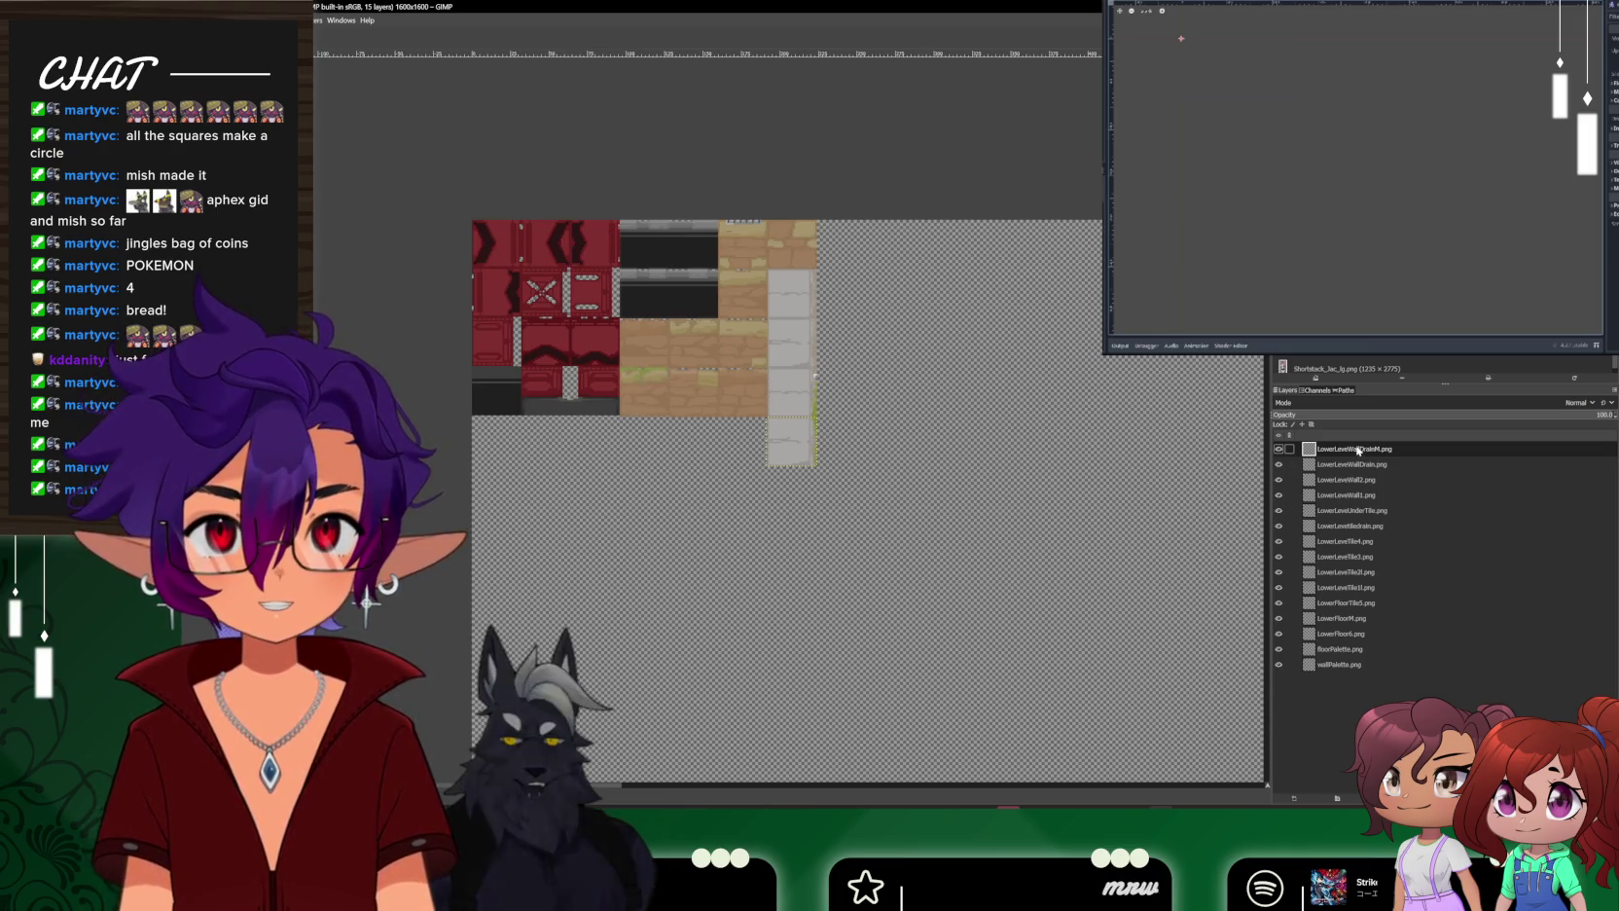
click(1346, 632)
click(1280, 587)
click(1279, 587)
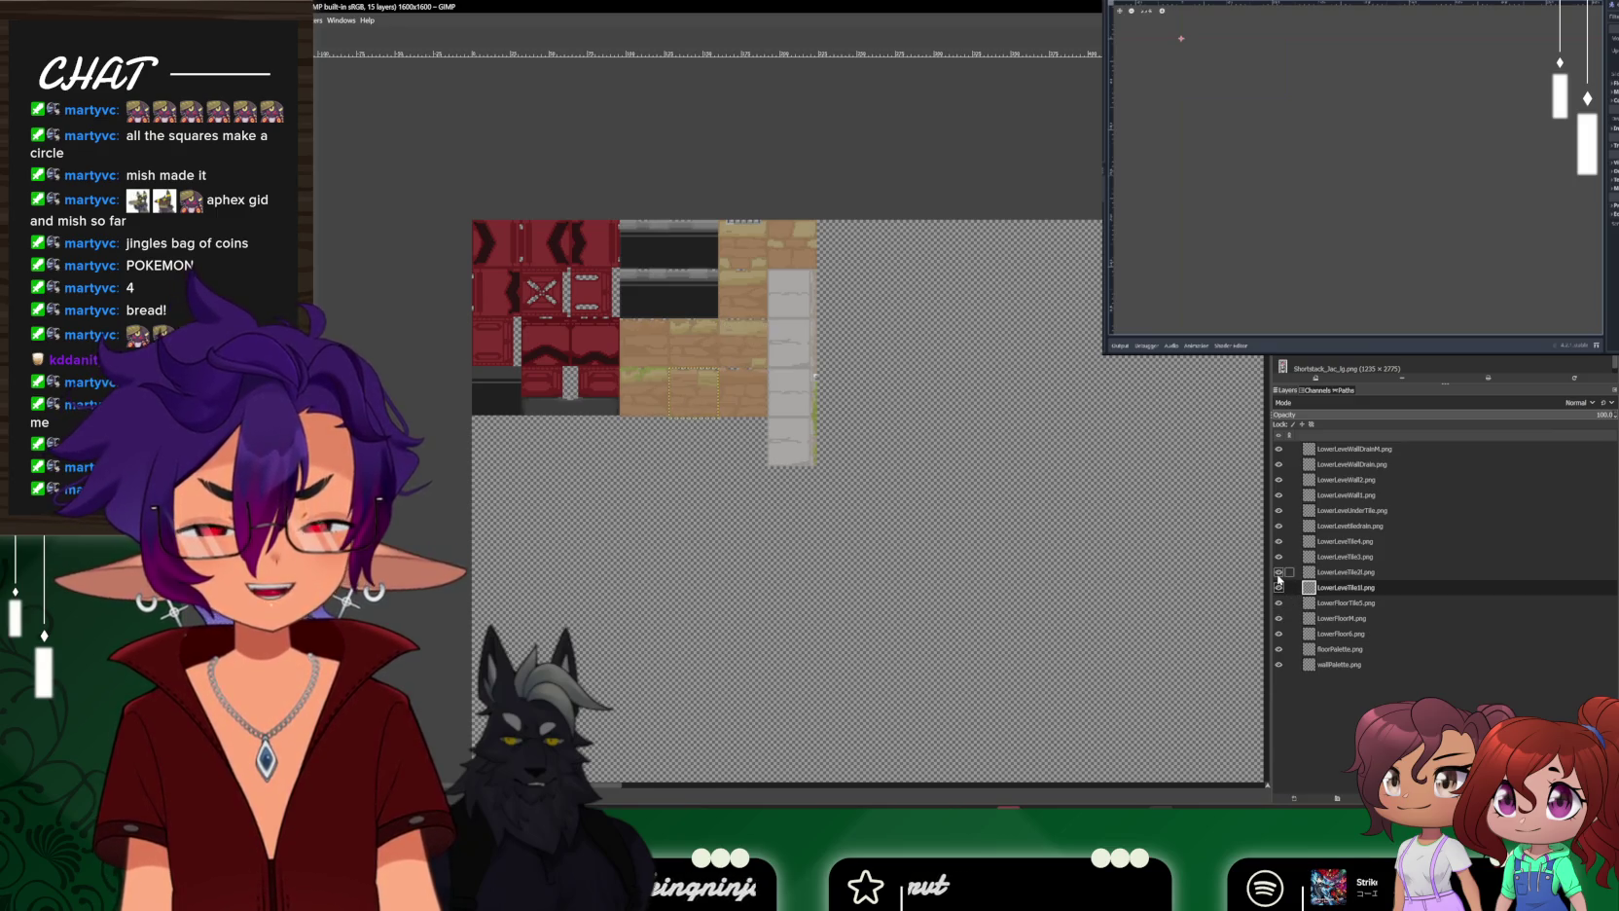
click(1279, 541)
click(1279, 525)
click(1278, 525)
click(1279, 510)
click(1278, 510)
click(1279, 494)
click(1279, 494)
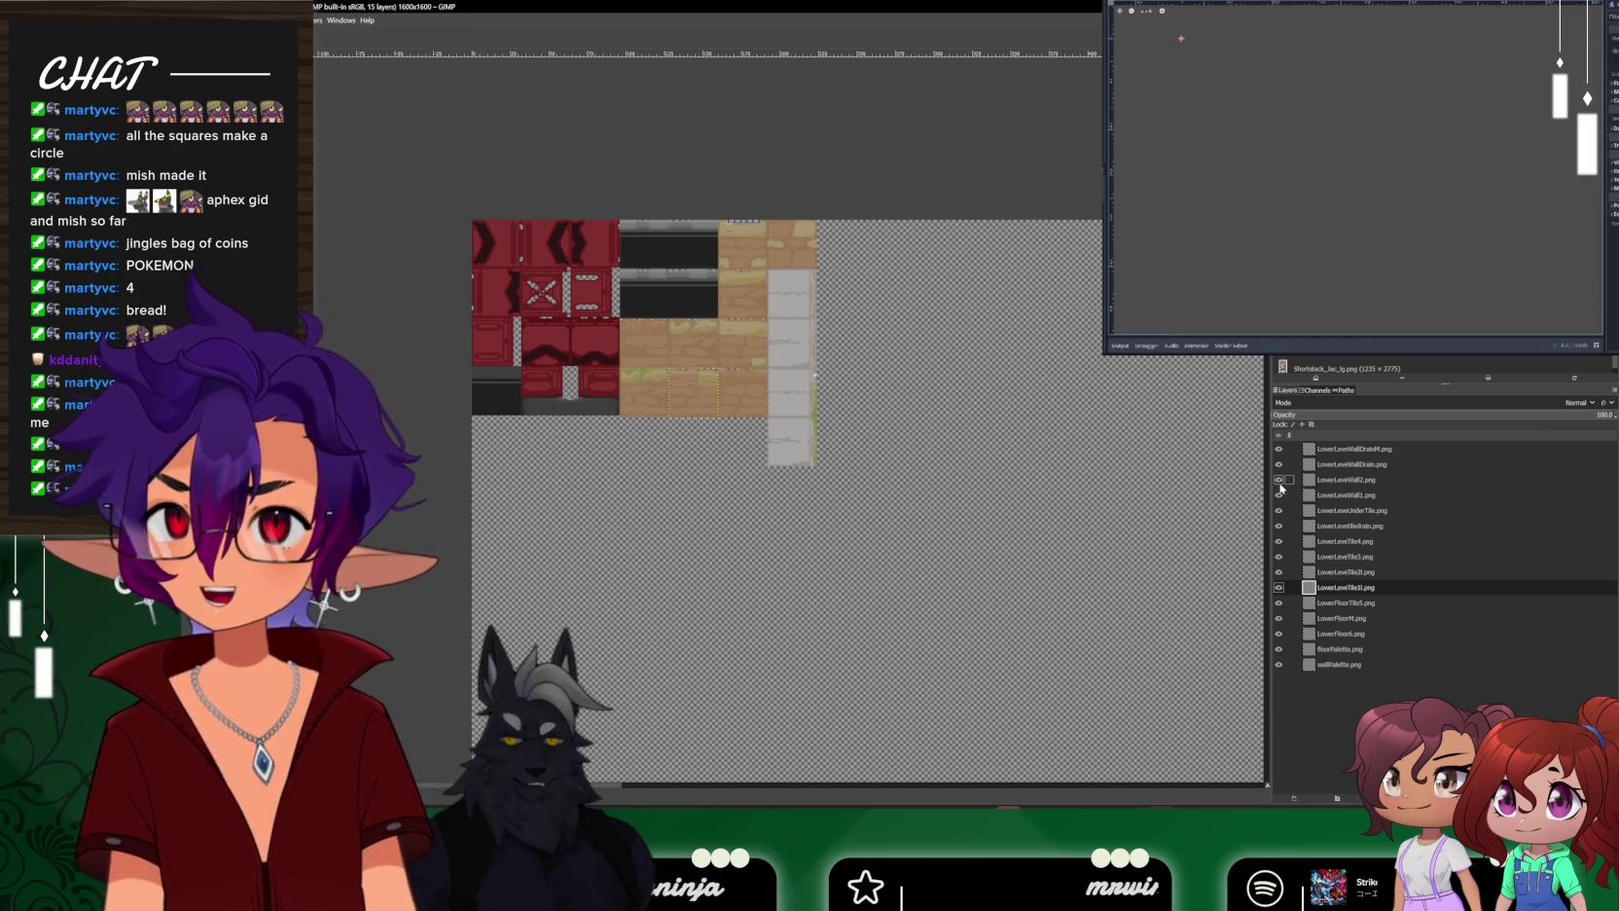
Select the wall drain layers and toggle wallPalette.png and LowerFloor6.png to find their tiles
click(1351, 449)
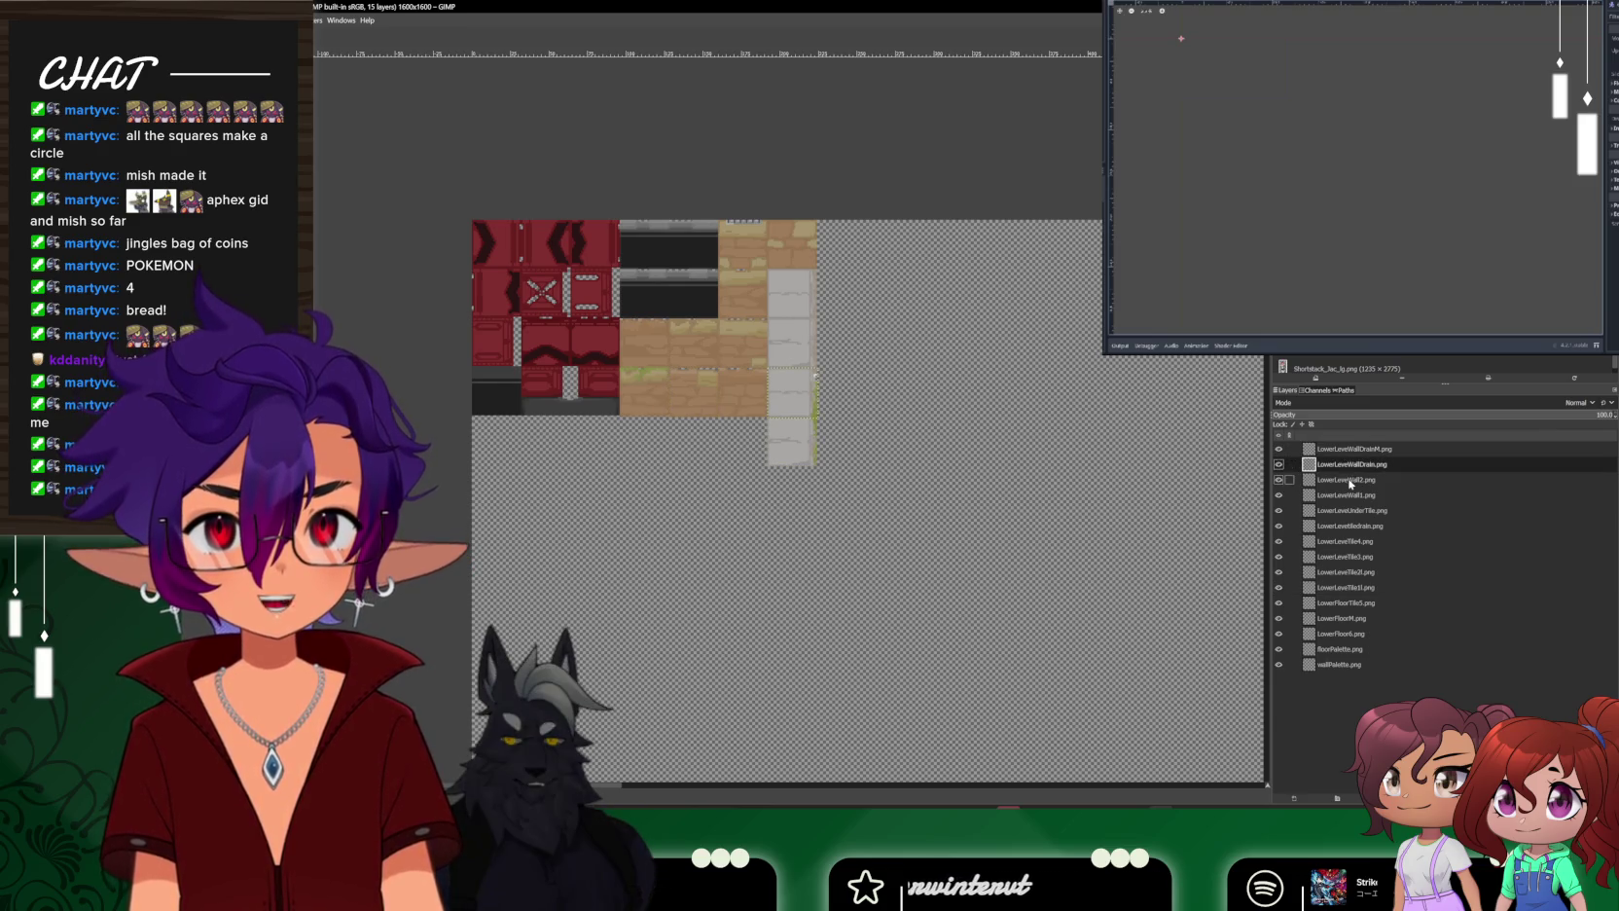
click(1354, 465)
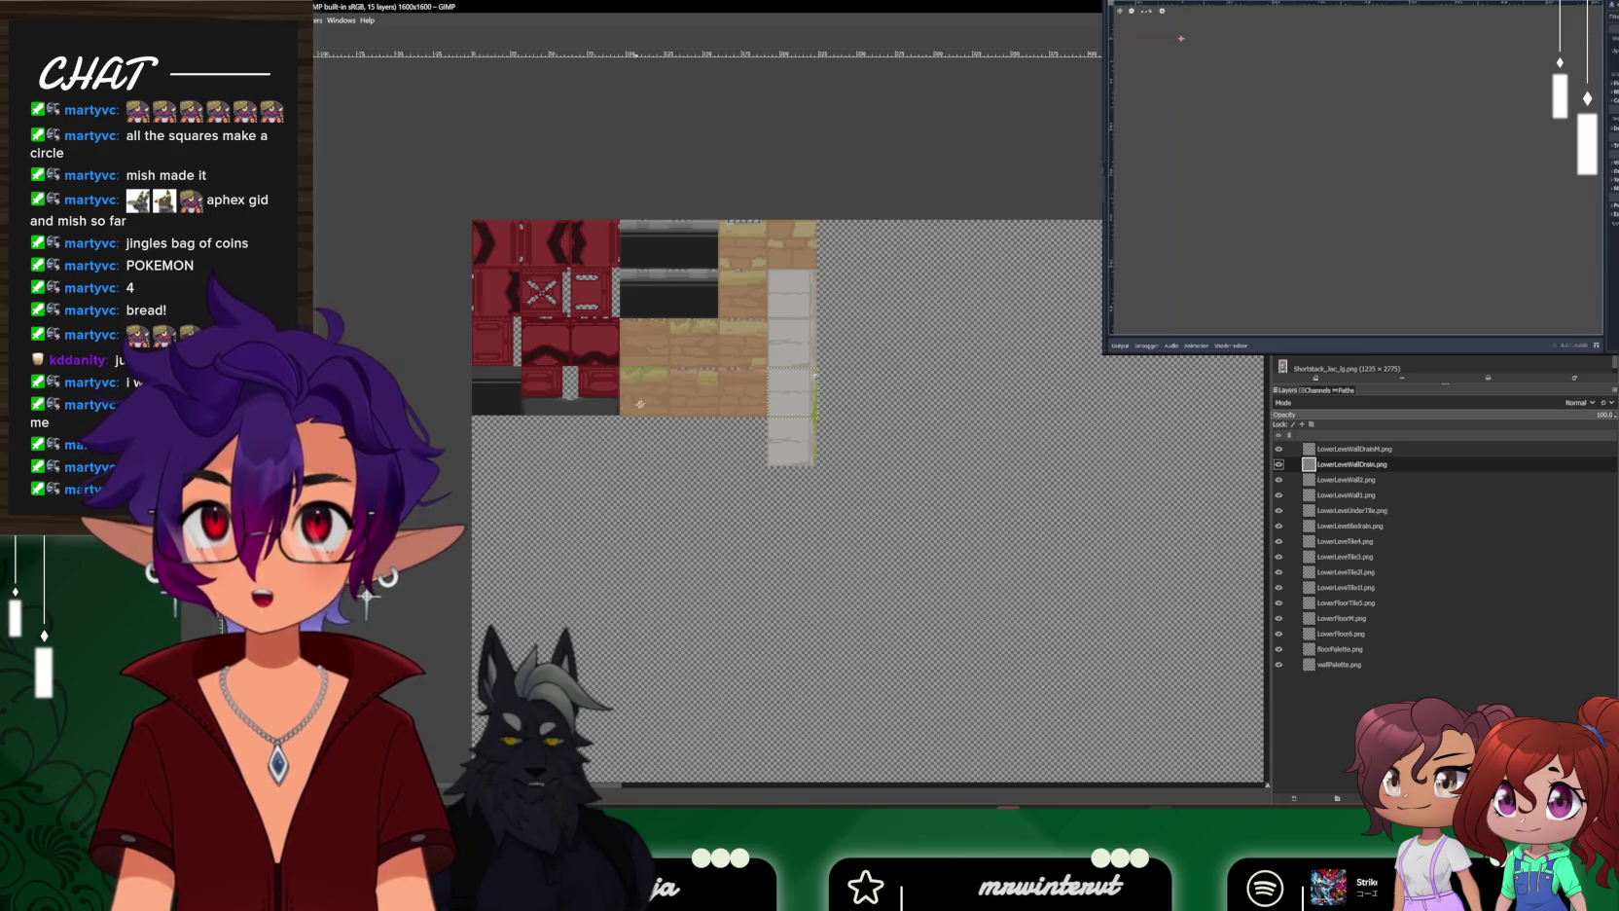
click(1280, 666)
click(1281, 665)
click(1280, 666)
click(1281, 665)
click(1280, 665)
click(1280, 666)
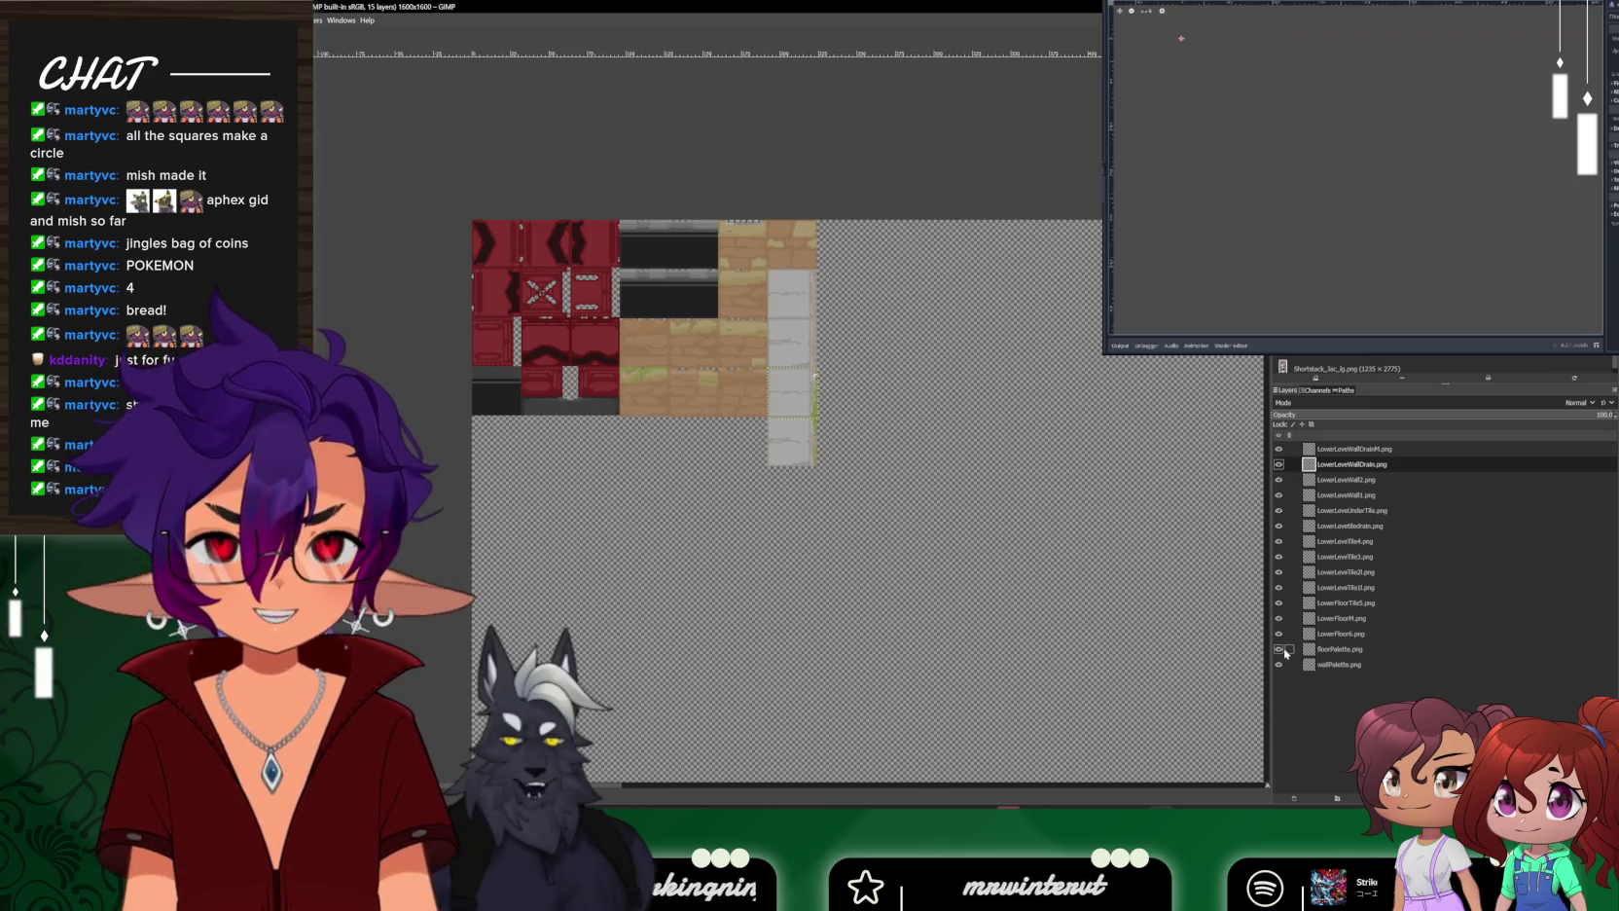
click(1279, 633)
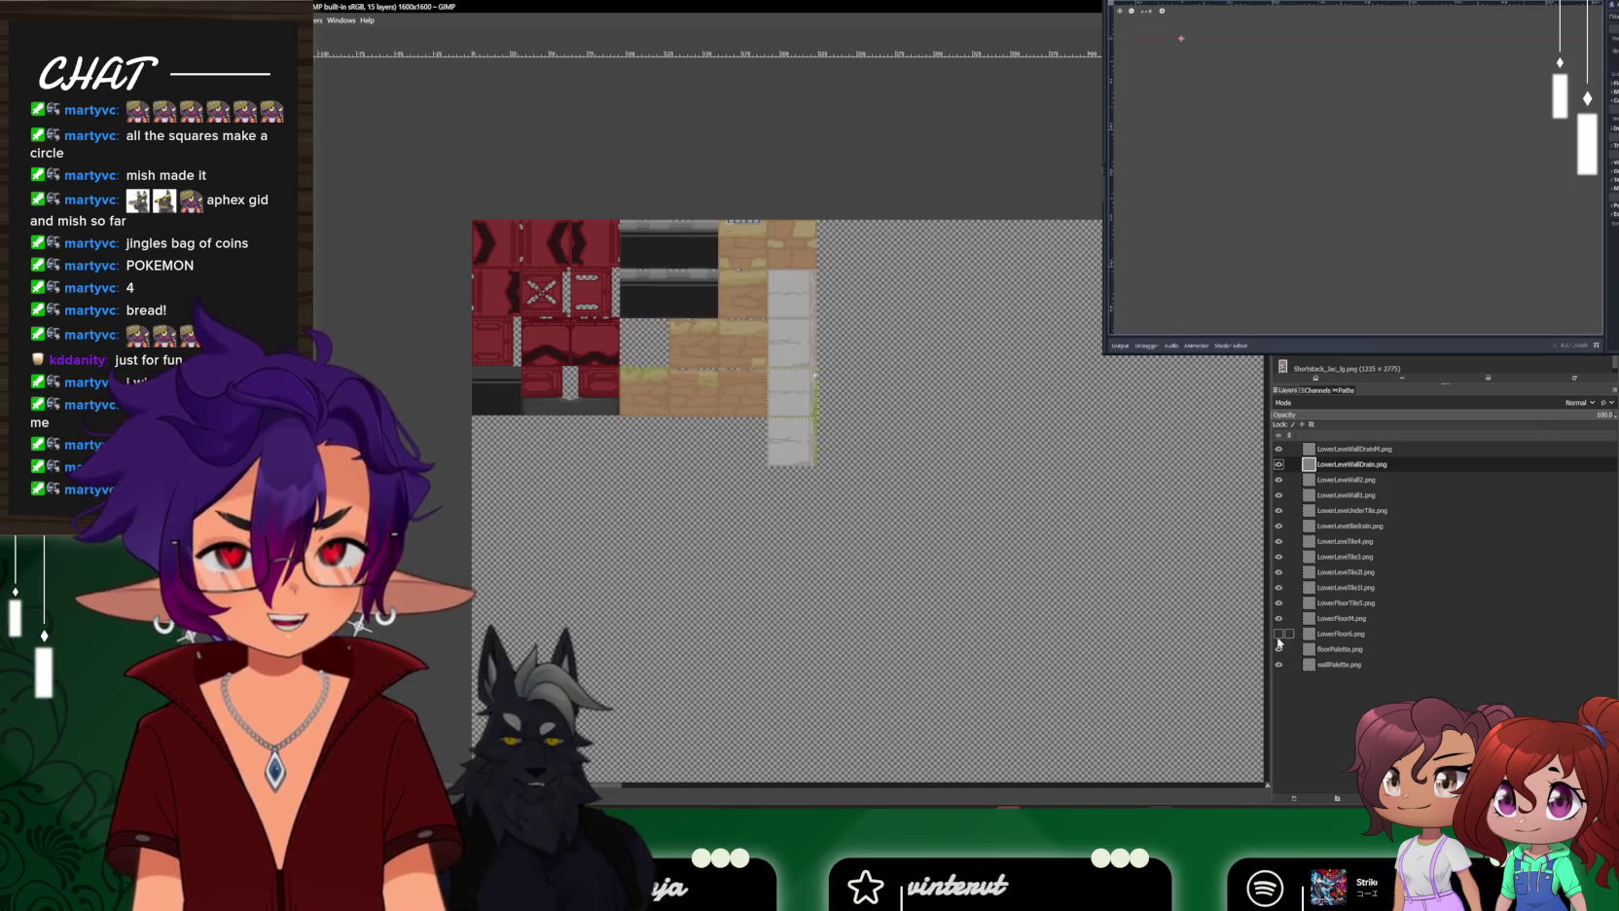
click(1278, 628)
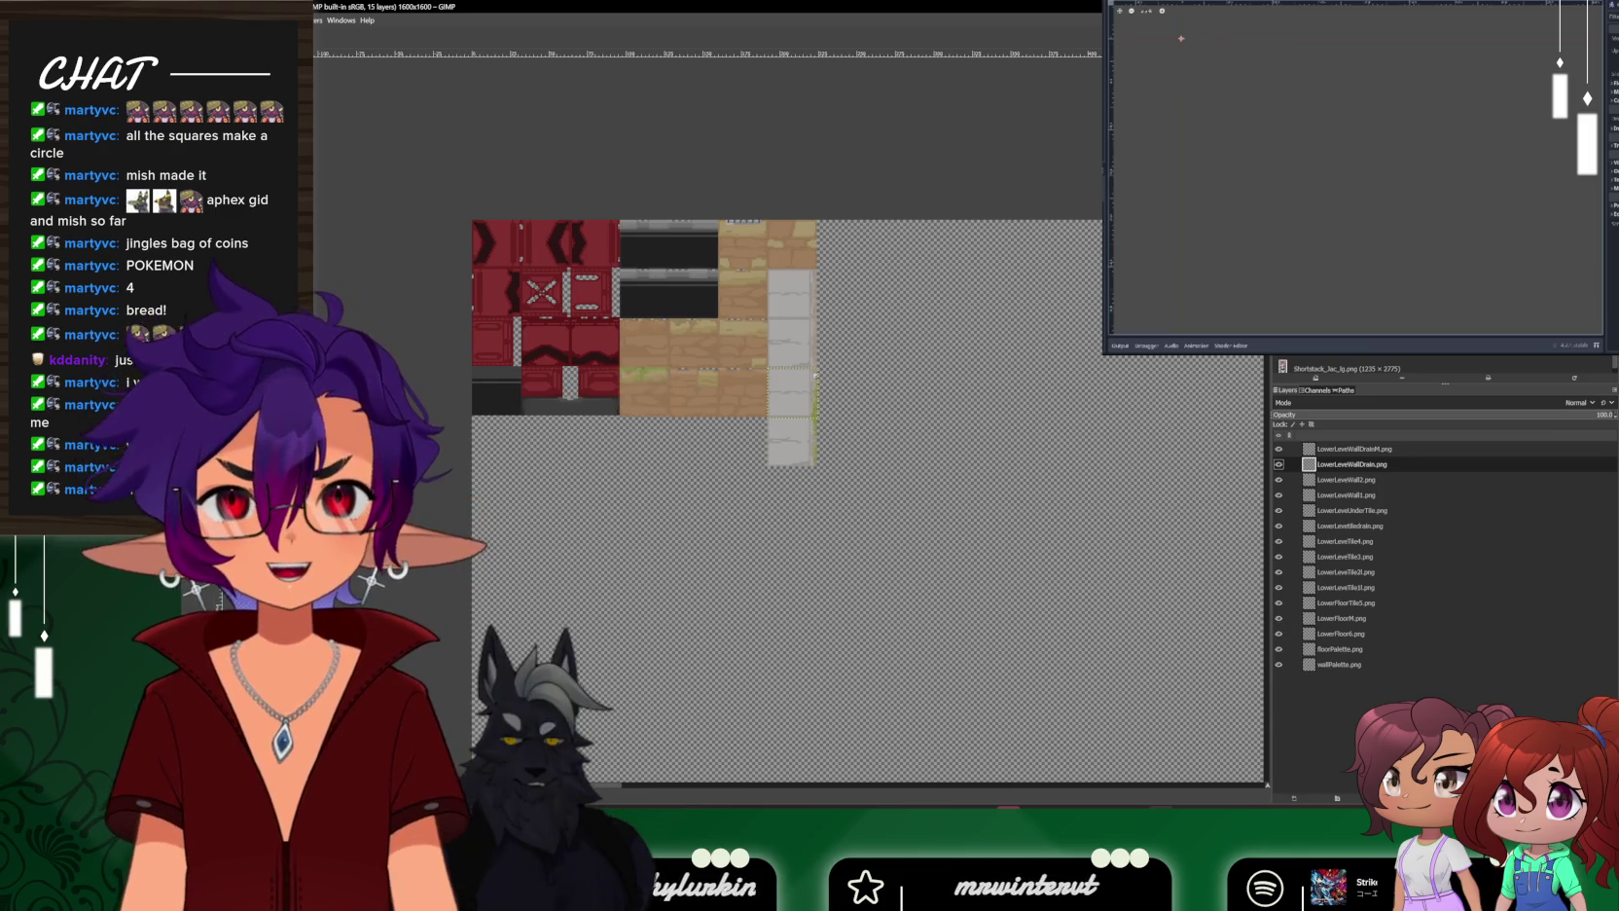
Cancel quitting GIMP, save the tileset over Tilemap.xcf, and return to Godot
key(ctrl+q)
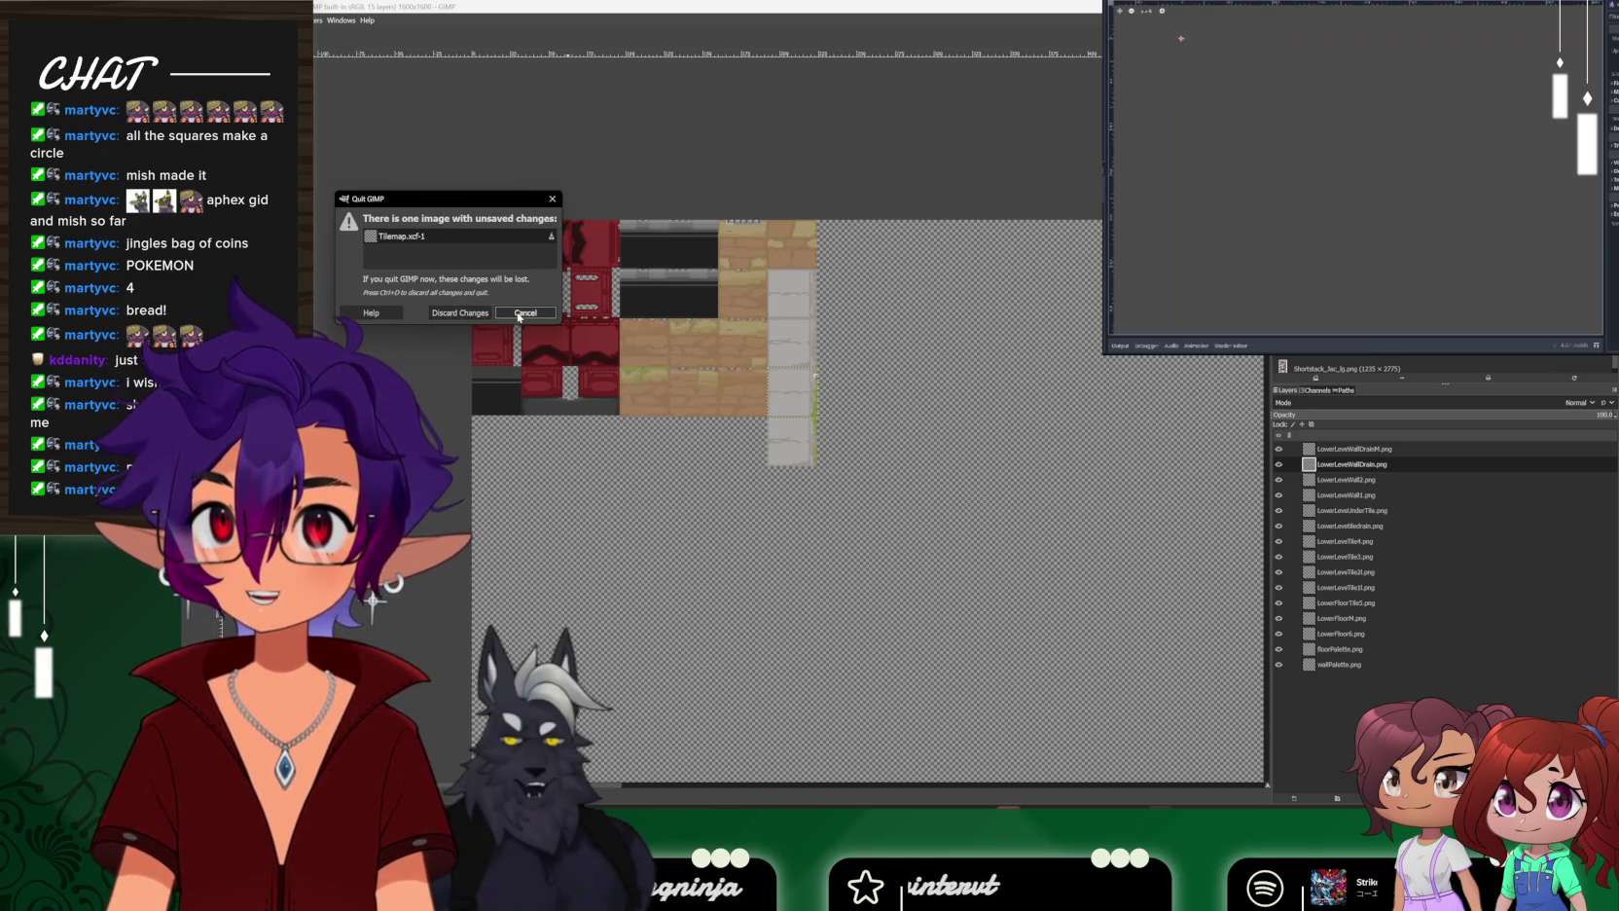
click(508, 313)
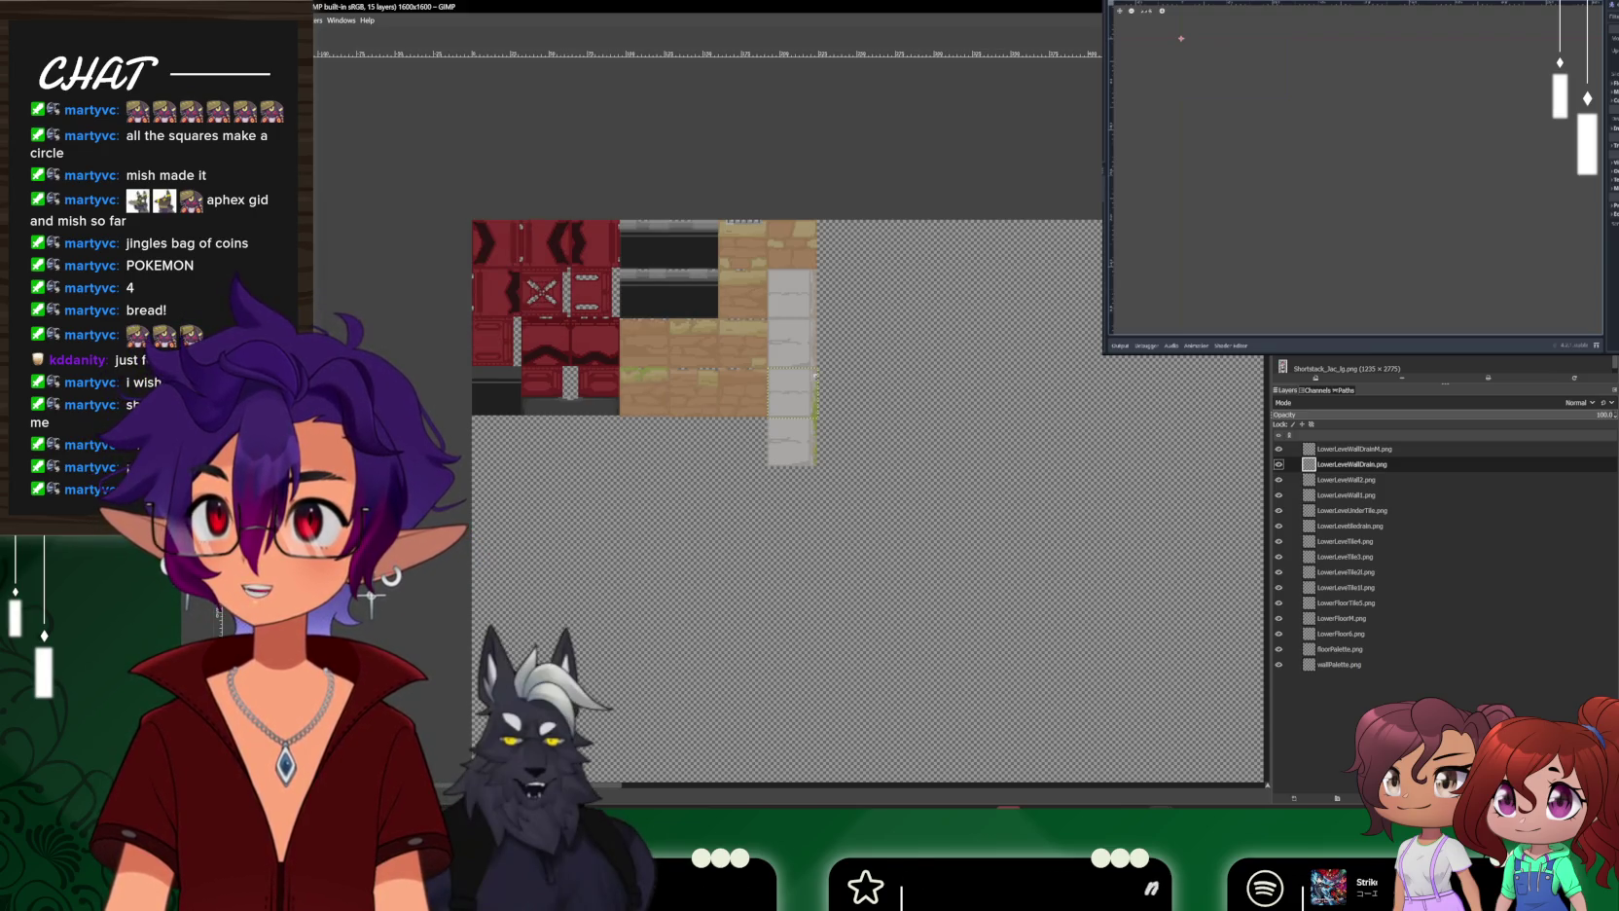
key(ctrl+s)
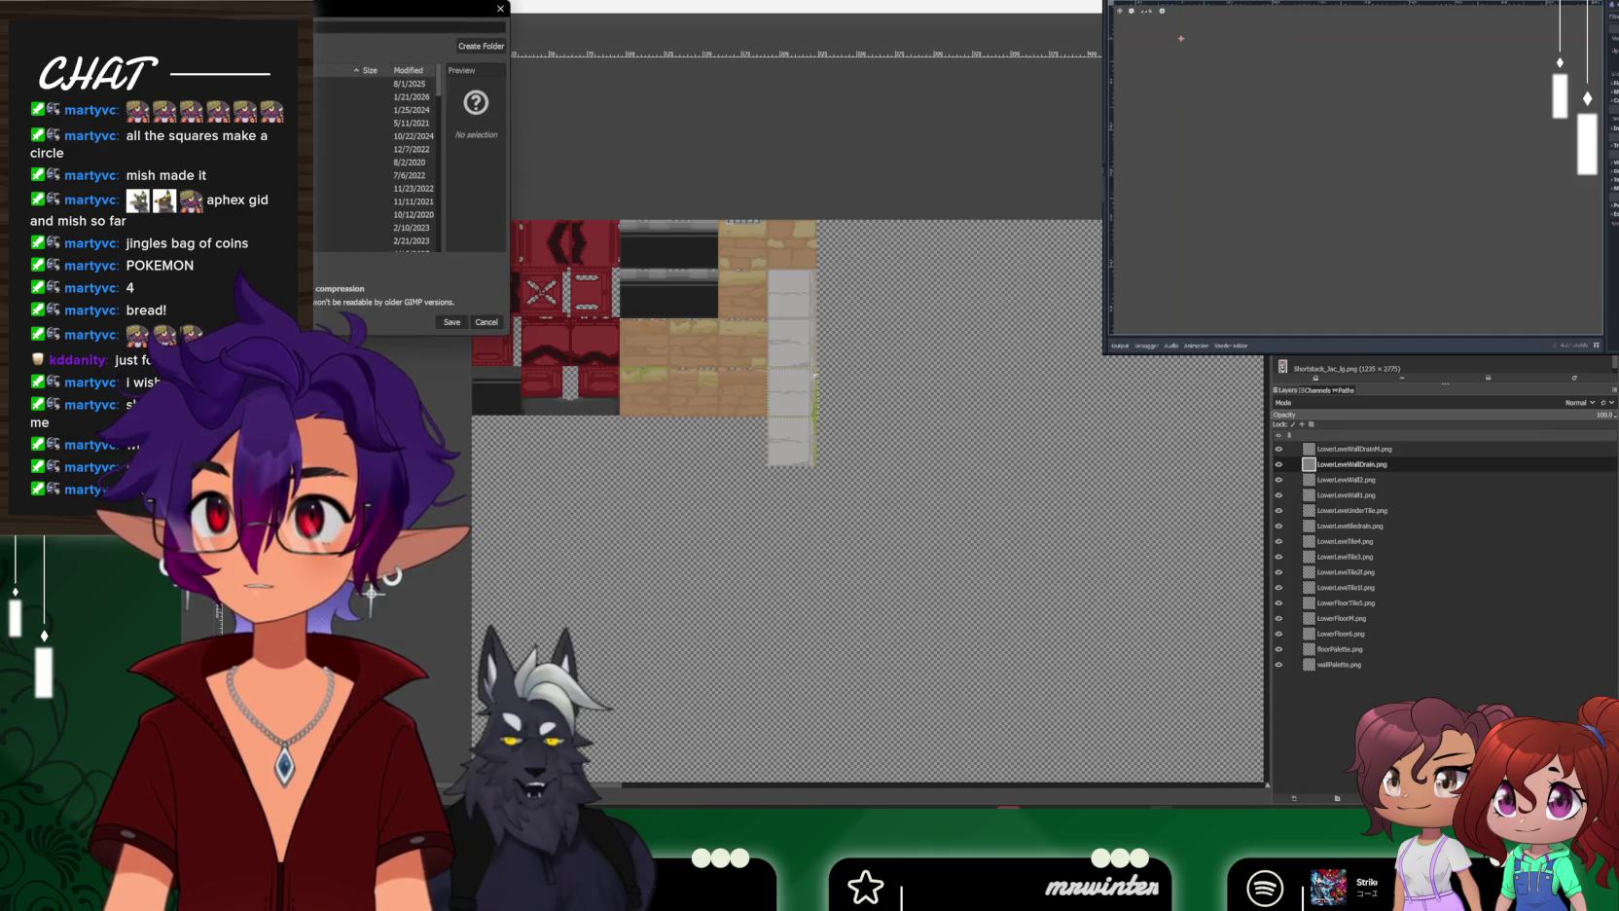
click(451, 321)
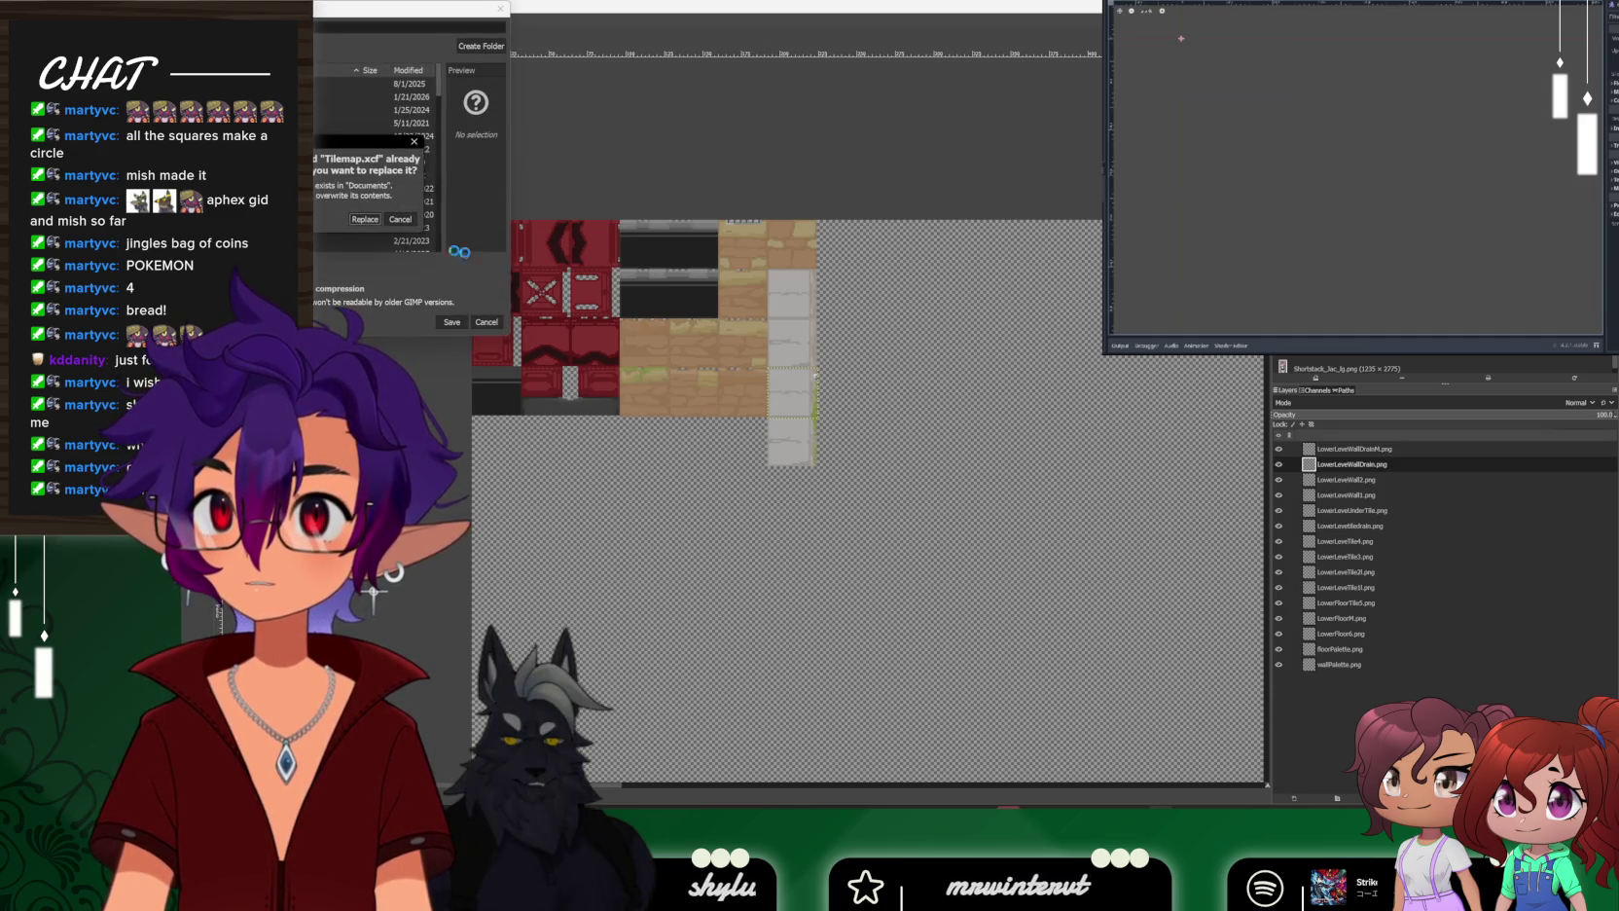
click(365, 219)
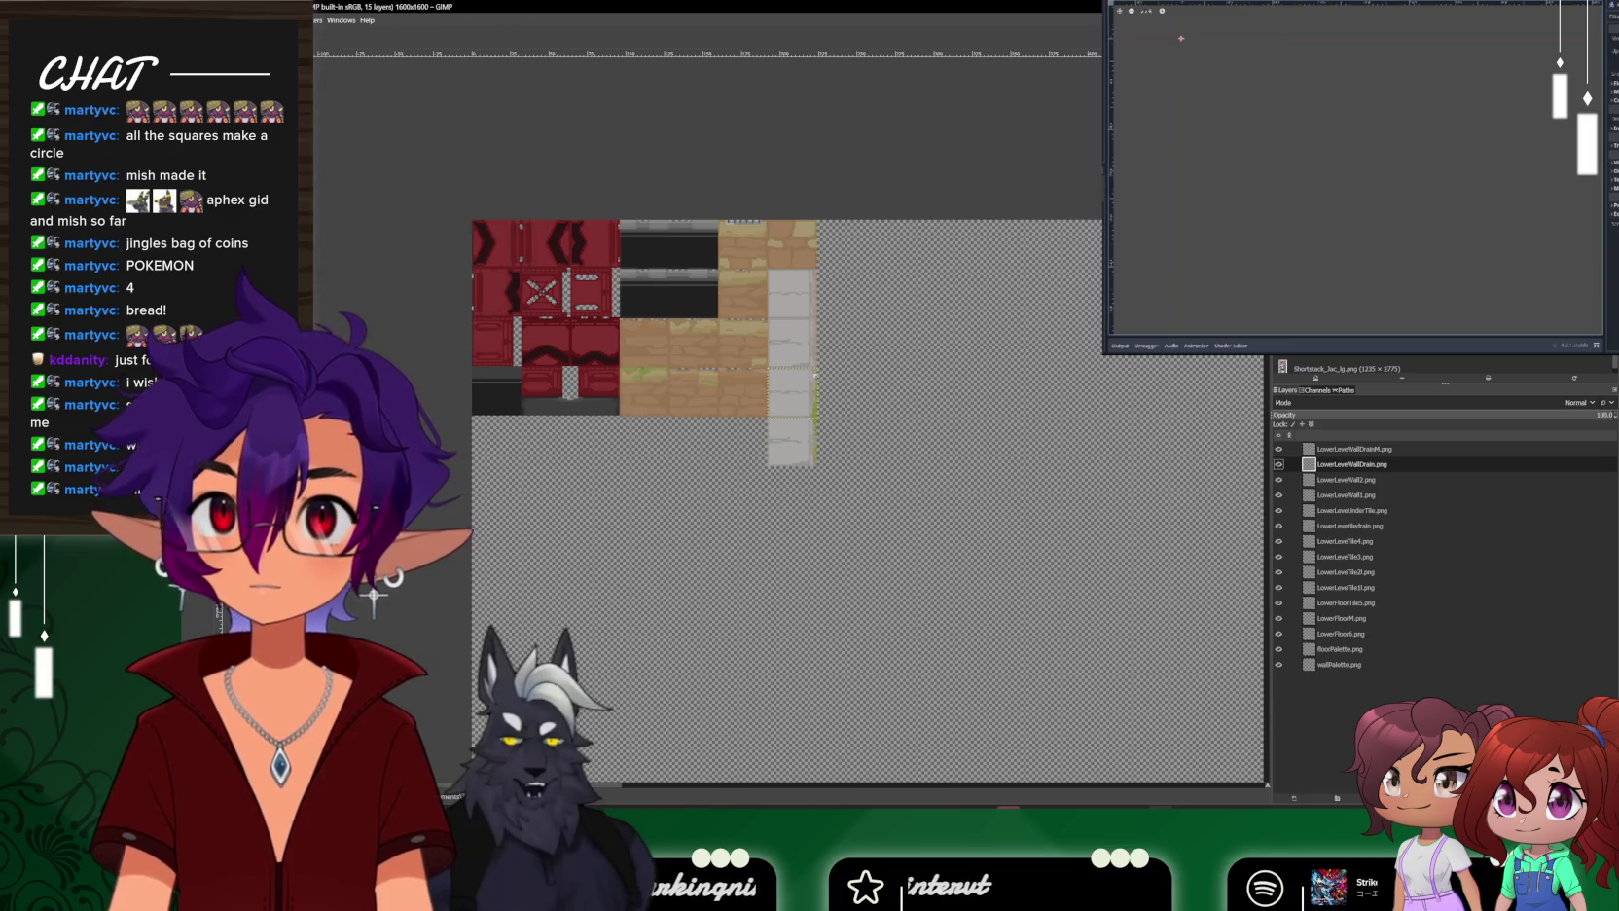
key(alt+Tab)
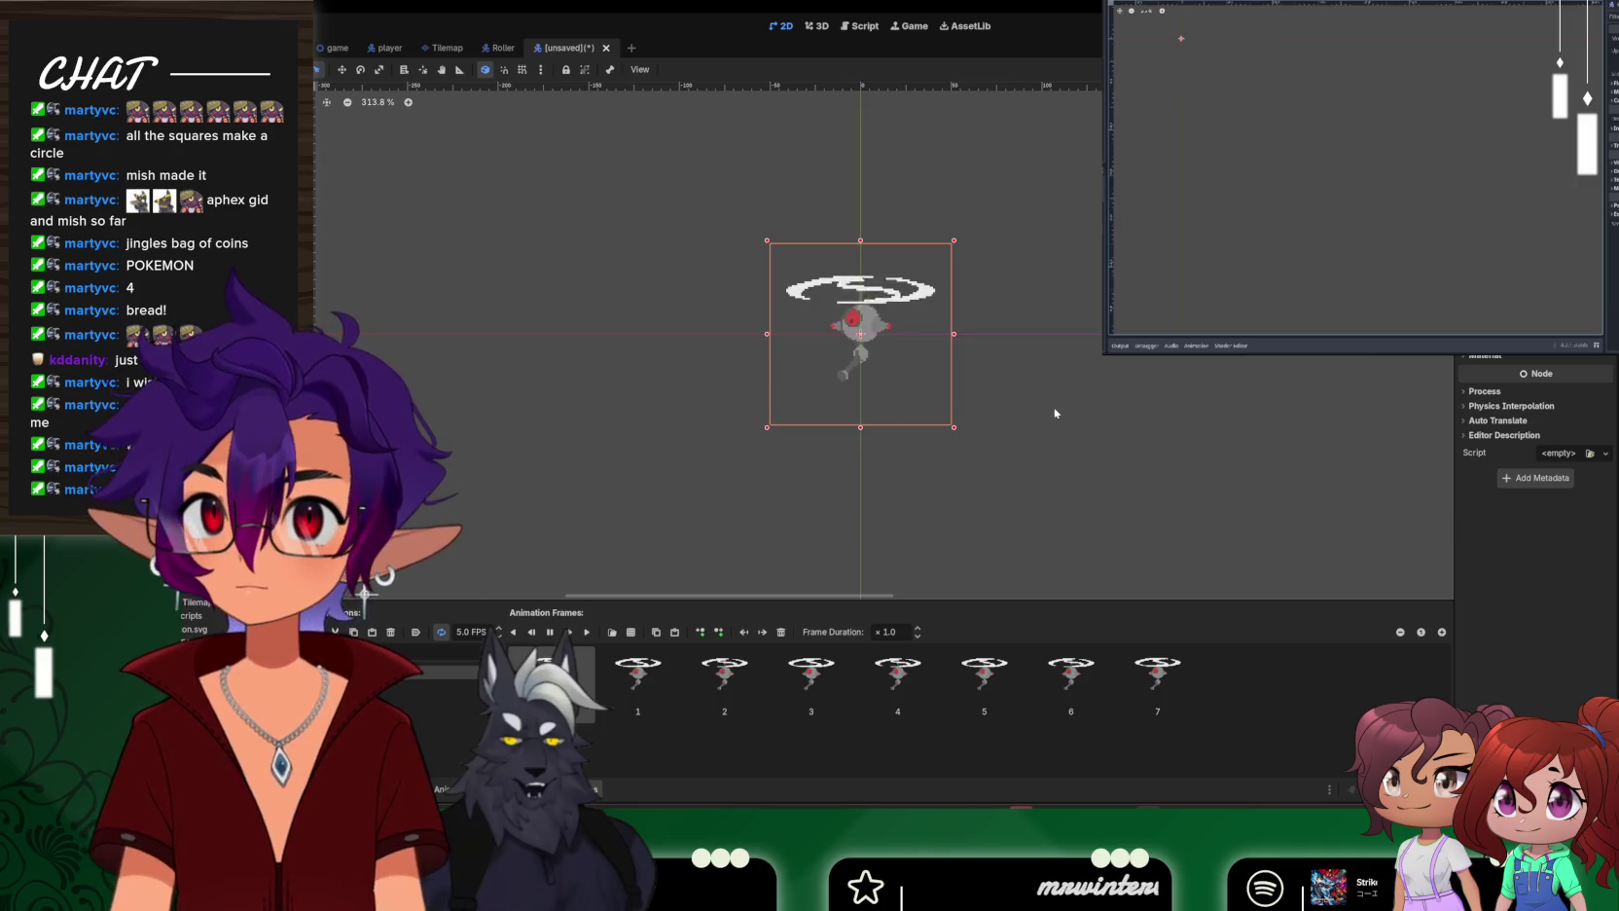
Add a CollisionShape2D child under the CharacterBody2D root, found by searching 'collo'
click(1054, 413)
click(914, 358)
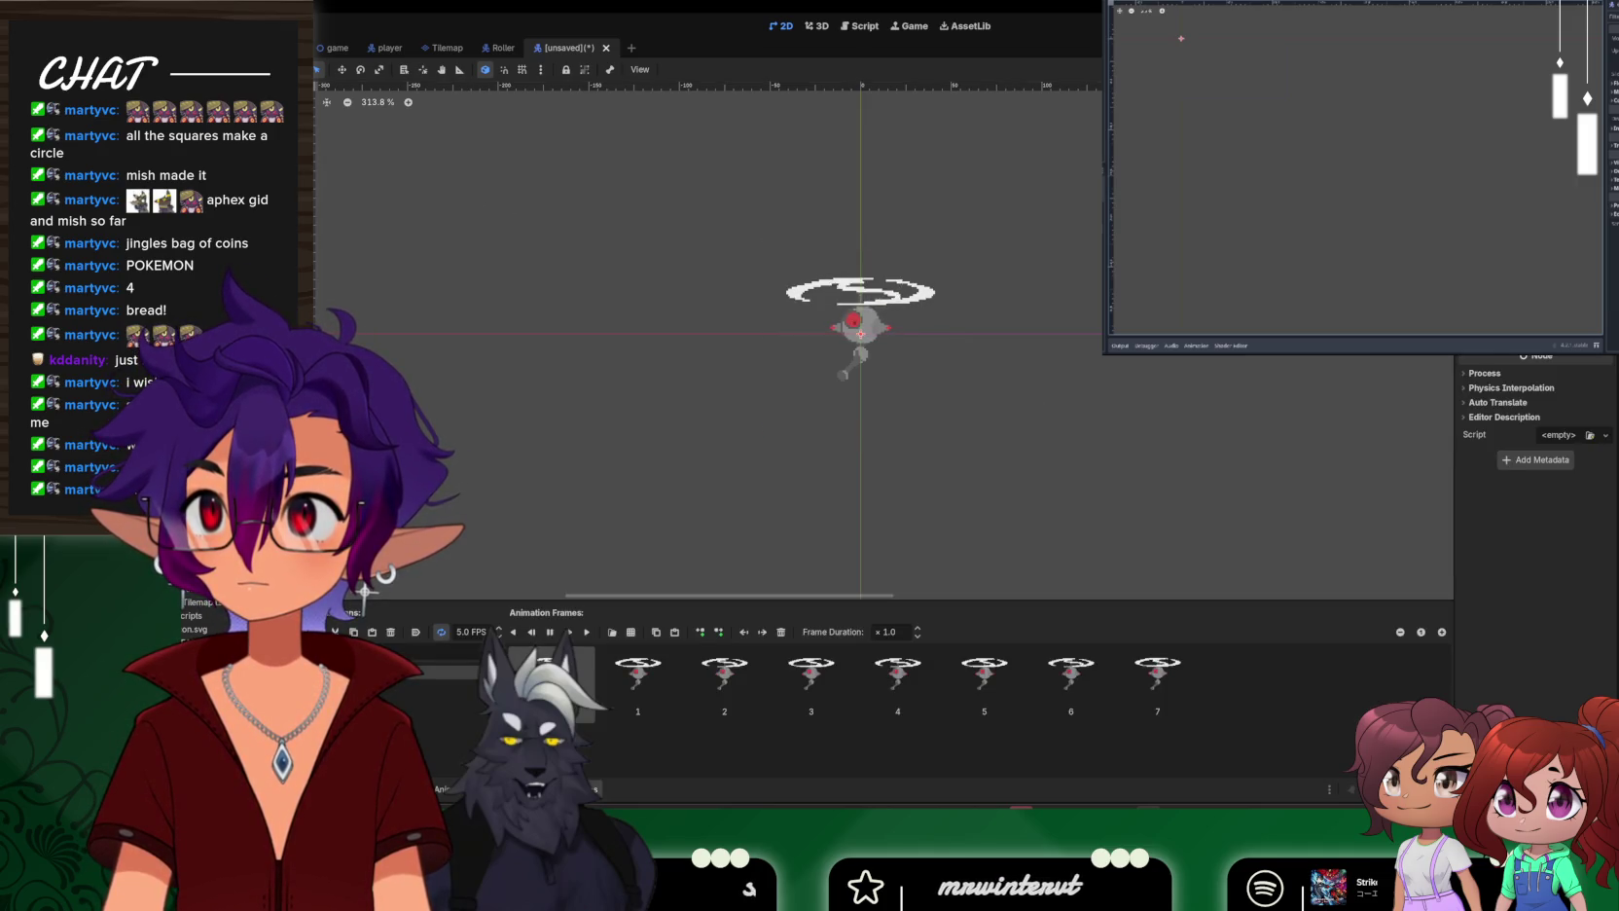
key(ctrl+a)
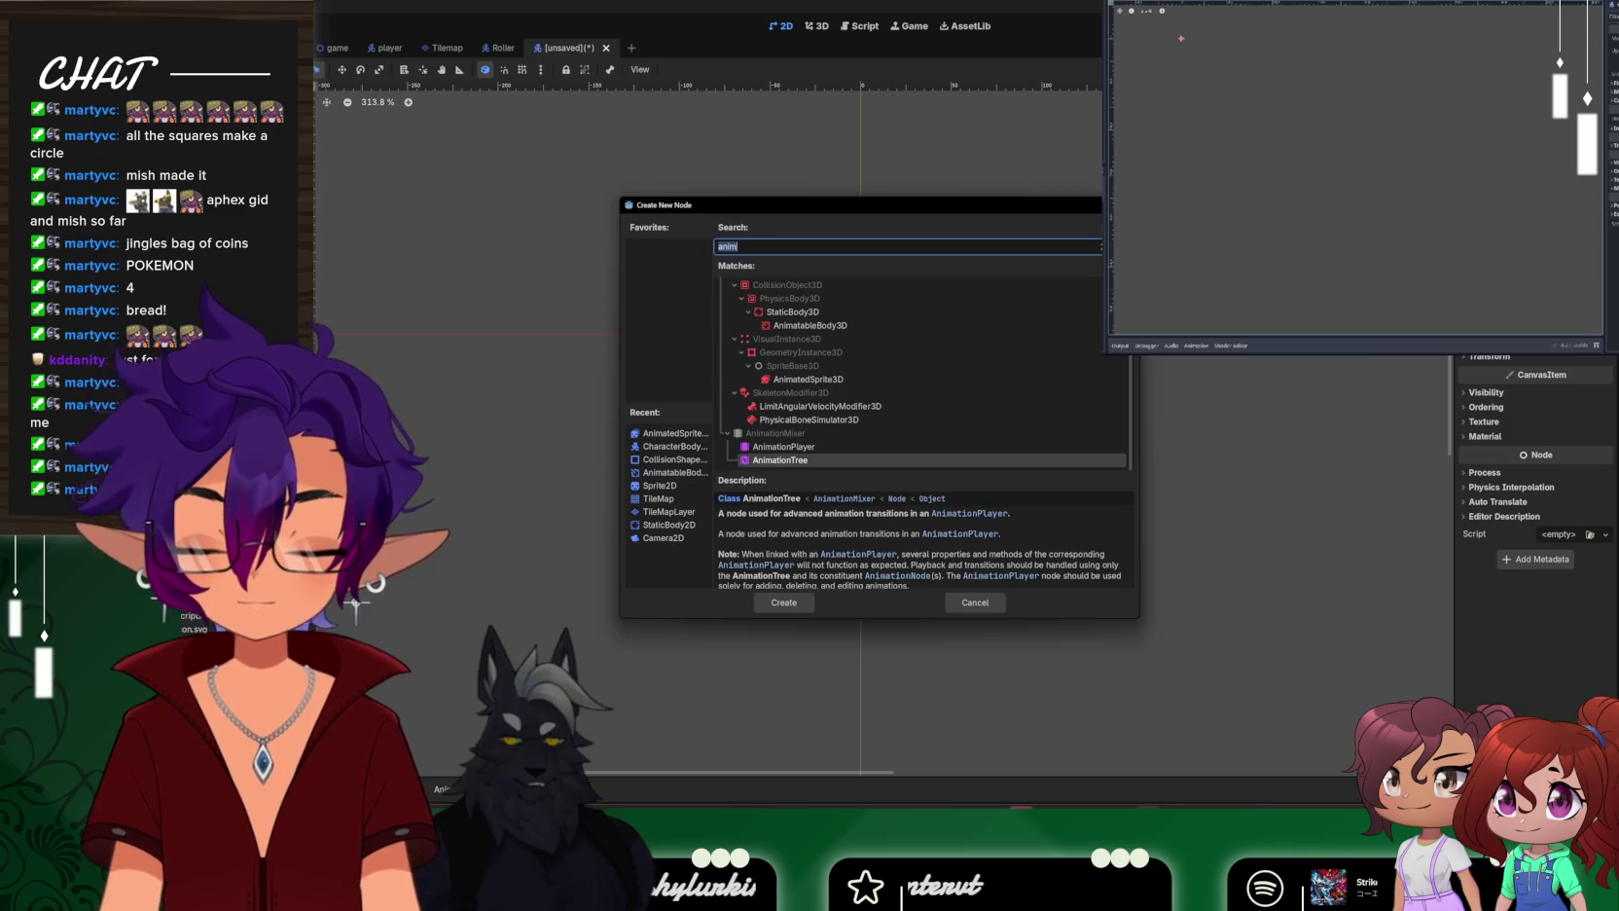
text(collo)
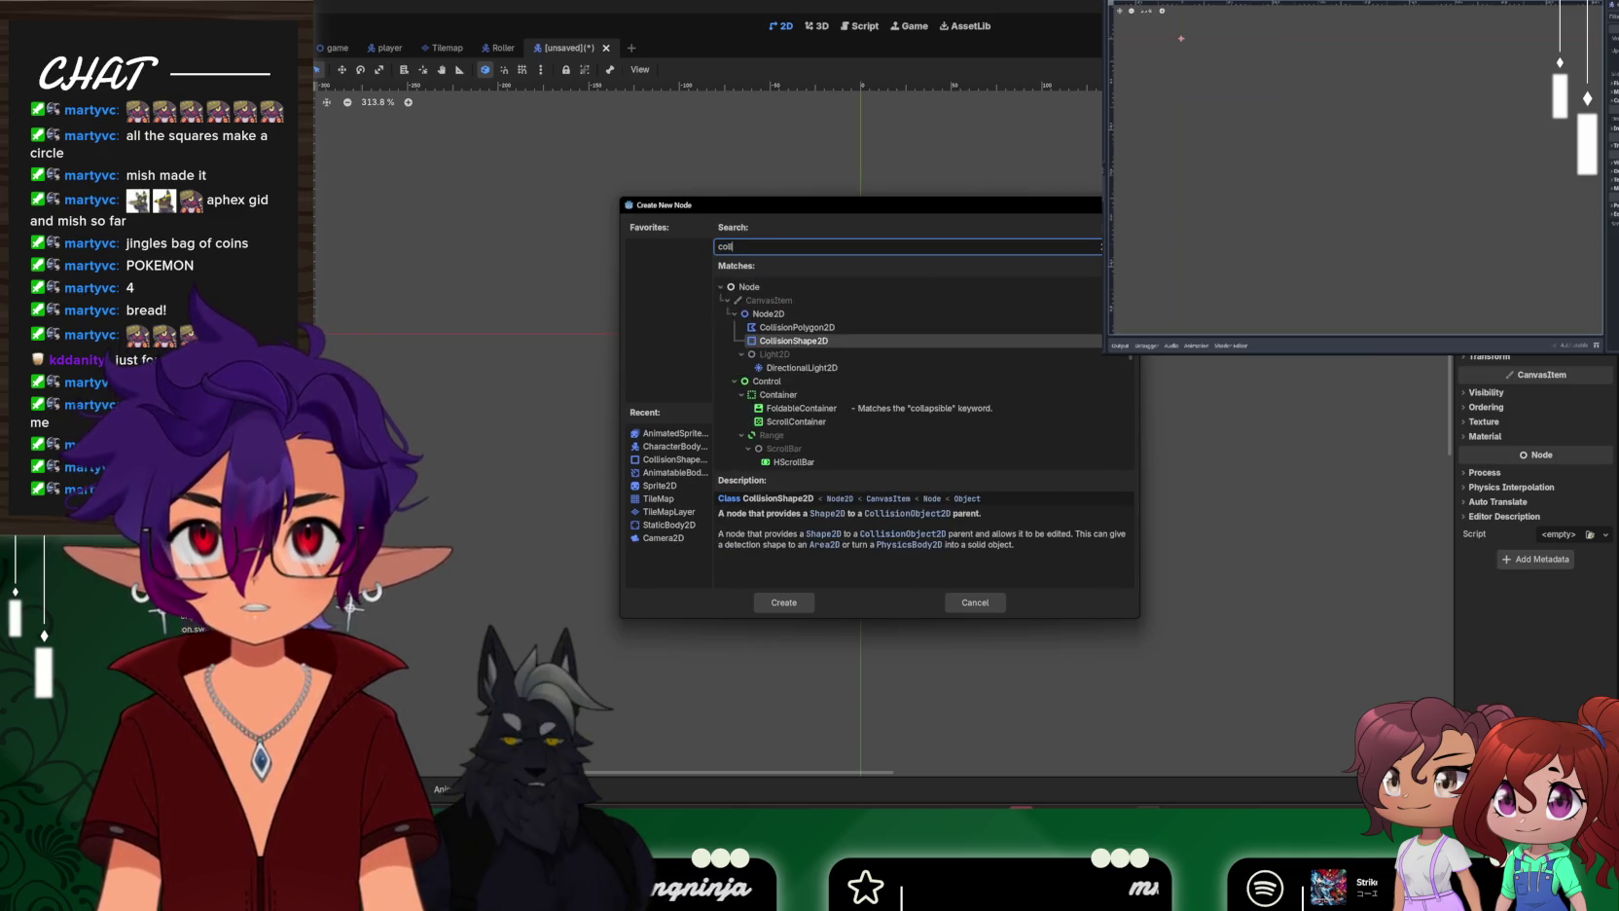
double_click(846, 341)
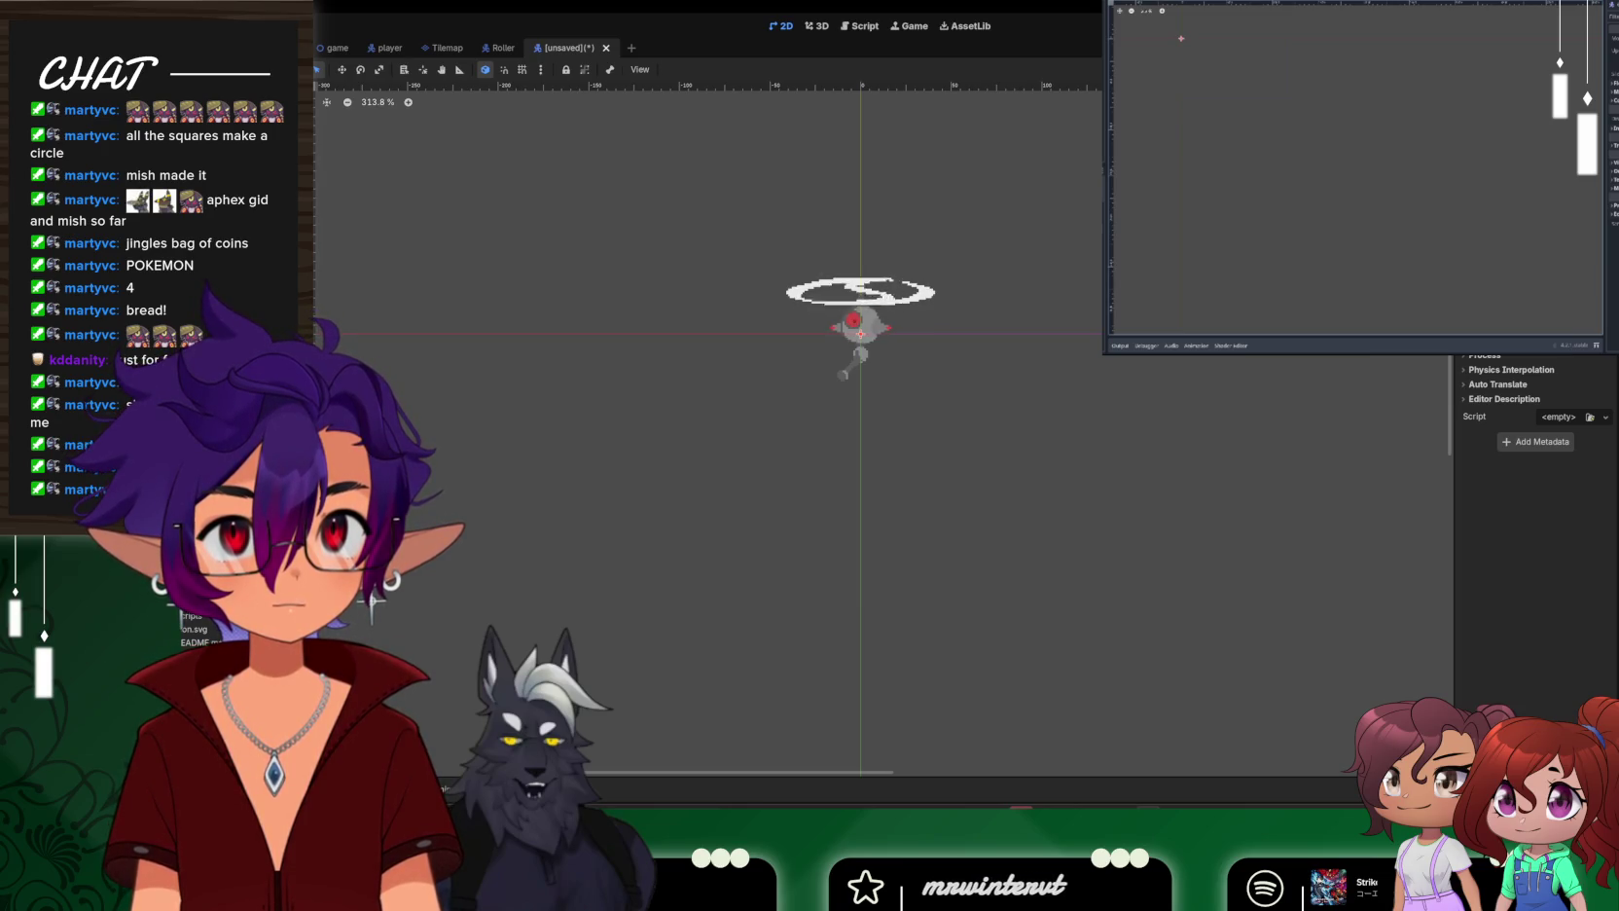
Stretch and center the CollisionShape2D rectangle over the drone sprite, from its propeller down to its body
click(844, 321)
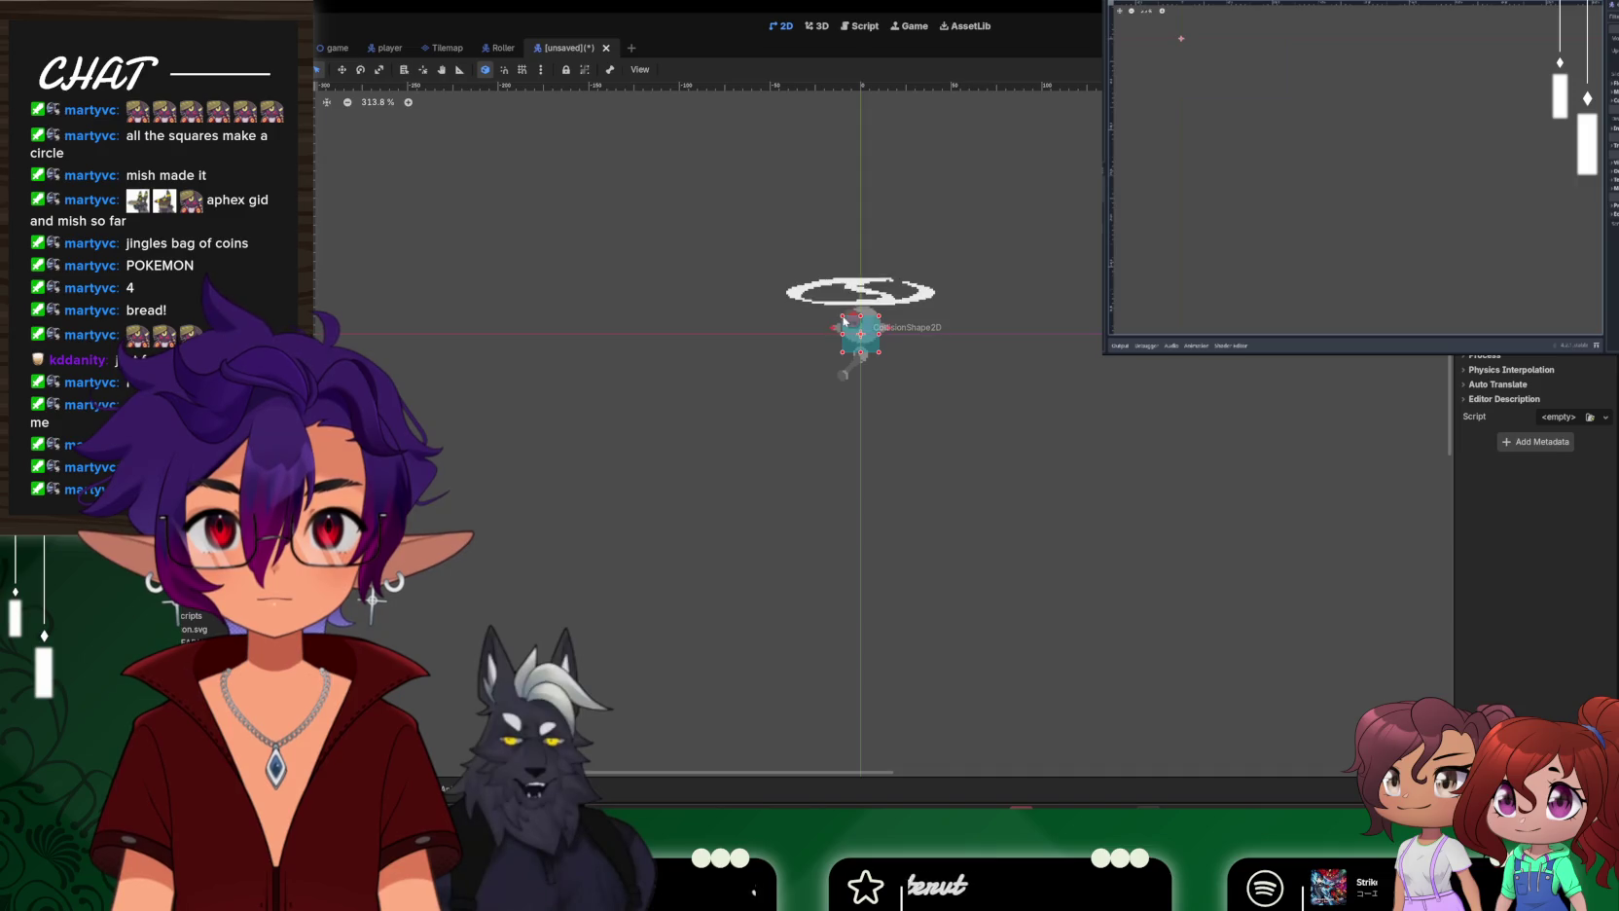
drag(840, 314, 782, 277)
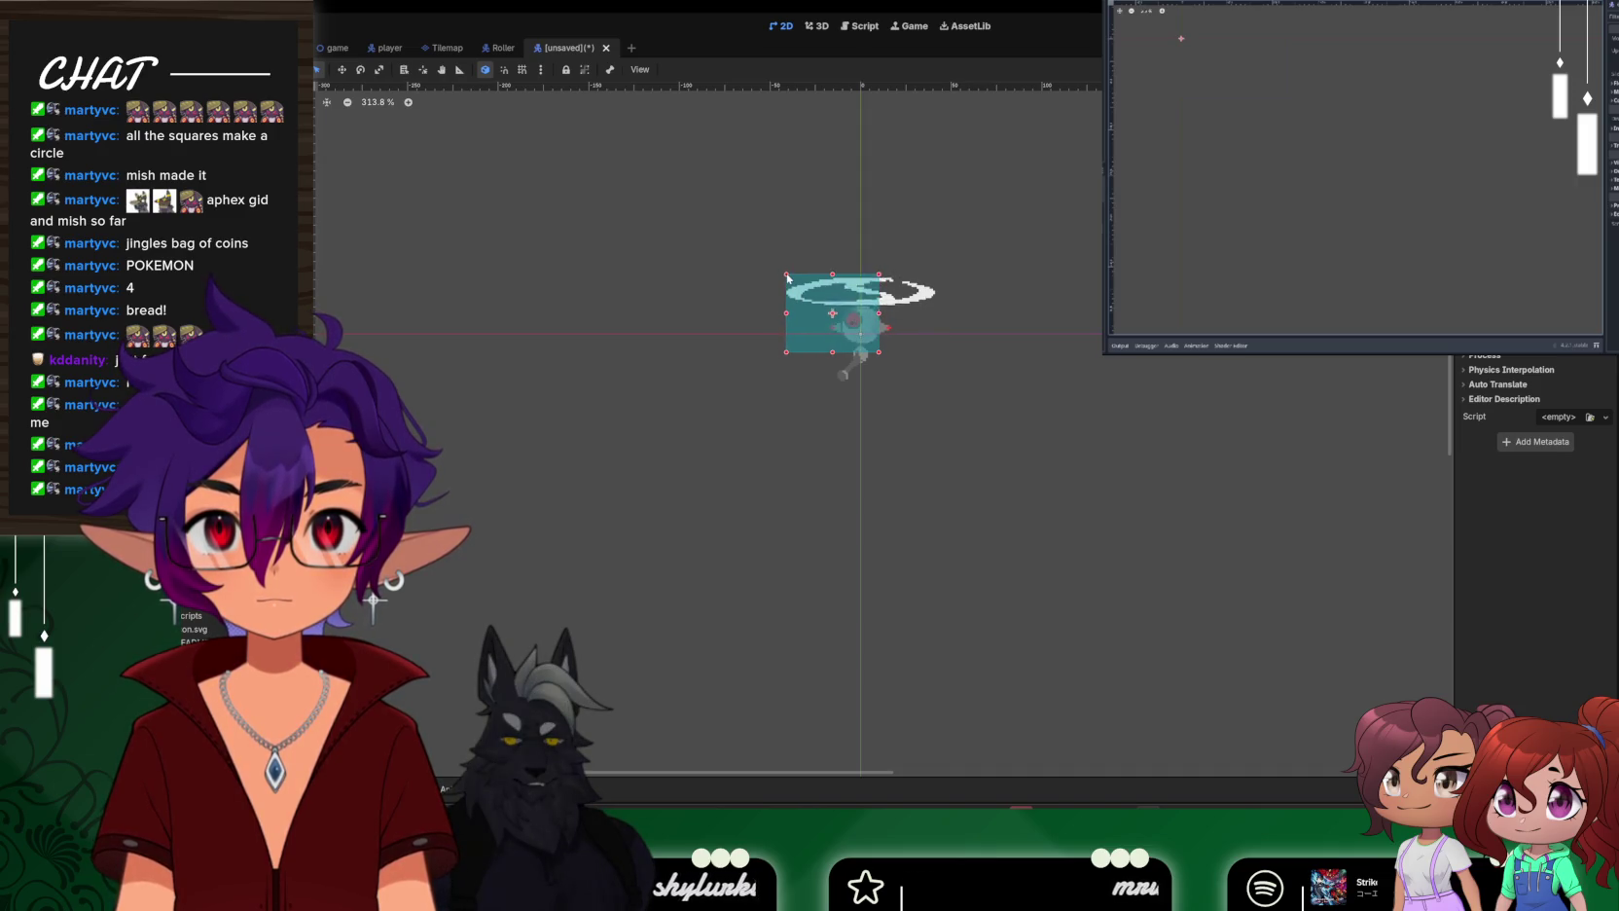
mouse_move(873, 346)
mouse_down()
mouse_move(929, 372)
mouse_move(872, 342)
mouse_up()
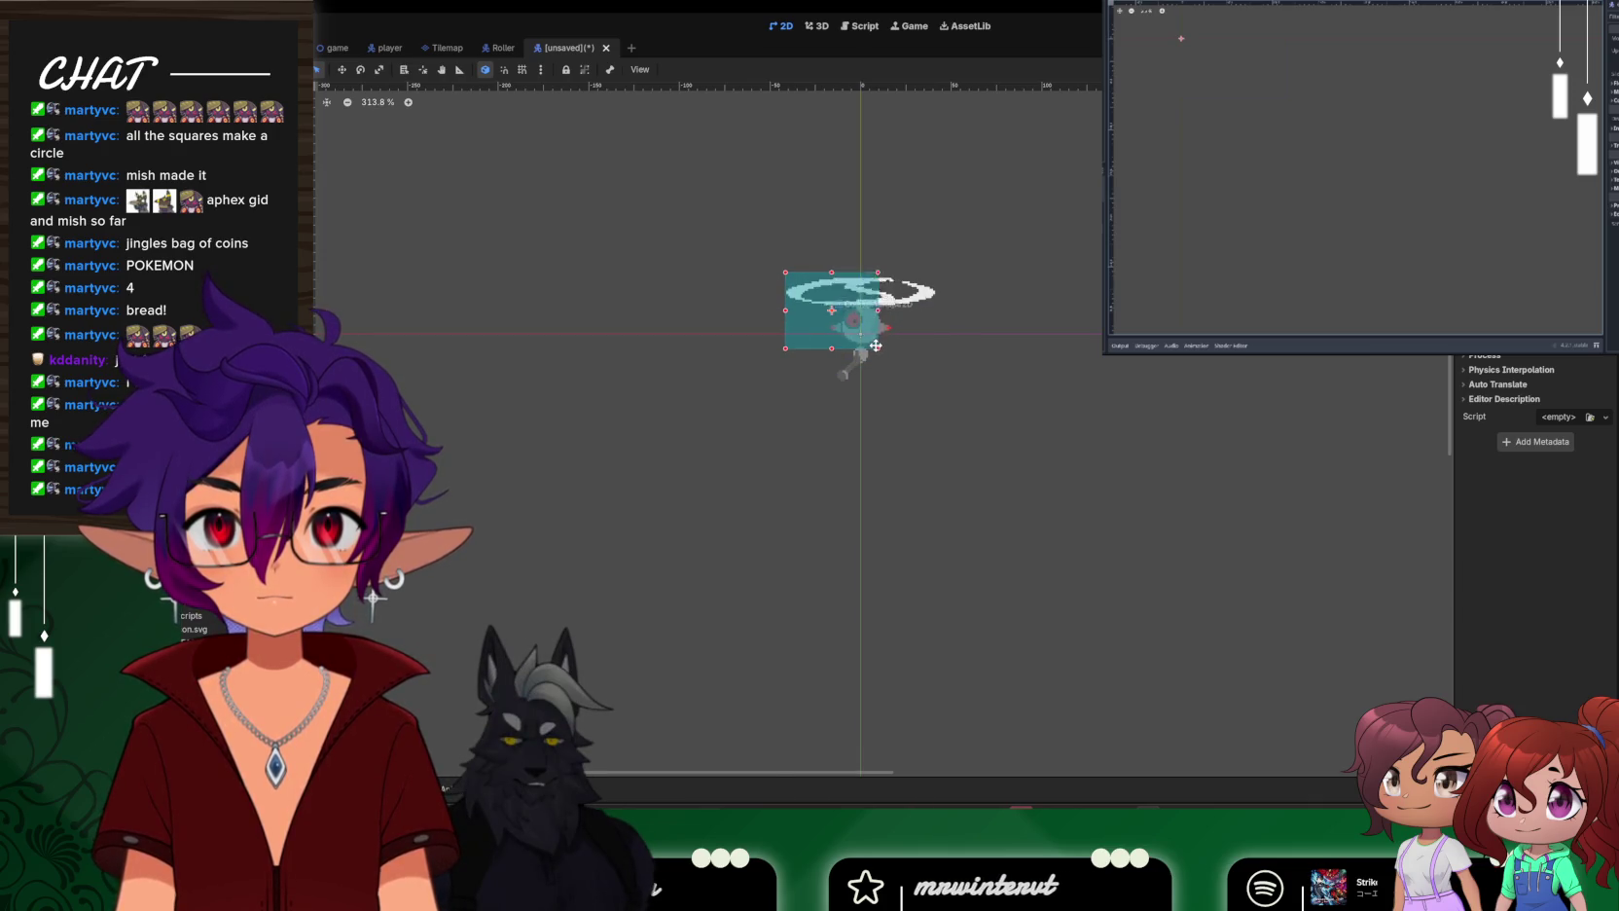
drag(879, 348, 936, 384)
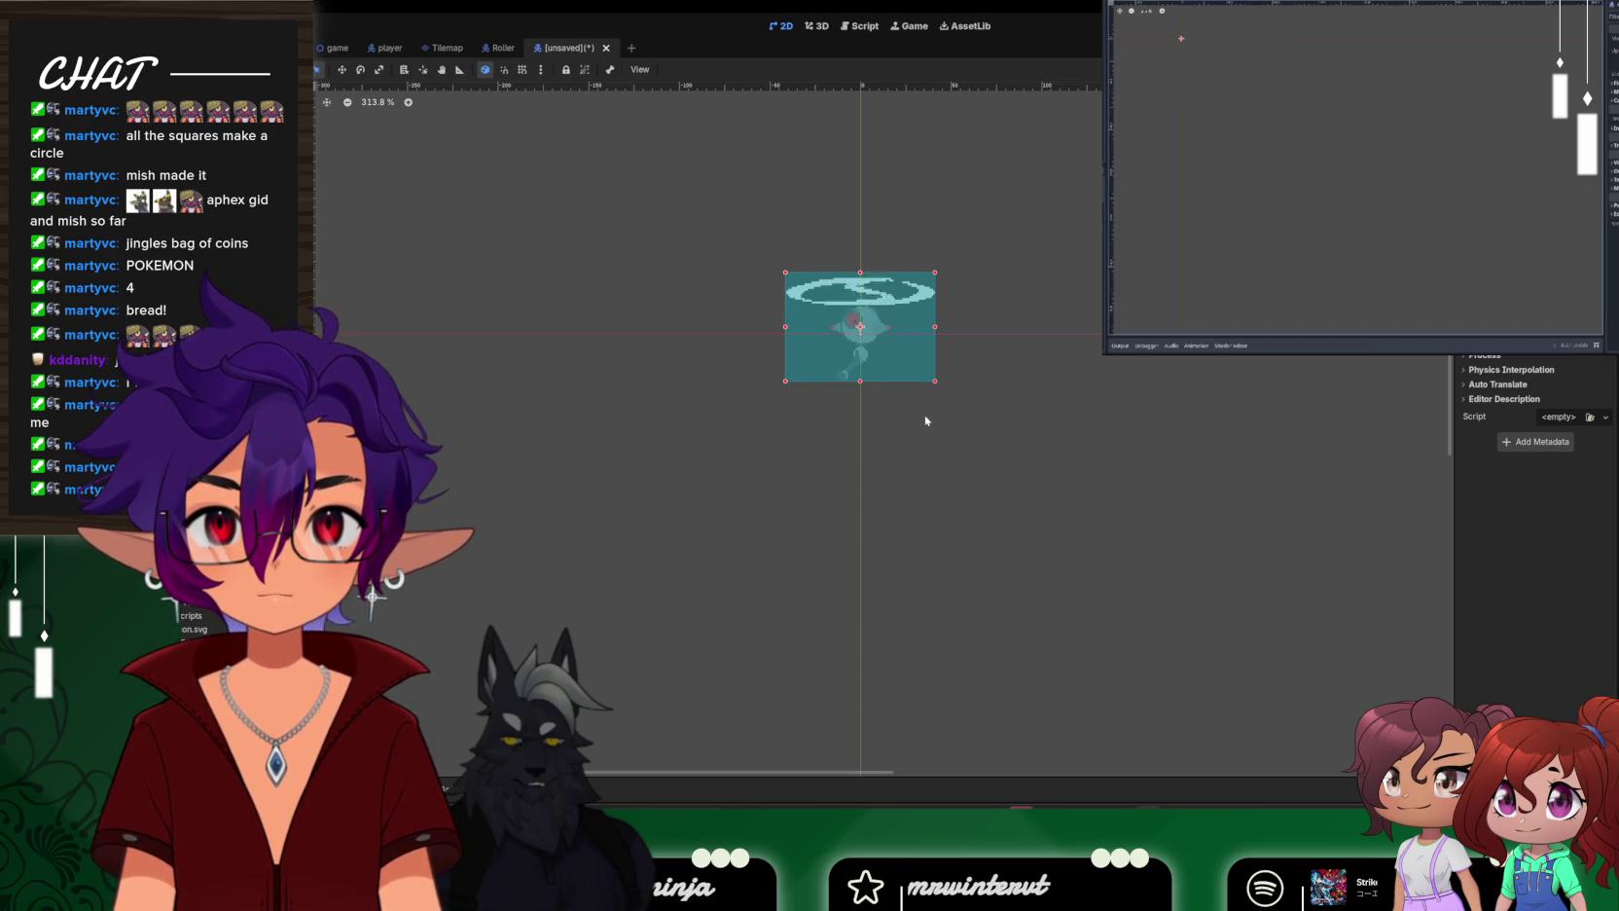
click(253, 206)
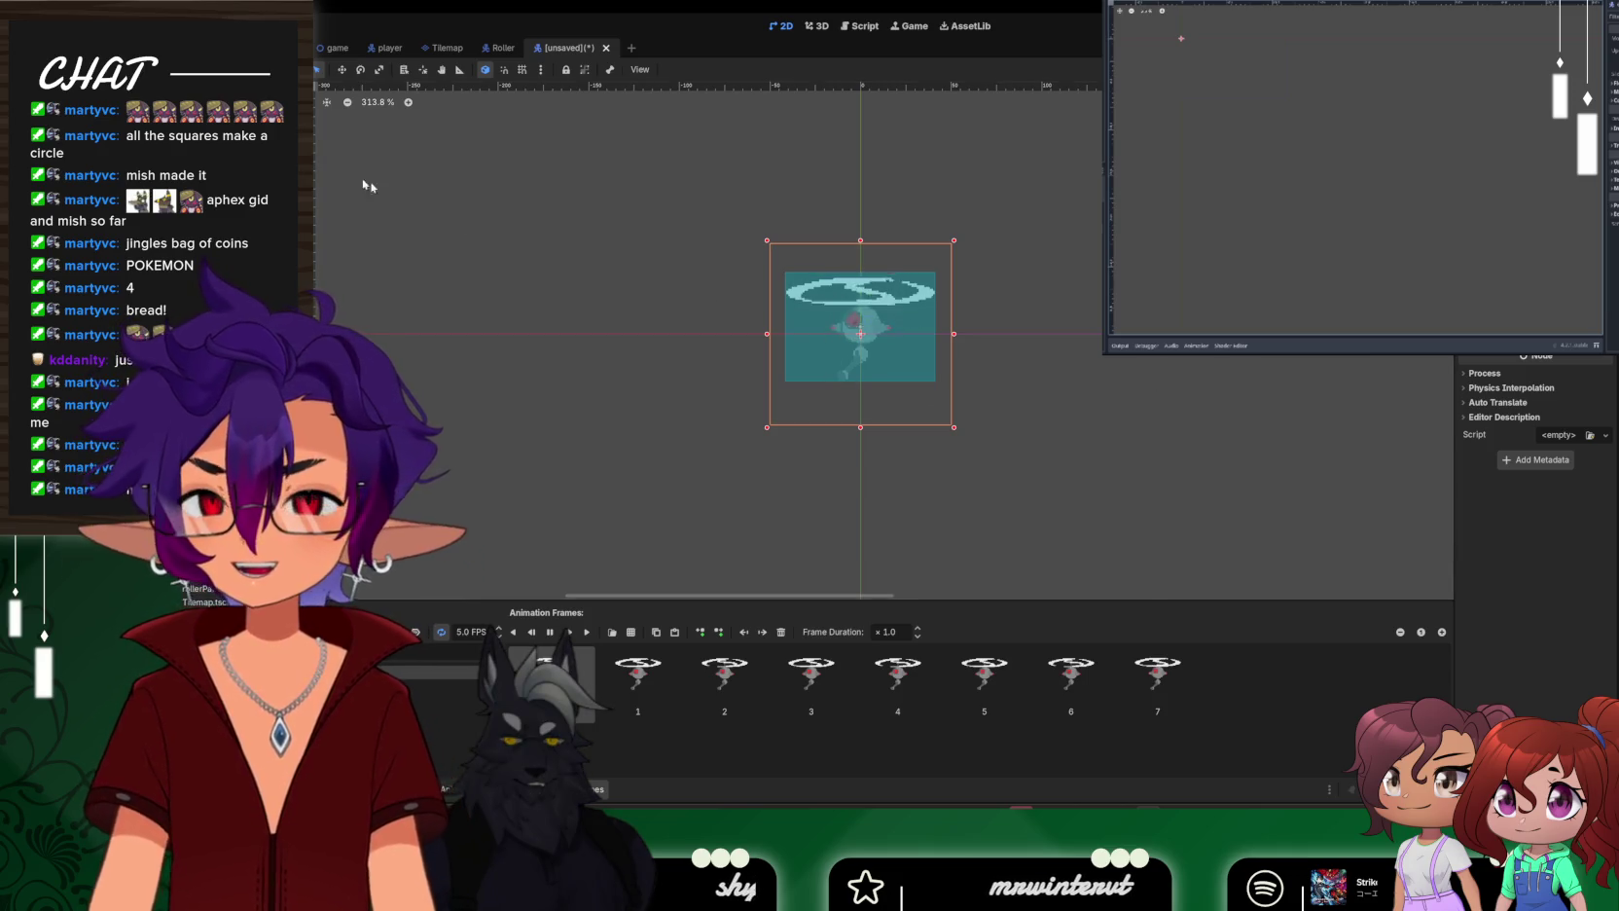
click(340, 307)
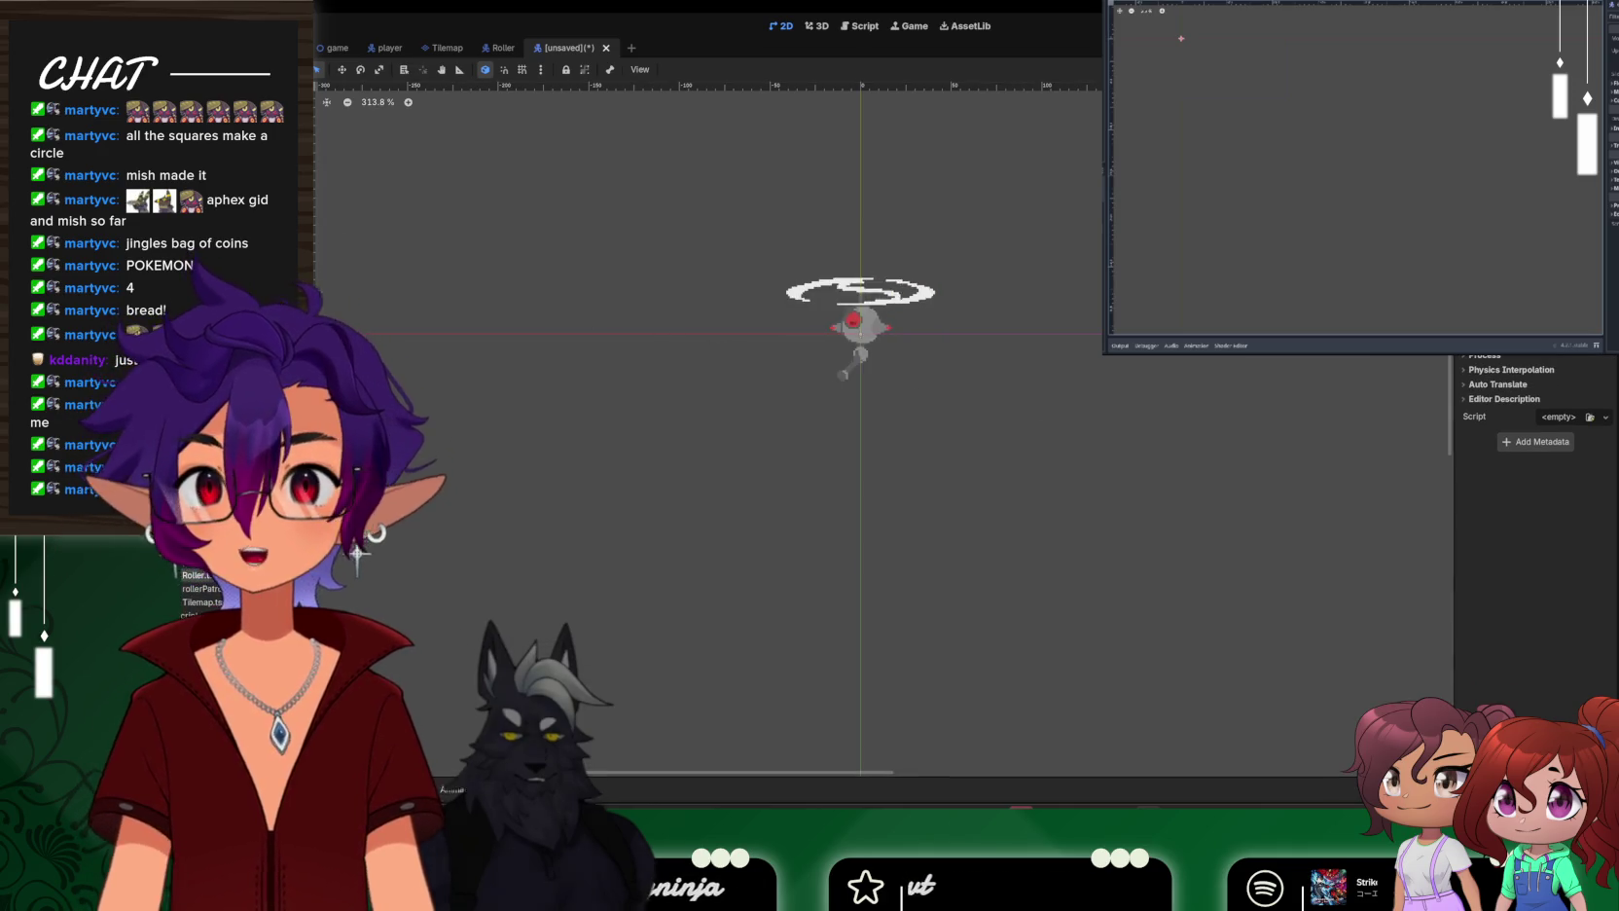
click(856, 326)
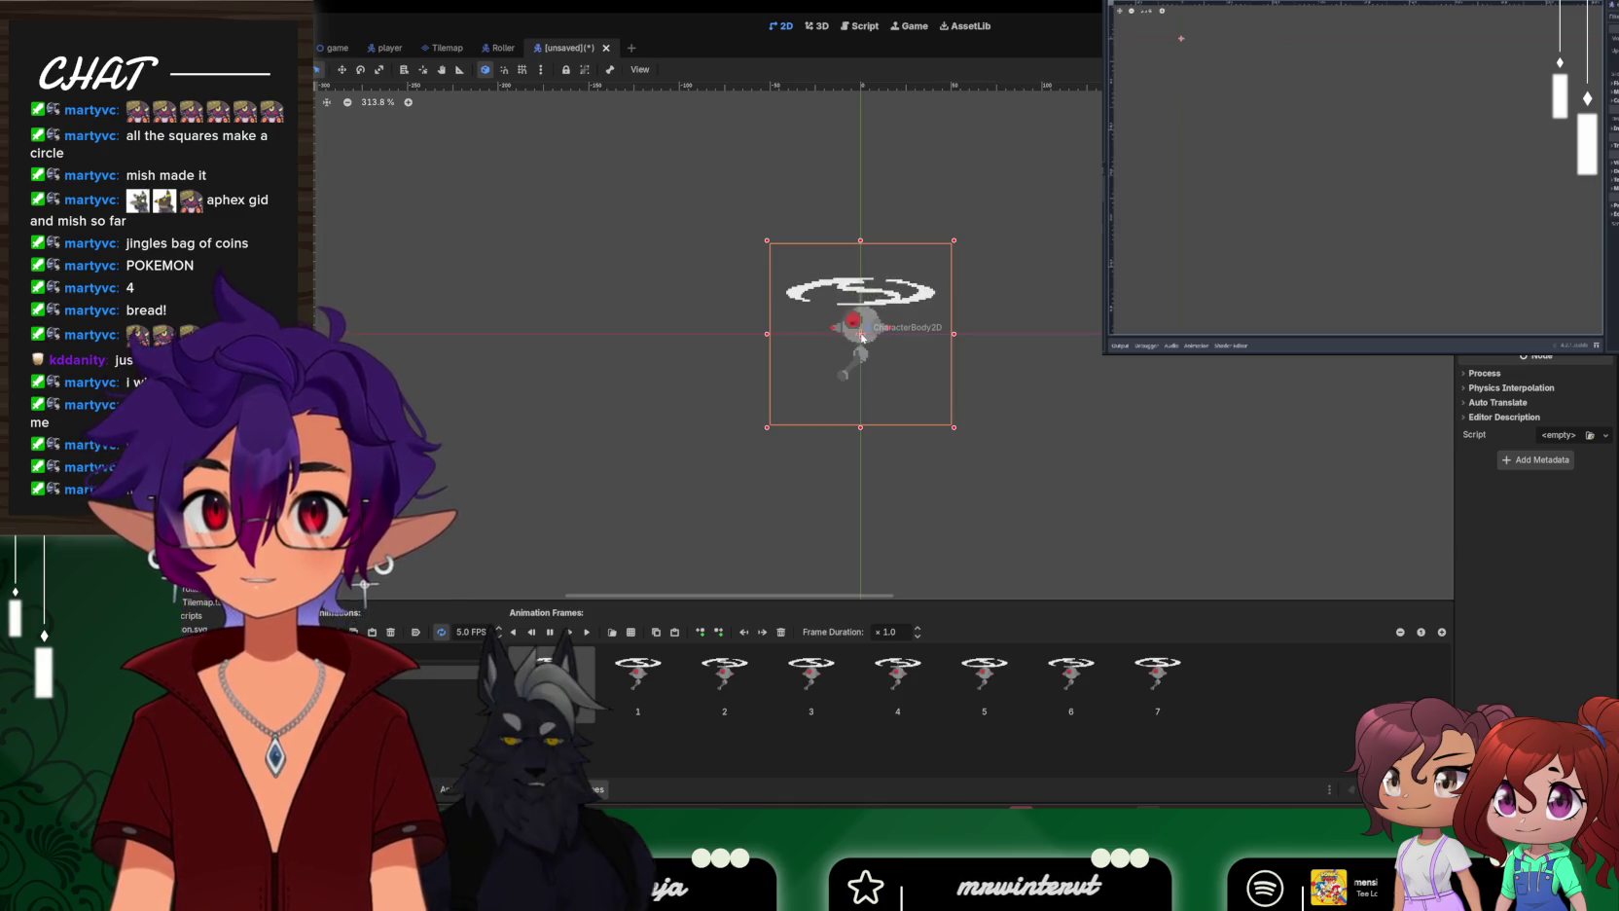
mouse_move(861, 338)
mouse_down()
mouse_move(1300, 408)
mouse_move(1409, 545)
mouse_move(946, 461)
mouse_move(924, 412)
mouse_up()
key(ctrl+z)
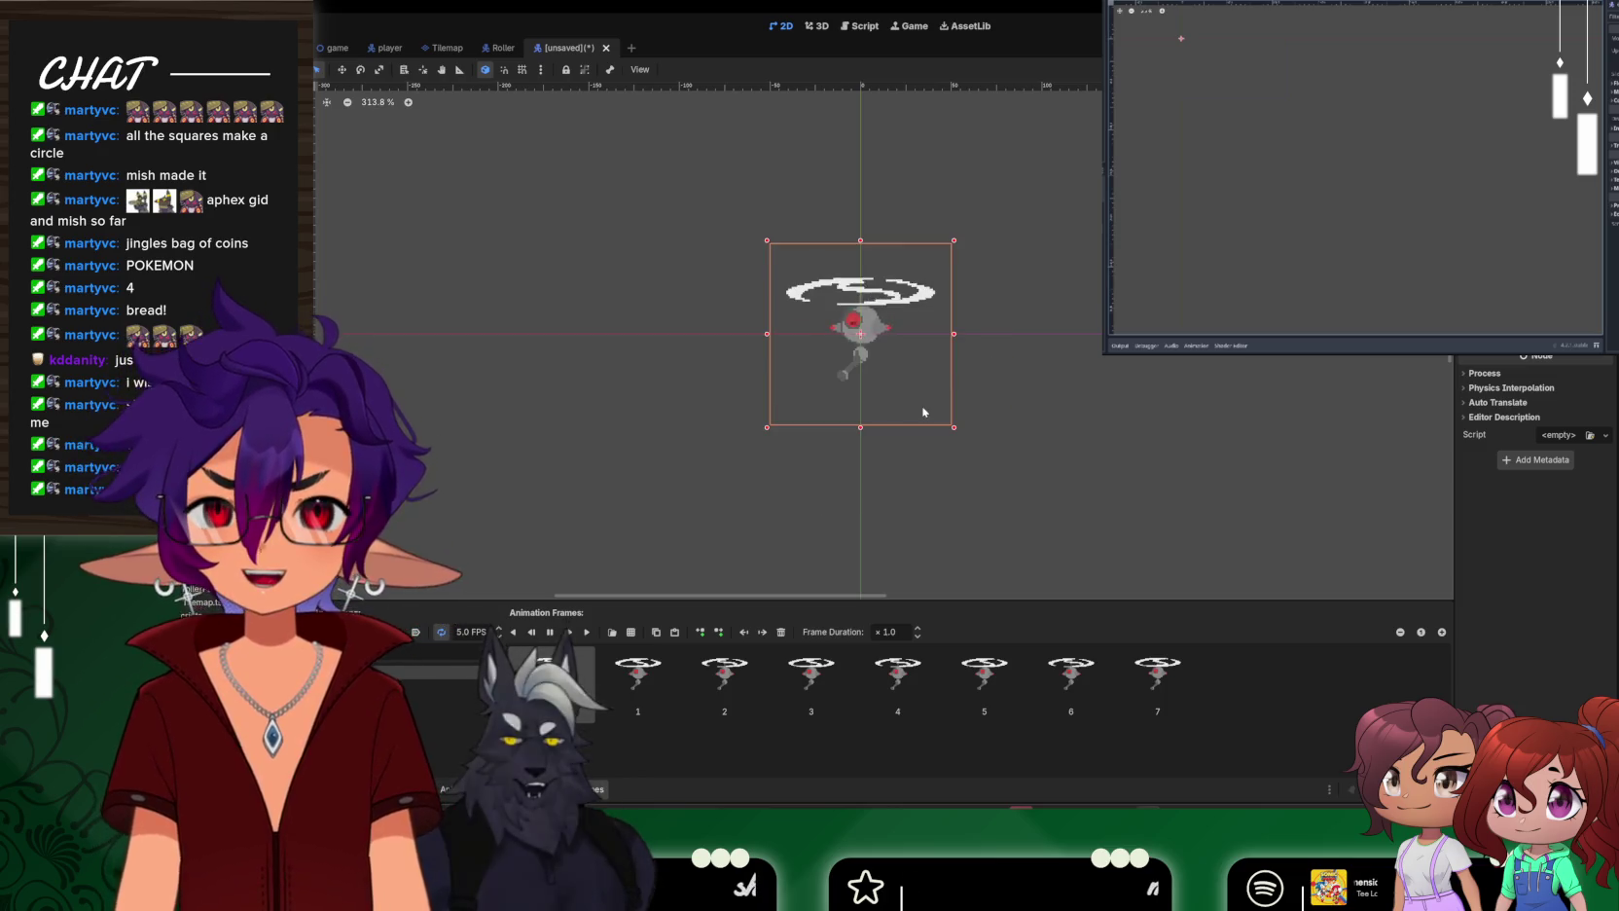
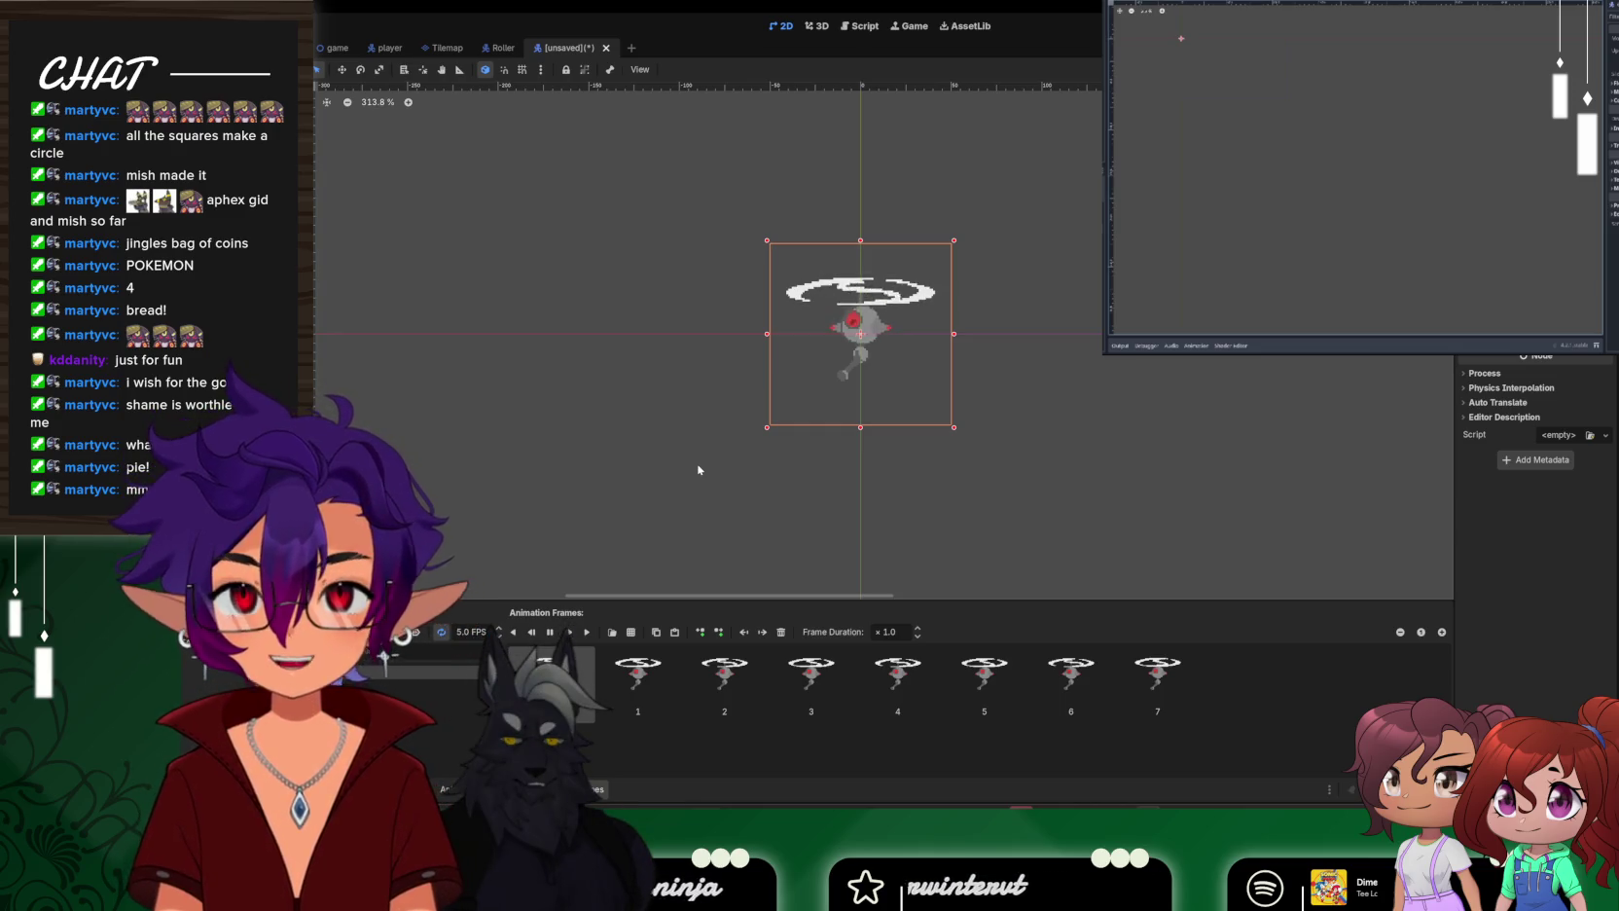
Bring up File Explorer and browse the Documents folder
key(alt+Tab)
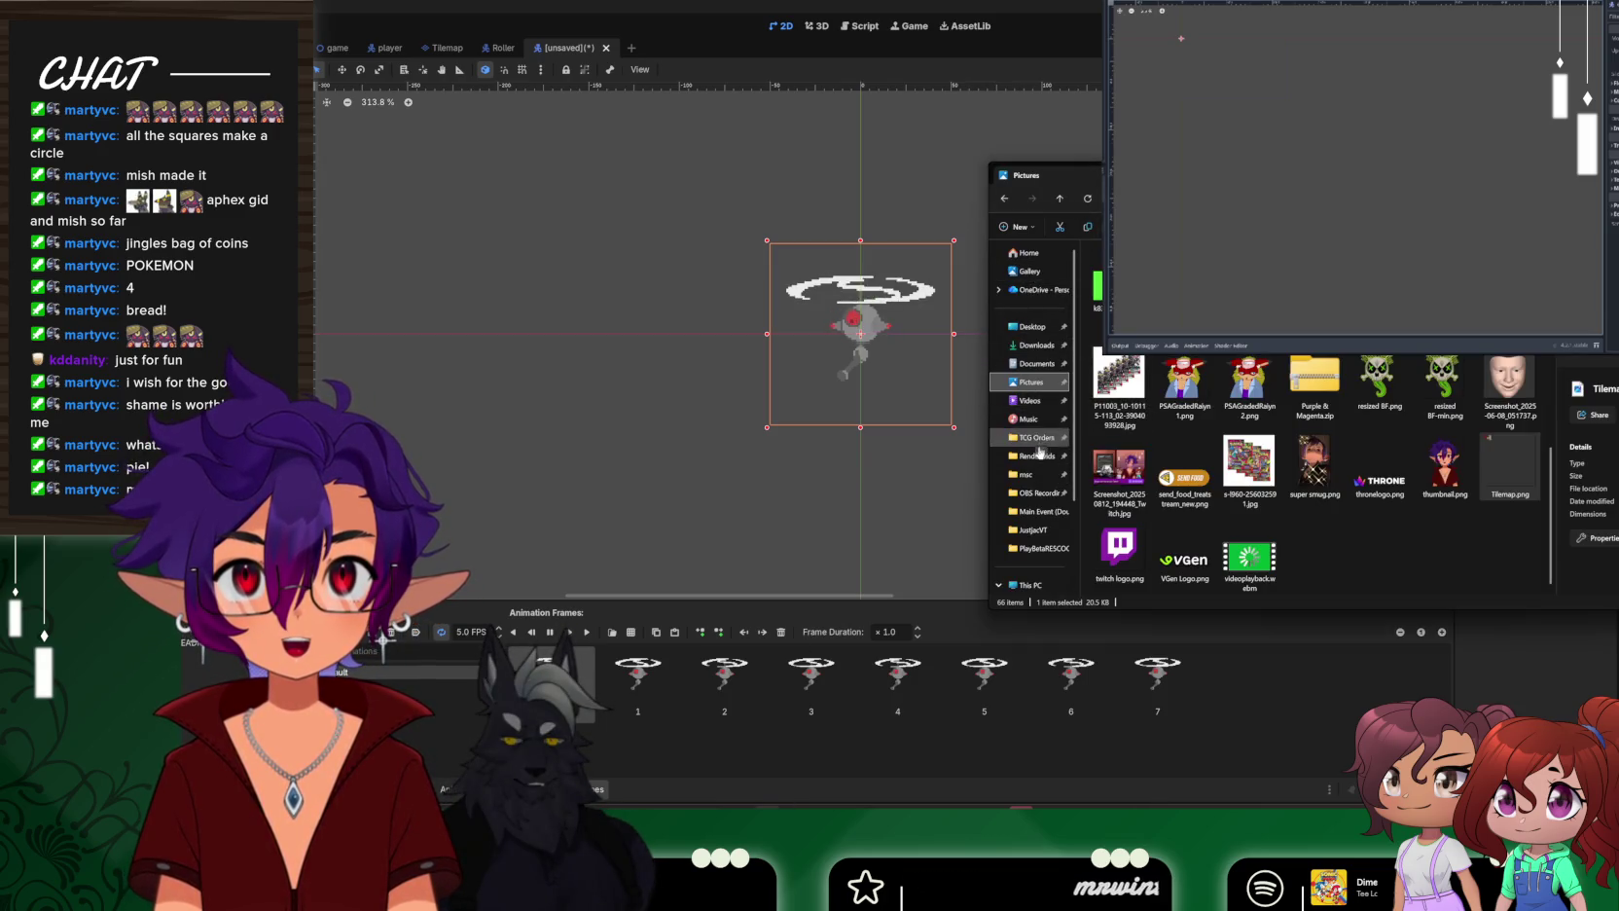
click(1035, 363)
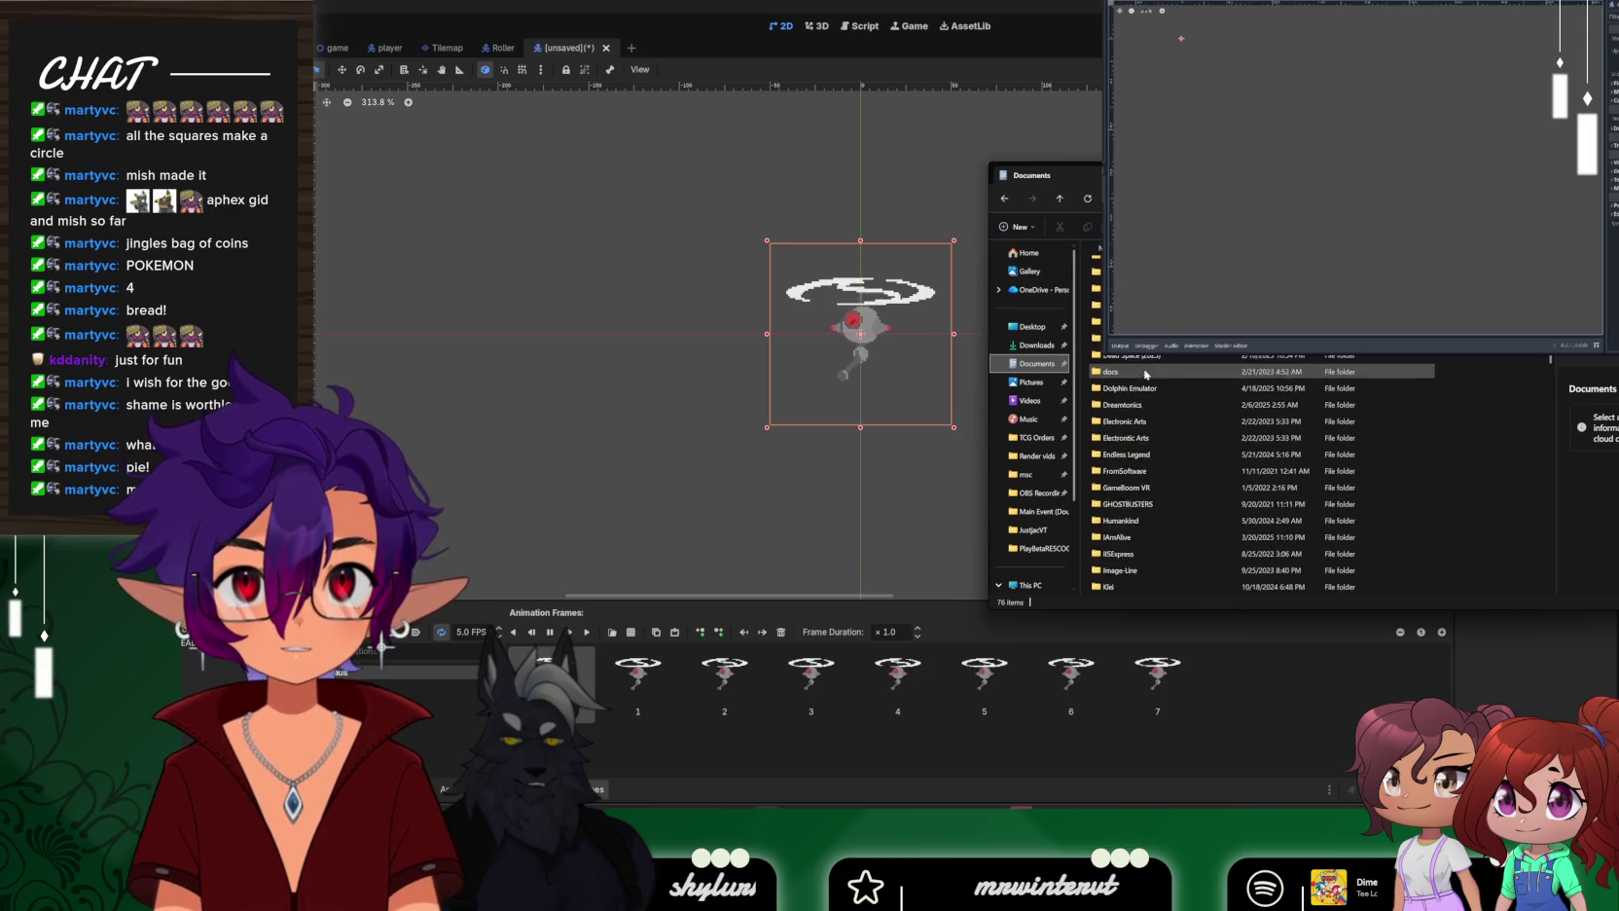
scroll(1146, 374, down, 10)
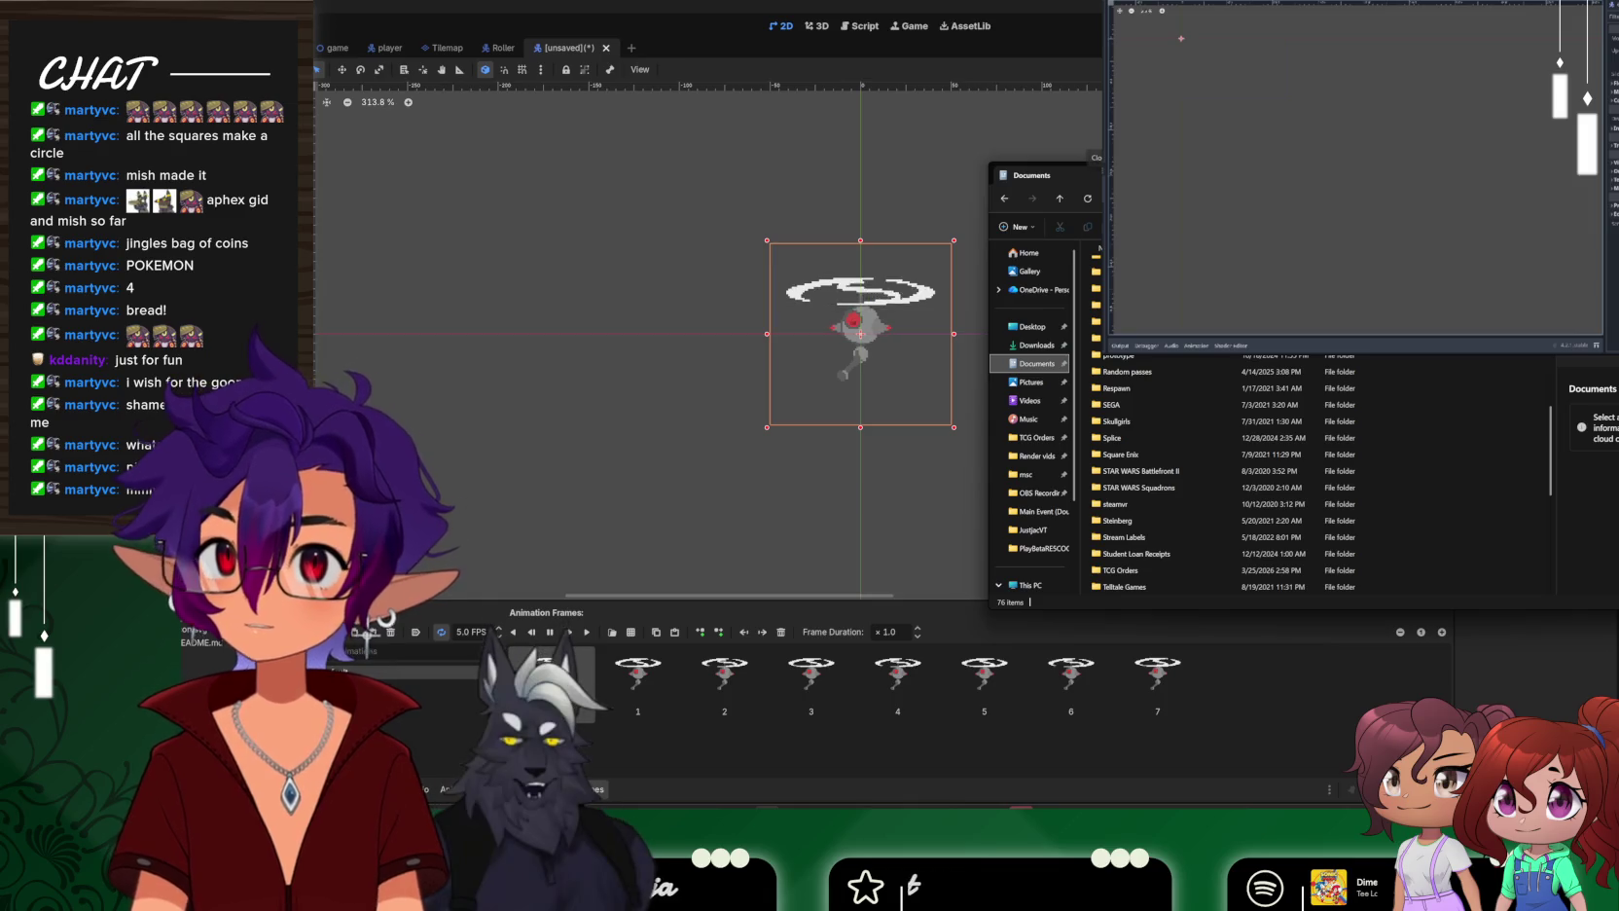
scroll(1134, 379, down, 2)
scroll(1133, 379, down, 3)
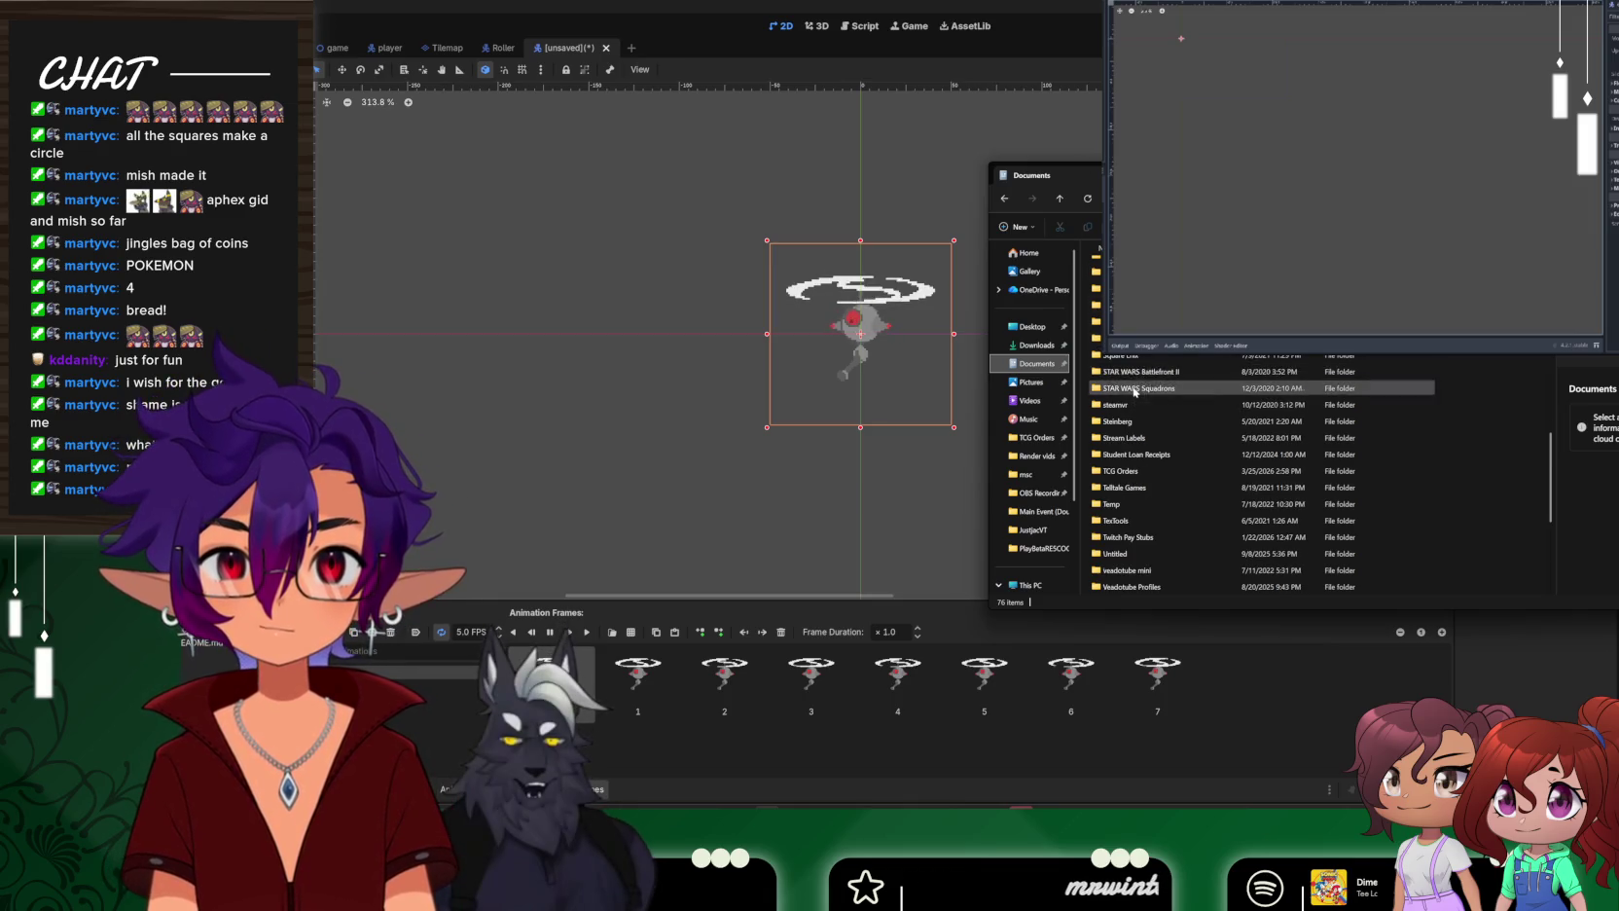
From the Pictures folder, open PSAGradedRalyn2.png in the photo viewer
click(1032, 381)
scroll(1289, 422, down, 5)
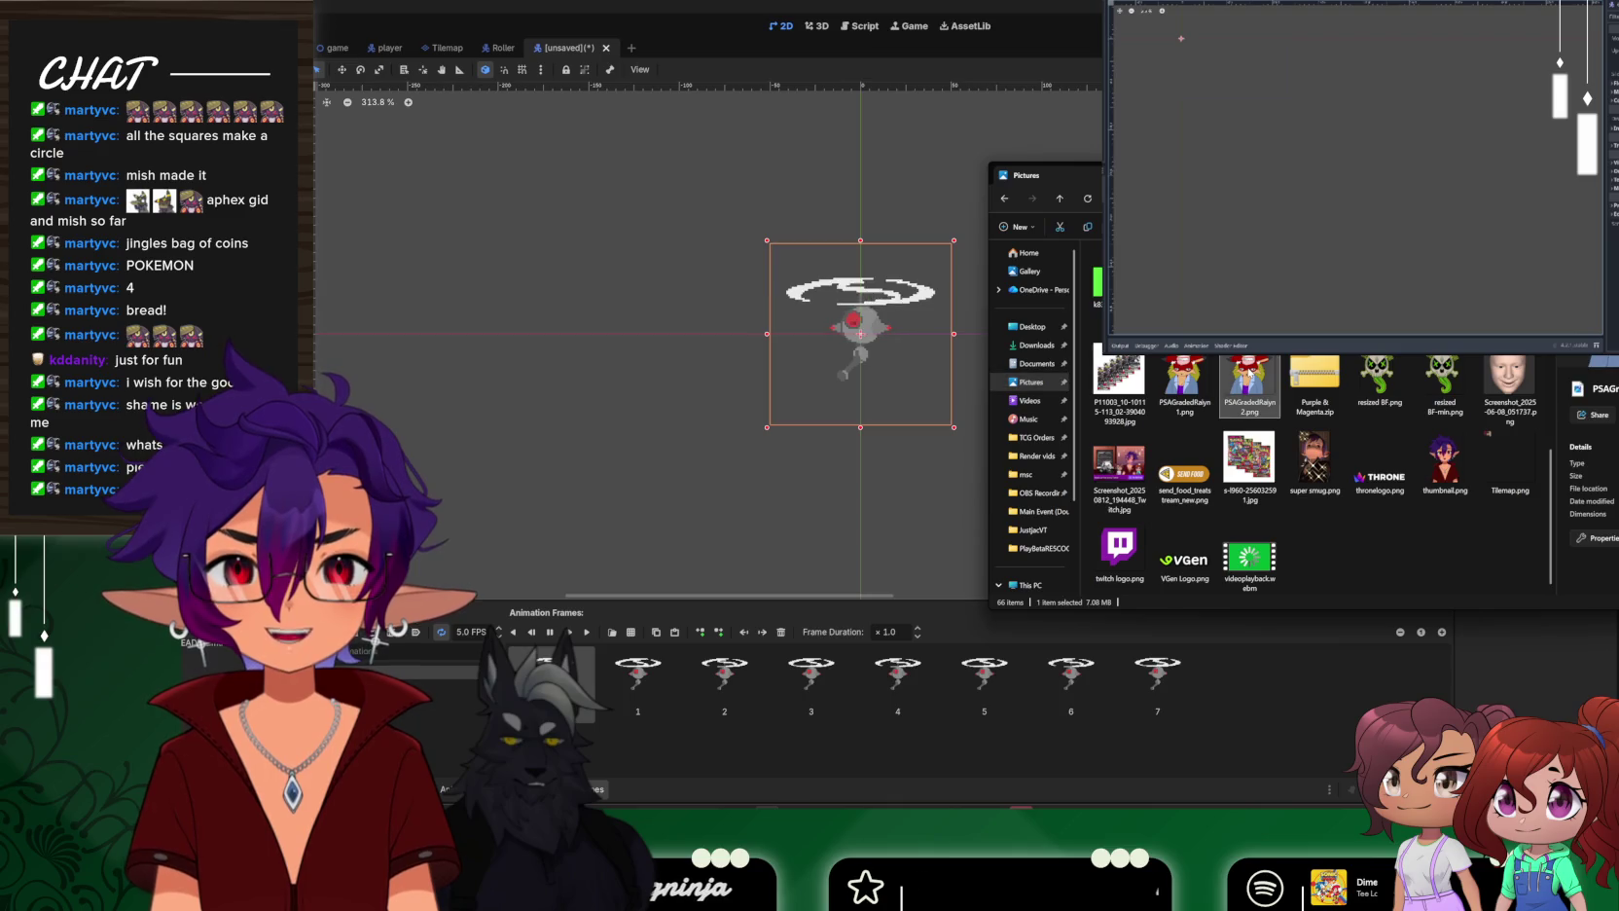
double_click(1249, 373)
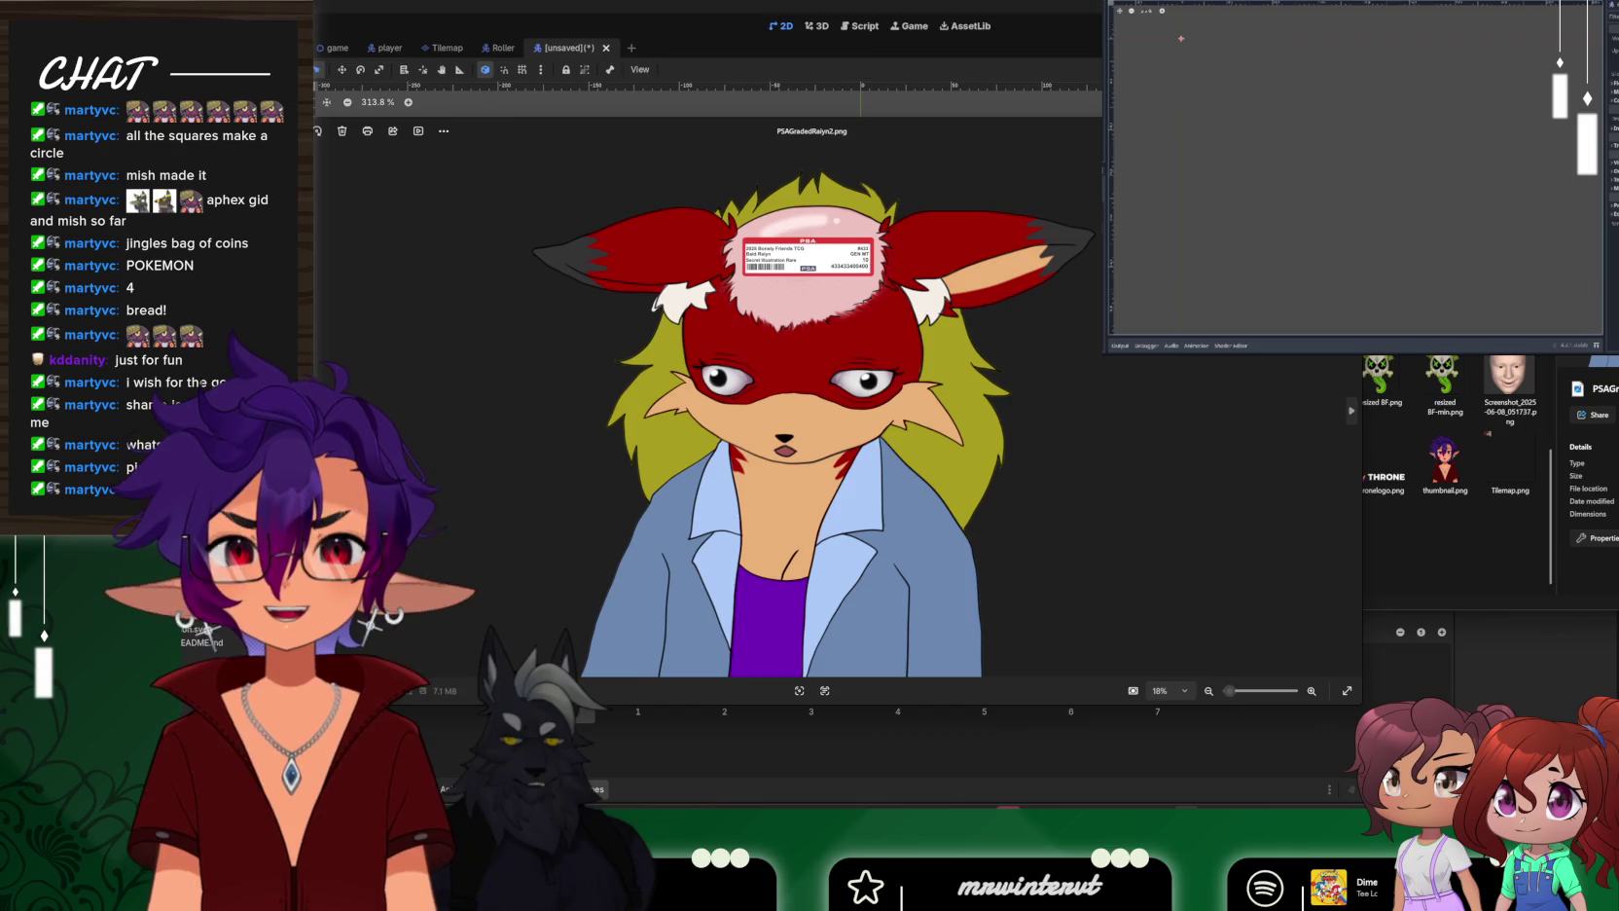
key(super+Up)
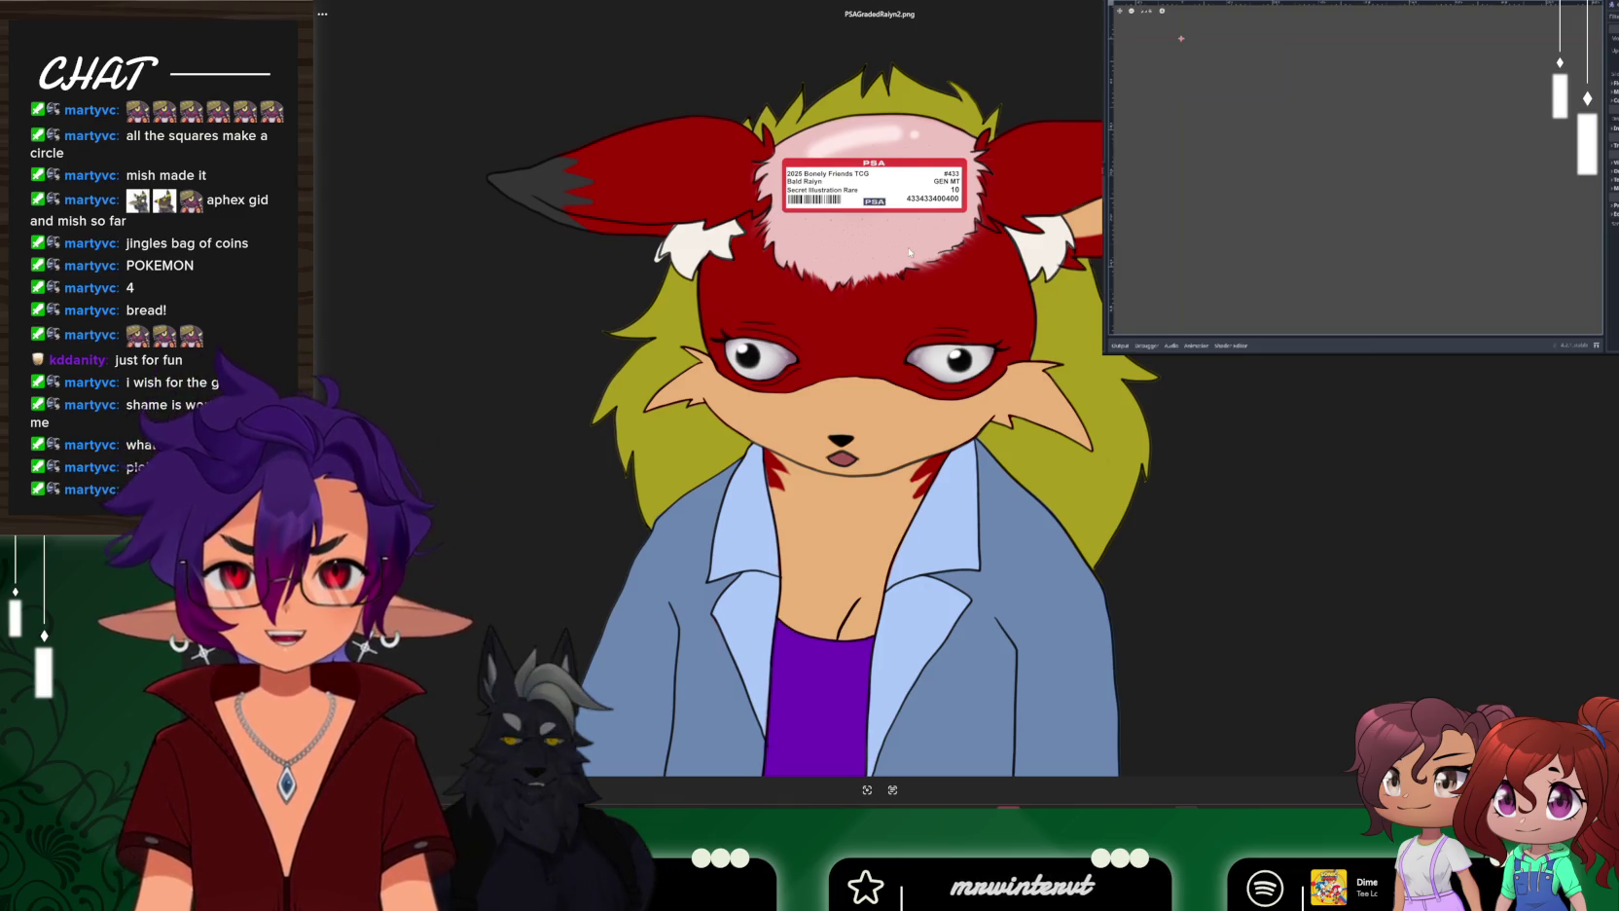
key(alt+F4)
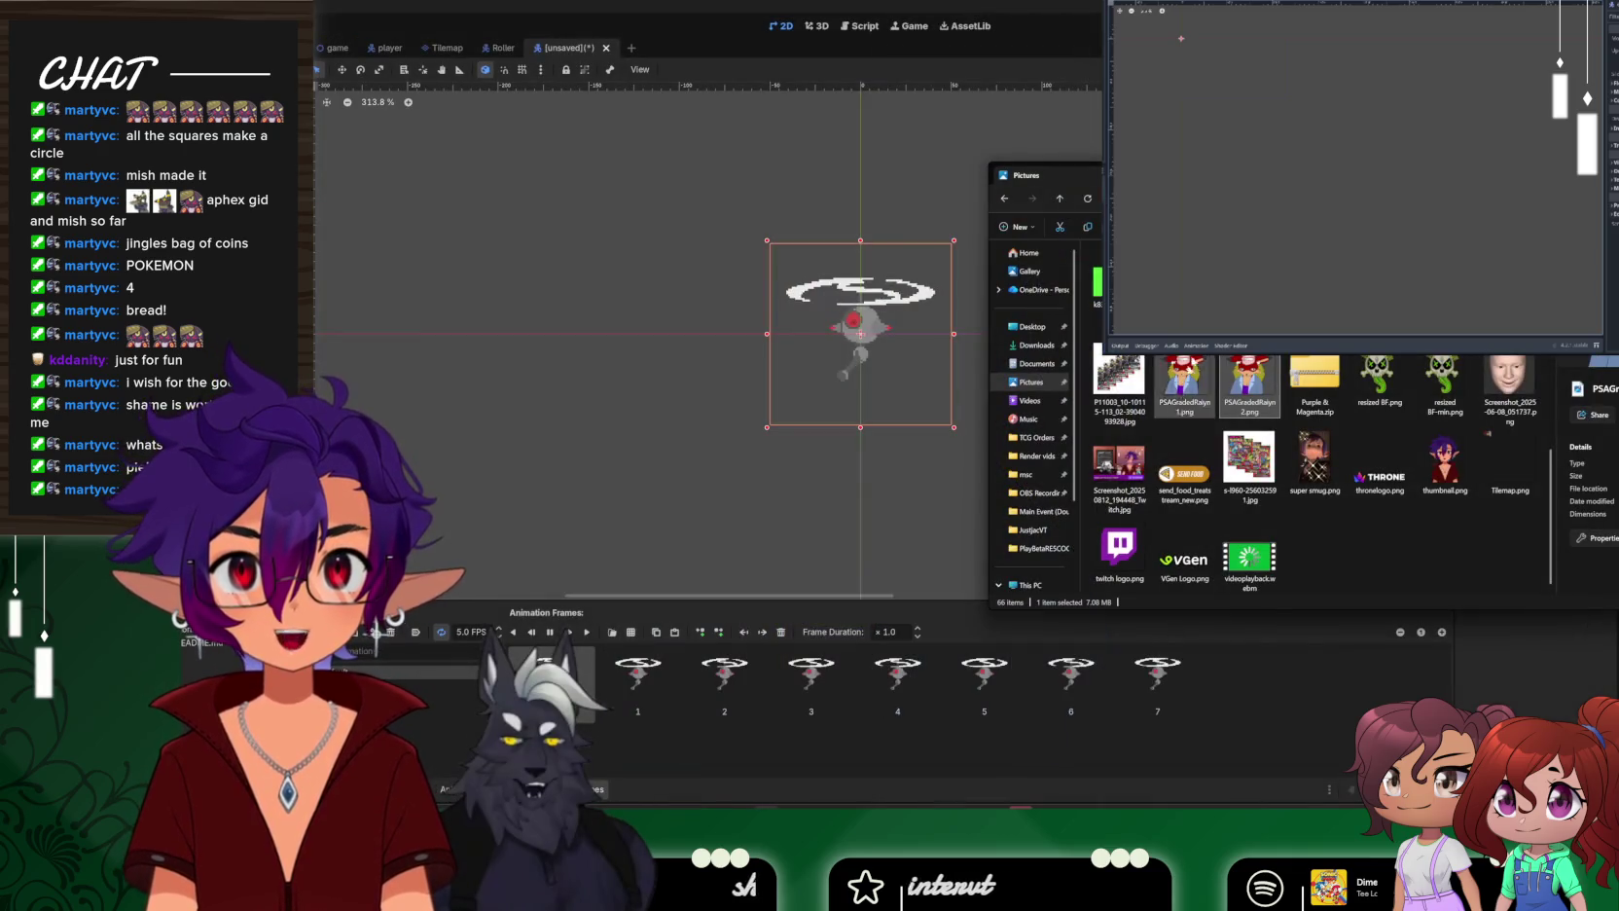
double_click(1233, 394)
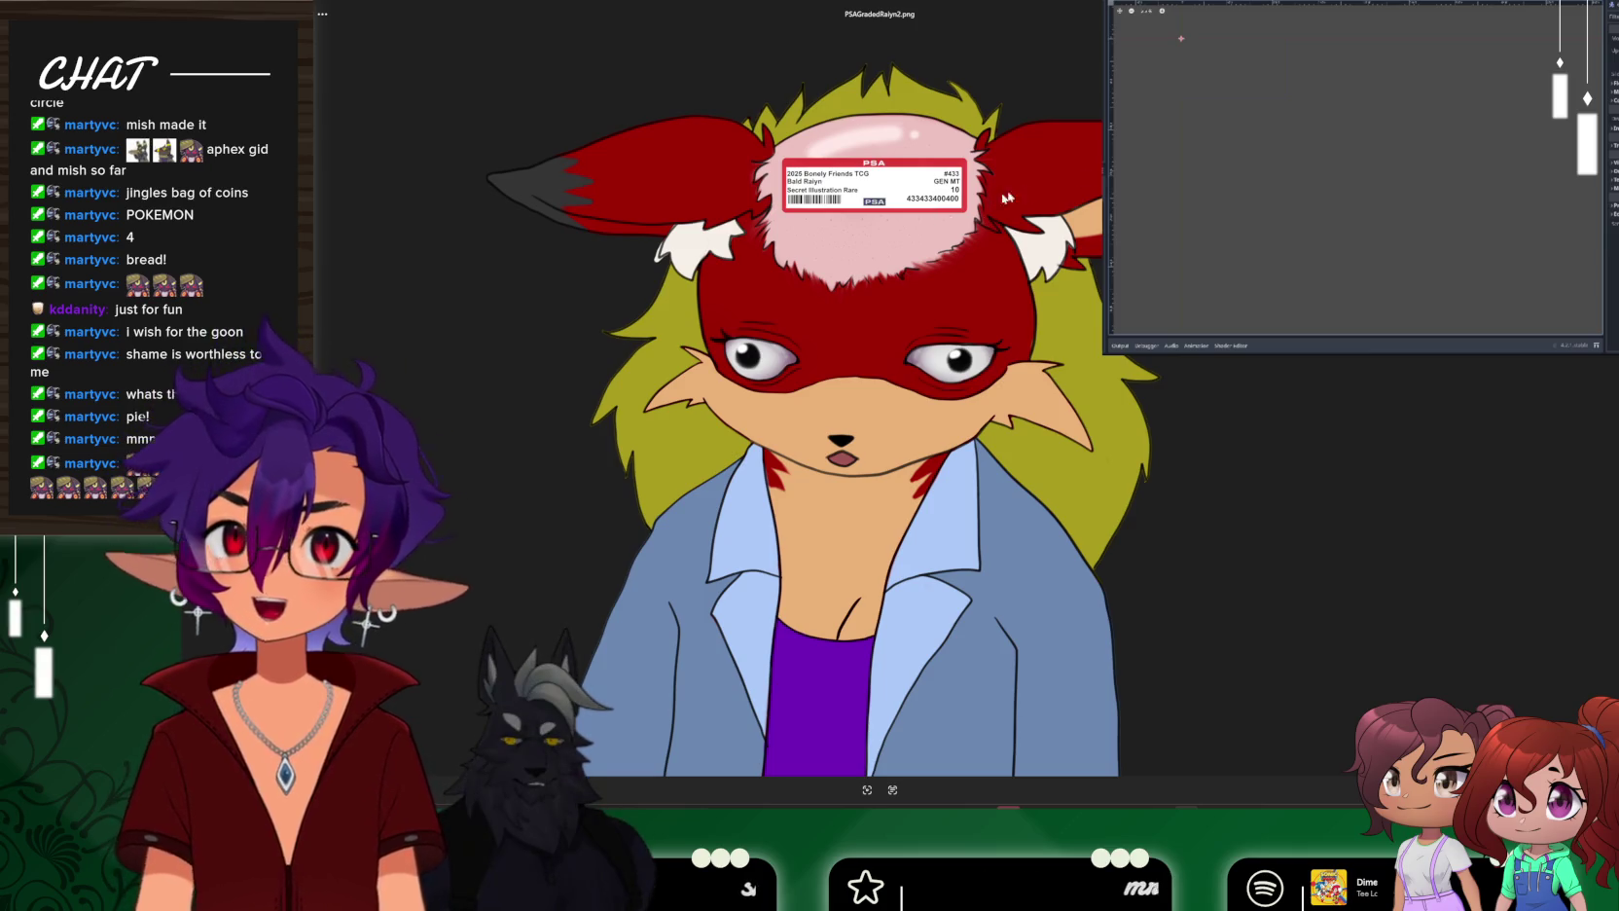
key(alt+F4)
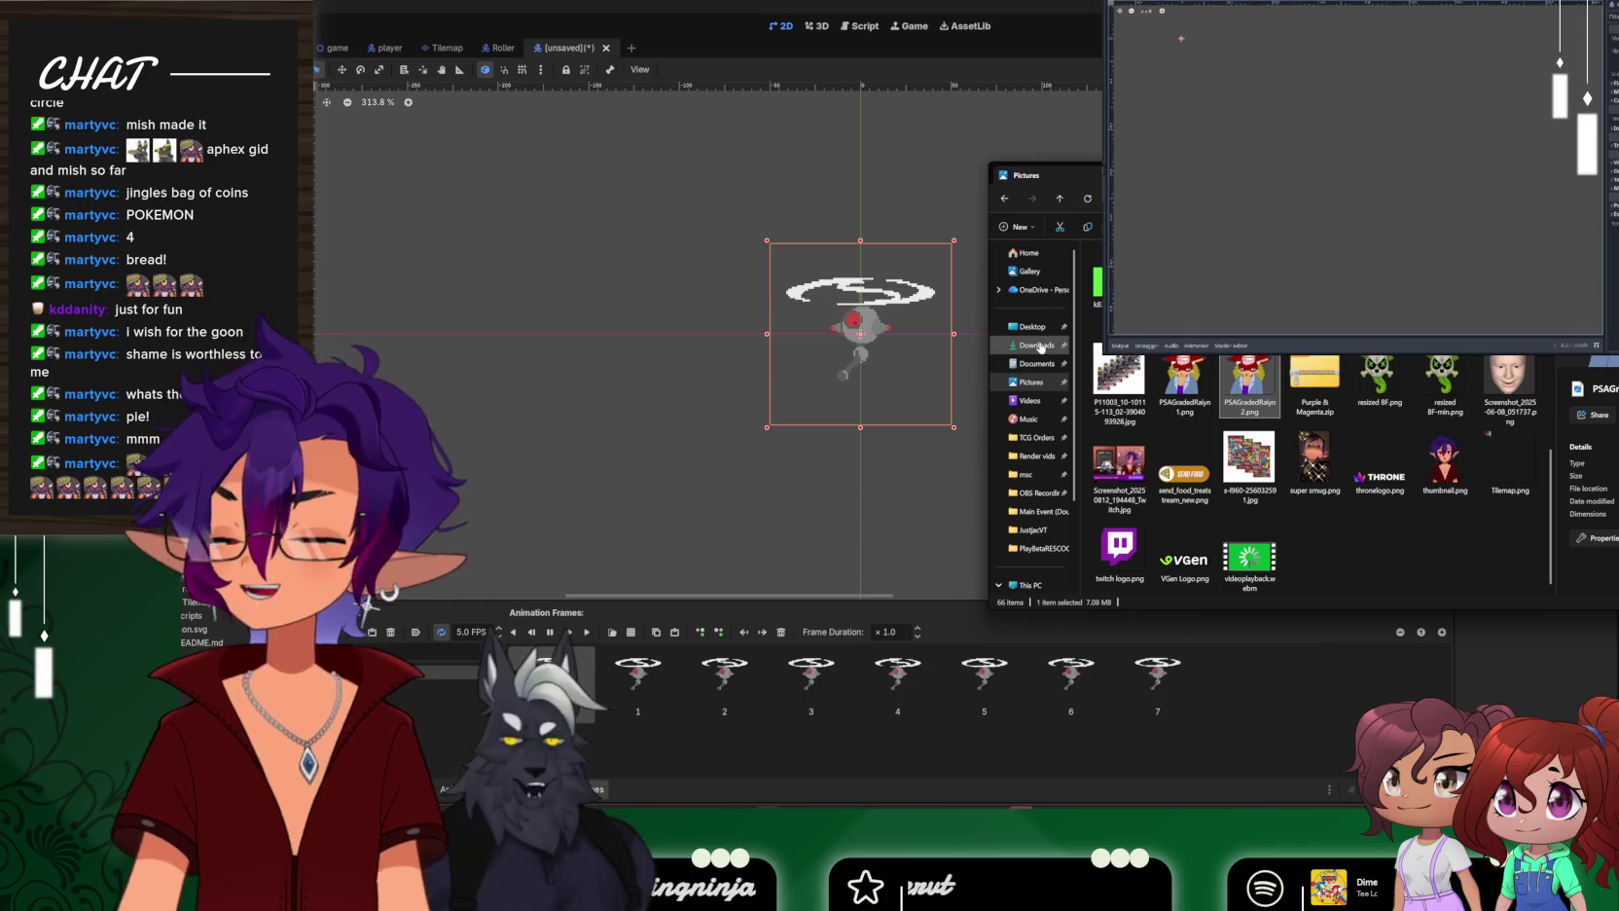
Move File Explorer through Downloads to the Desktop folder
click(1039, 347)
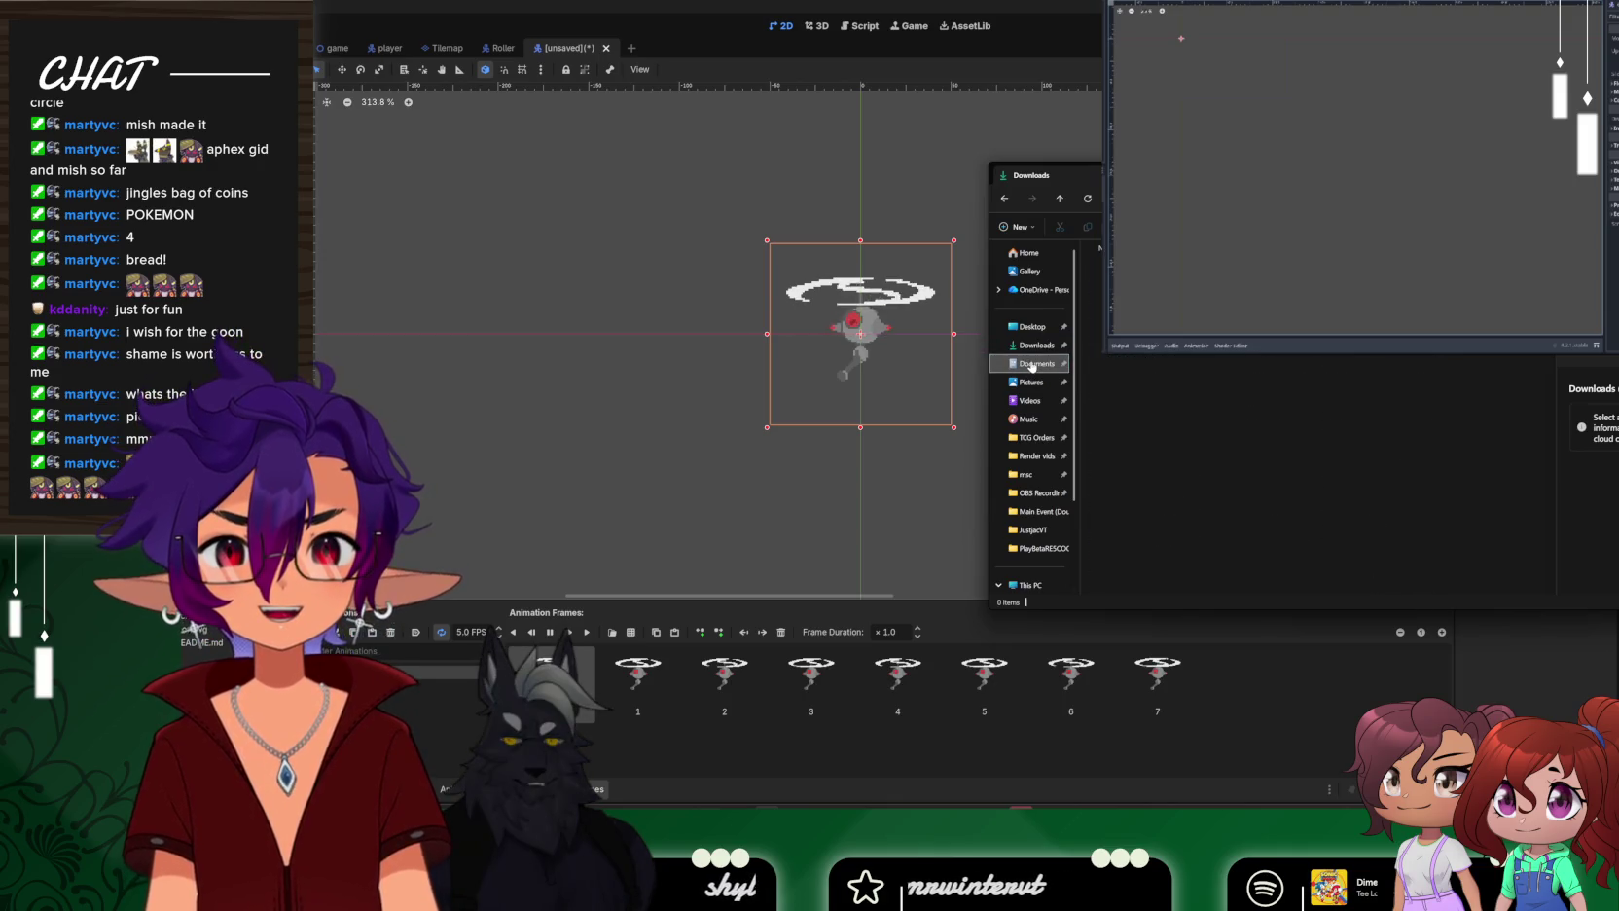
click(1033, 327)
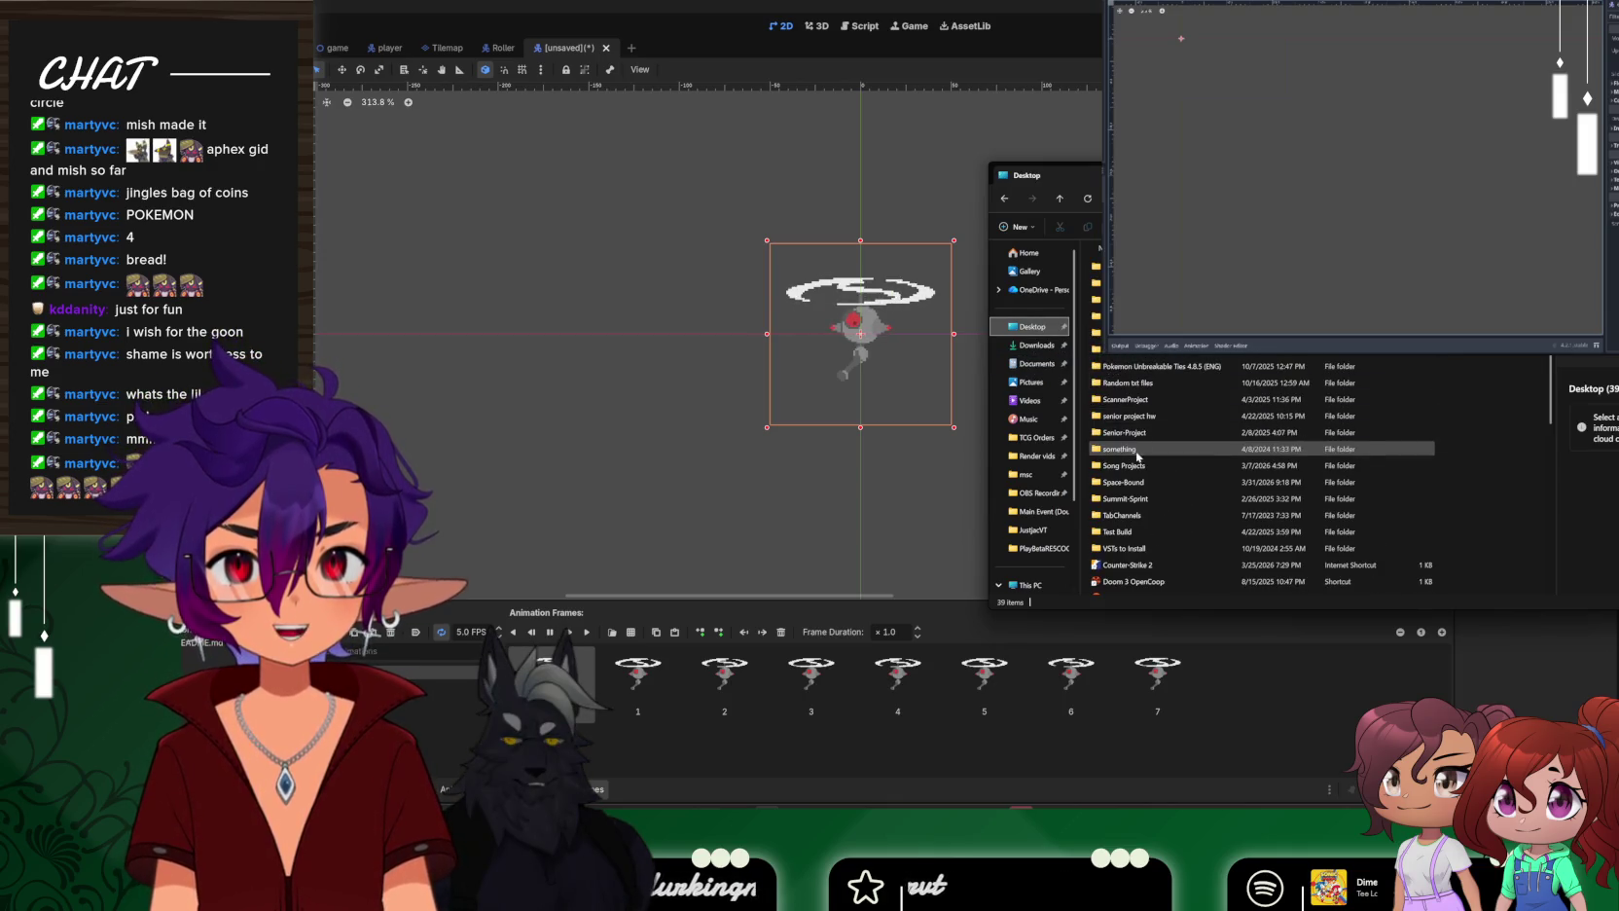
Open Senior Project's Assets folder, peek into tilemap, and return to Assets
double_click(1134, 434)
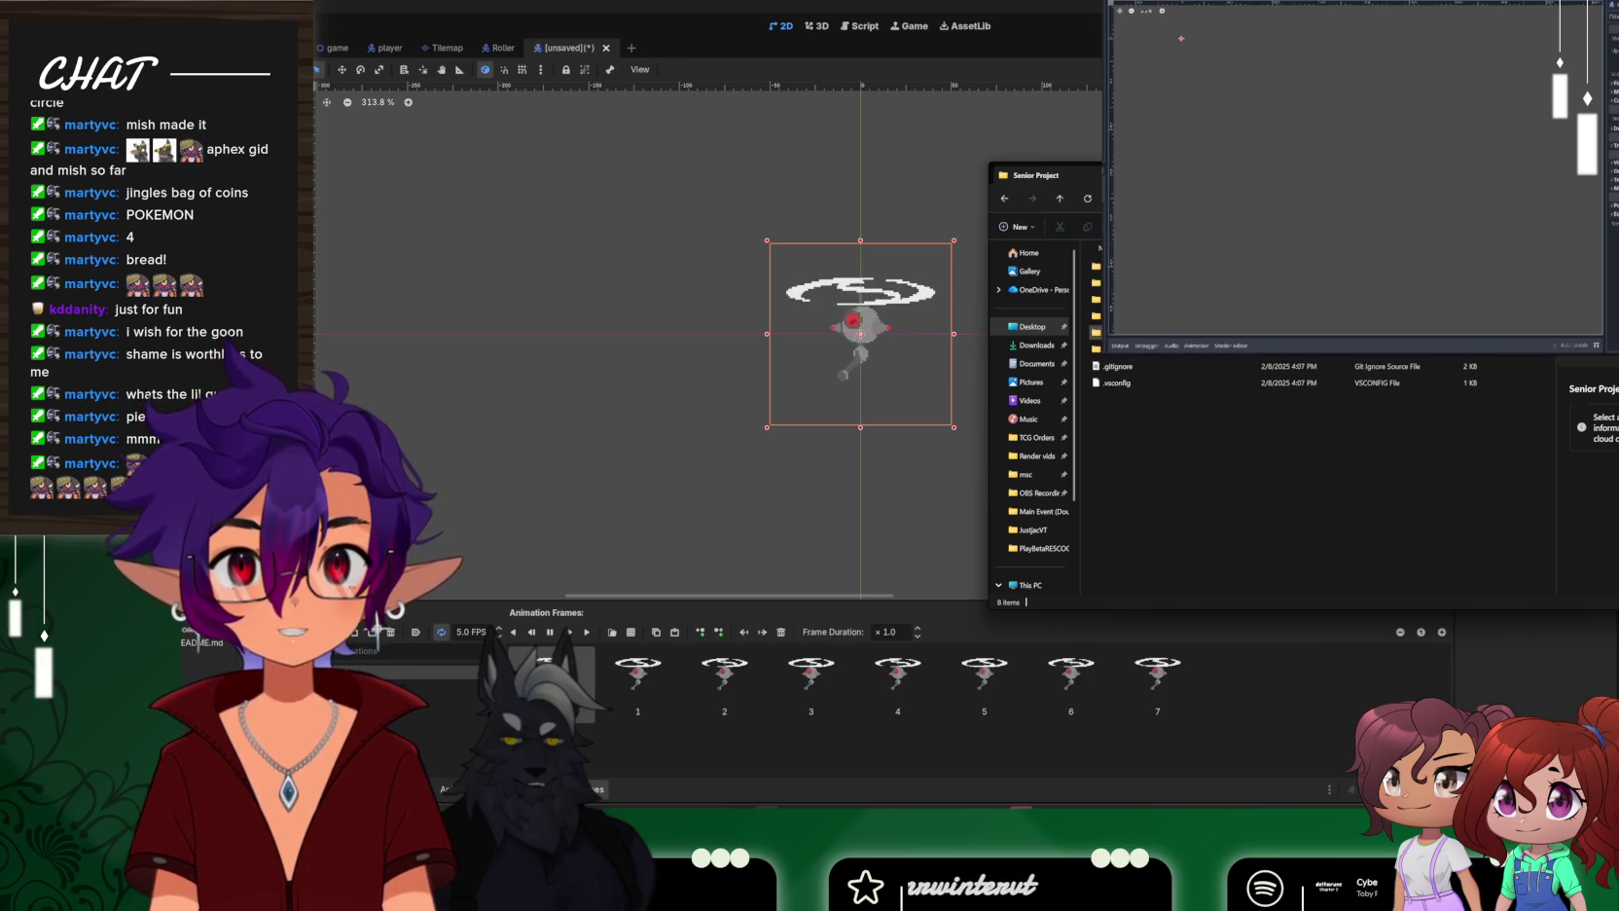
key(Return)
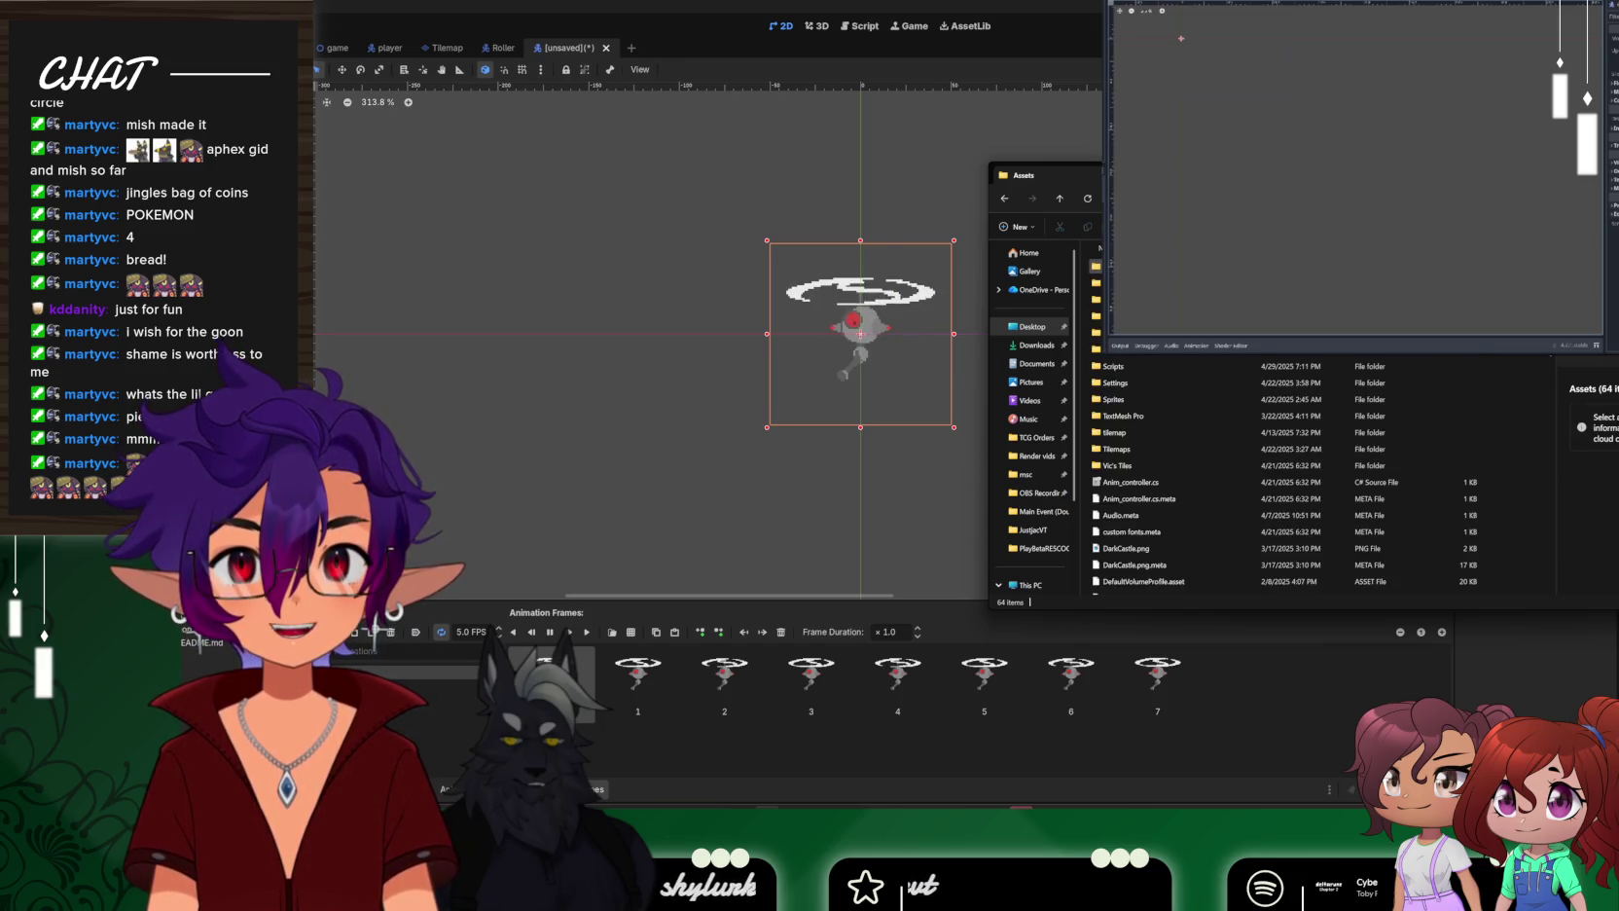
double_click(1119, 432)
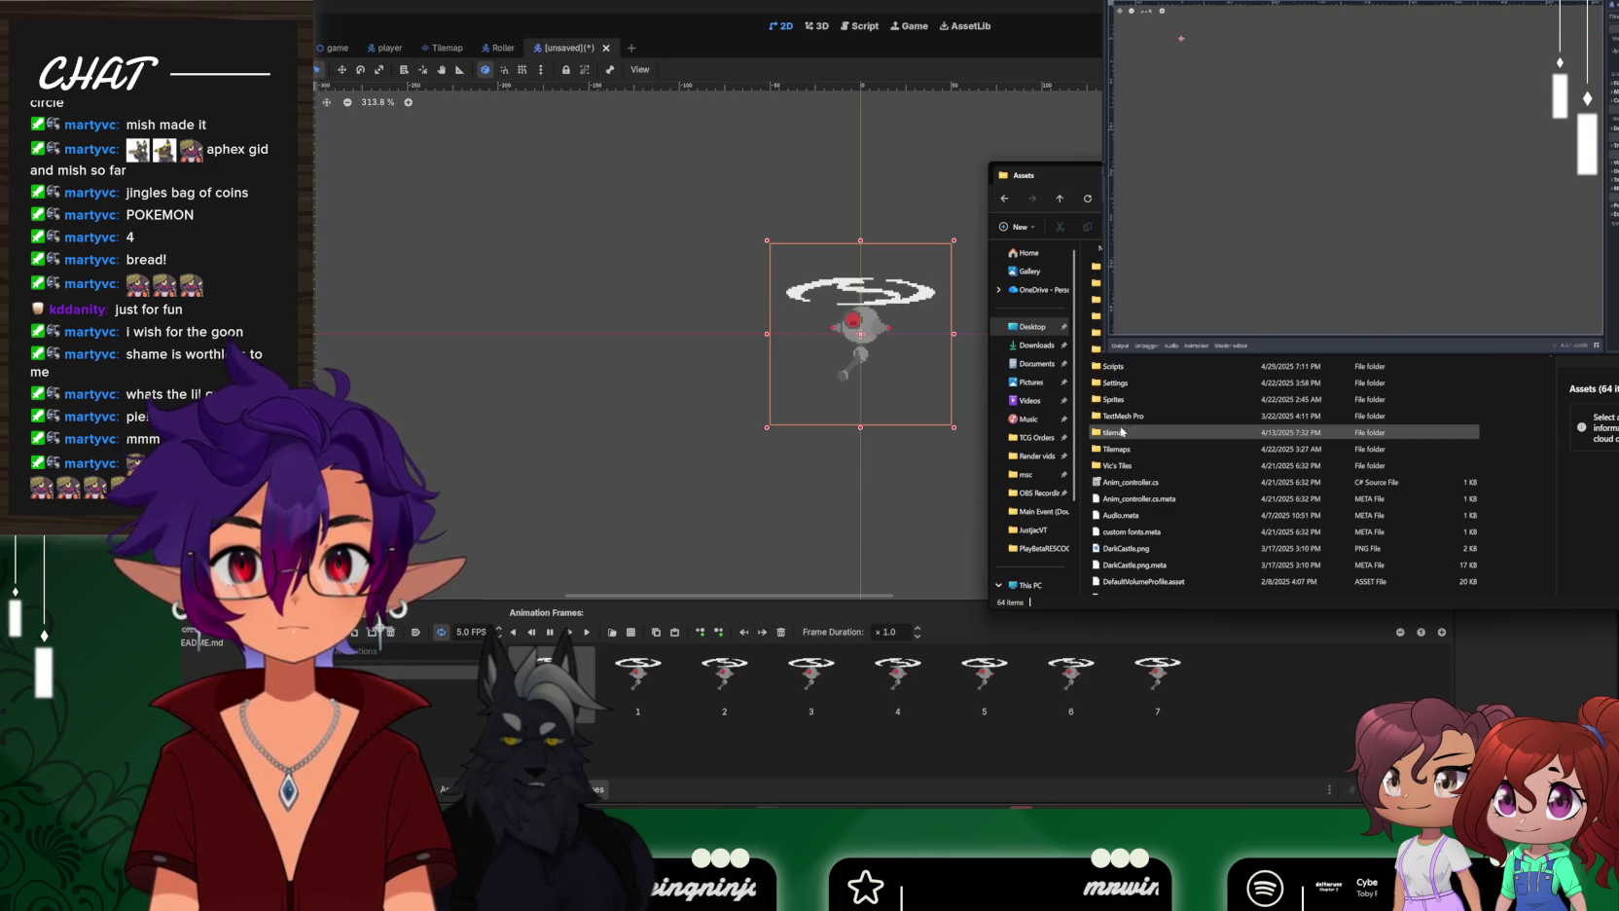
scroll(1121, 434, down, 10)
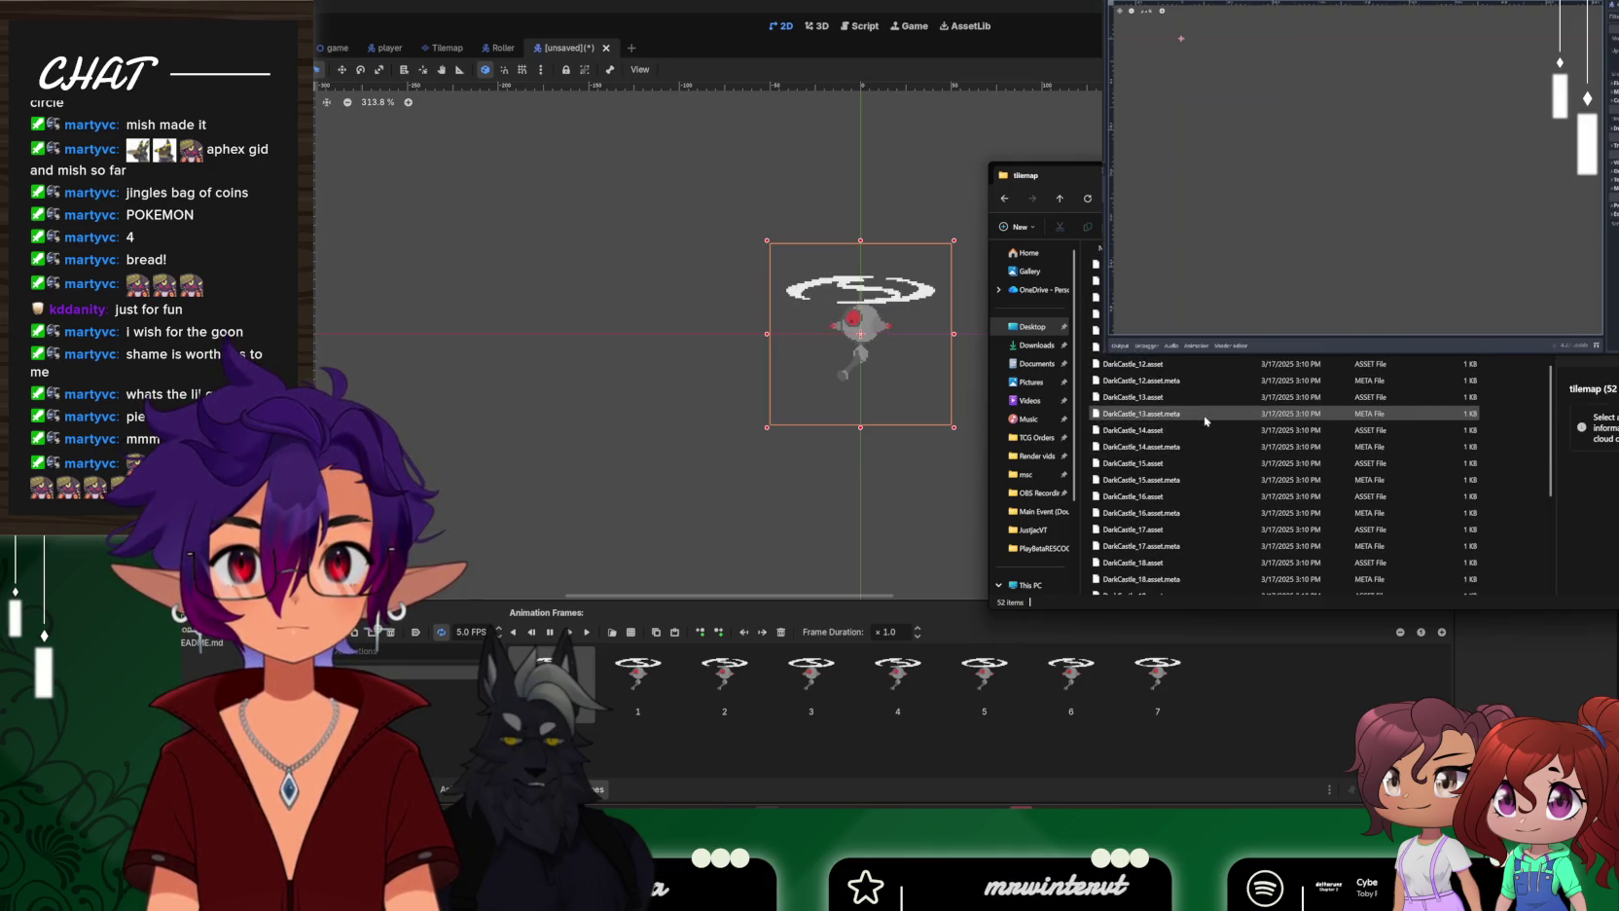
click(1005, 199)
Open the Tilemaps folder, scroll its contents, and open the Post_Apoc folder
double_click(1157, 449)
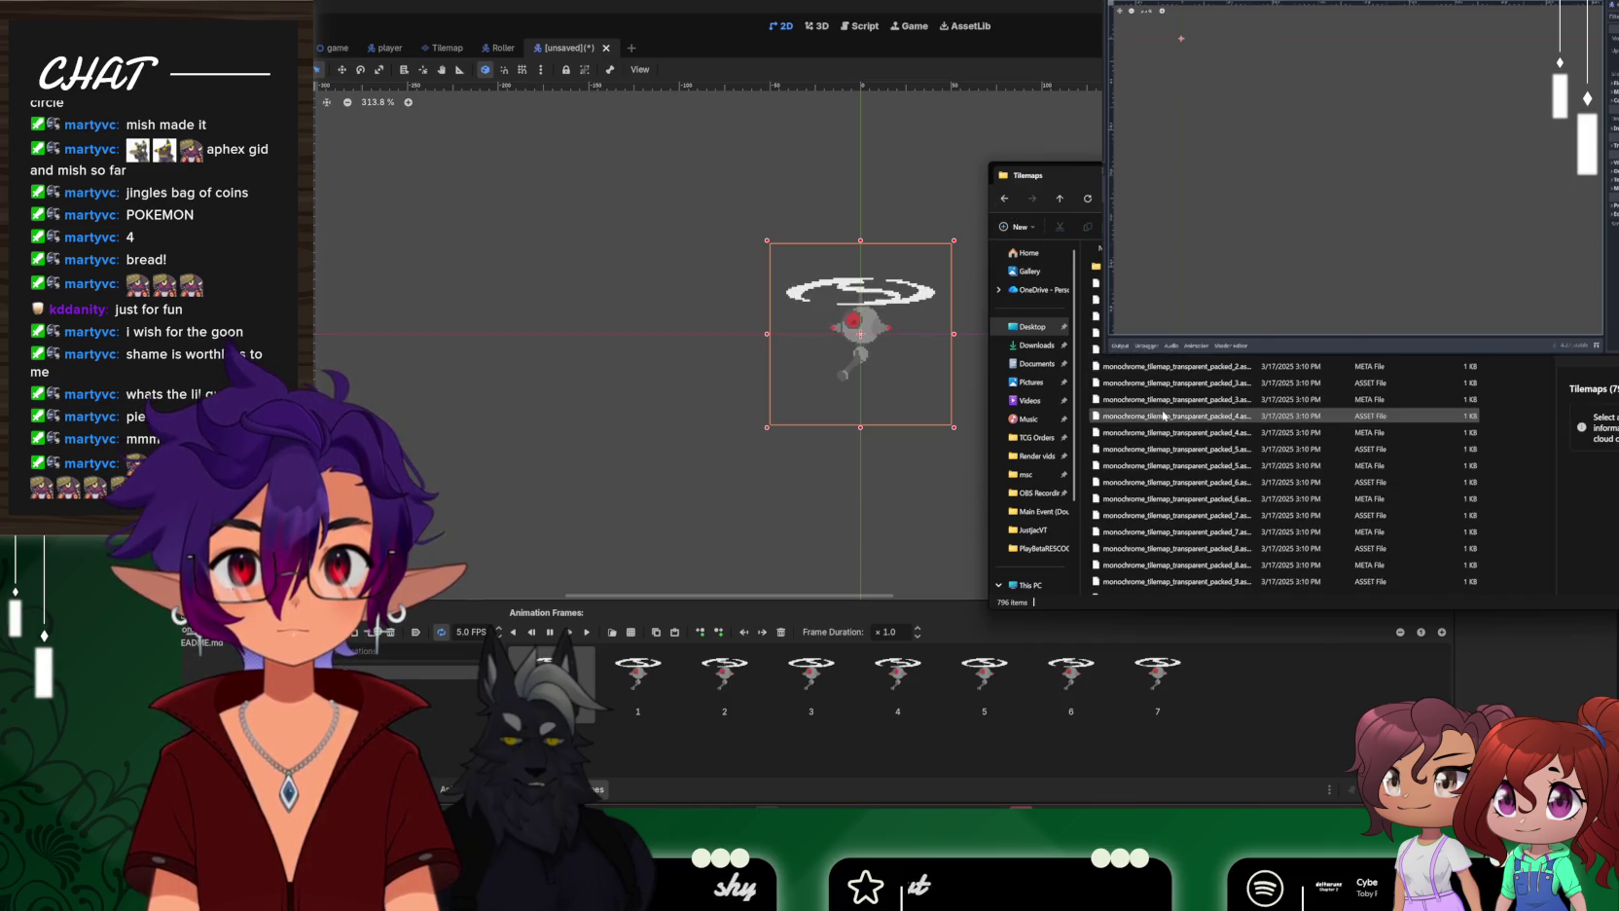
scroll(1205, 378, down, 3)
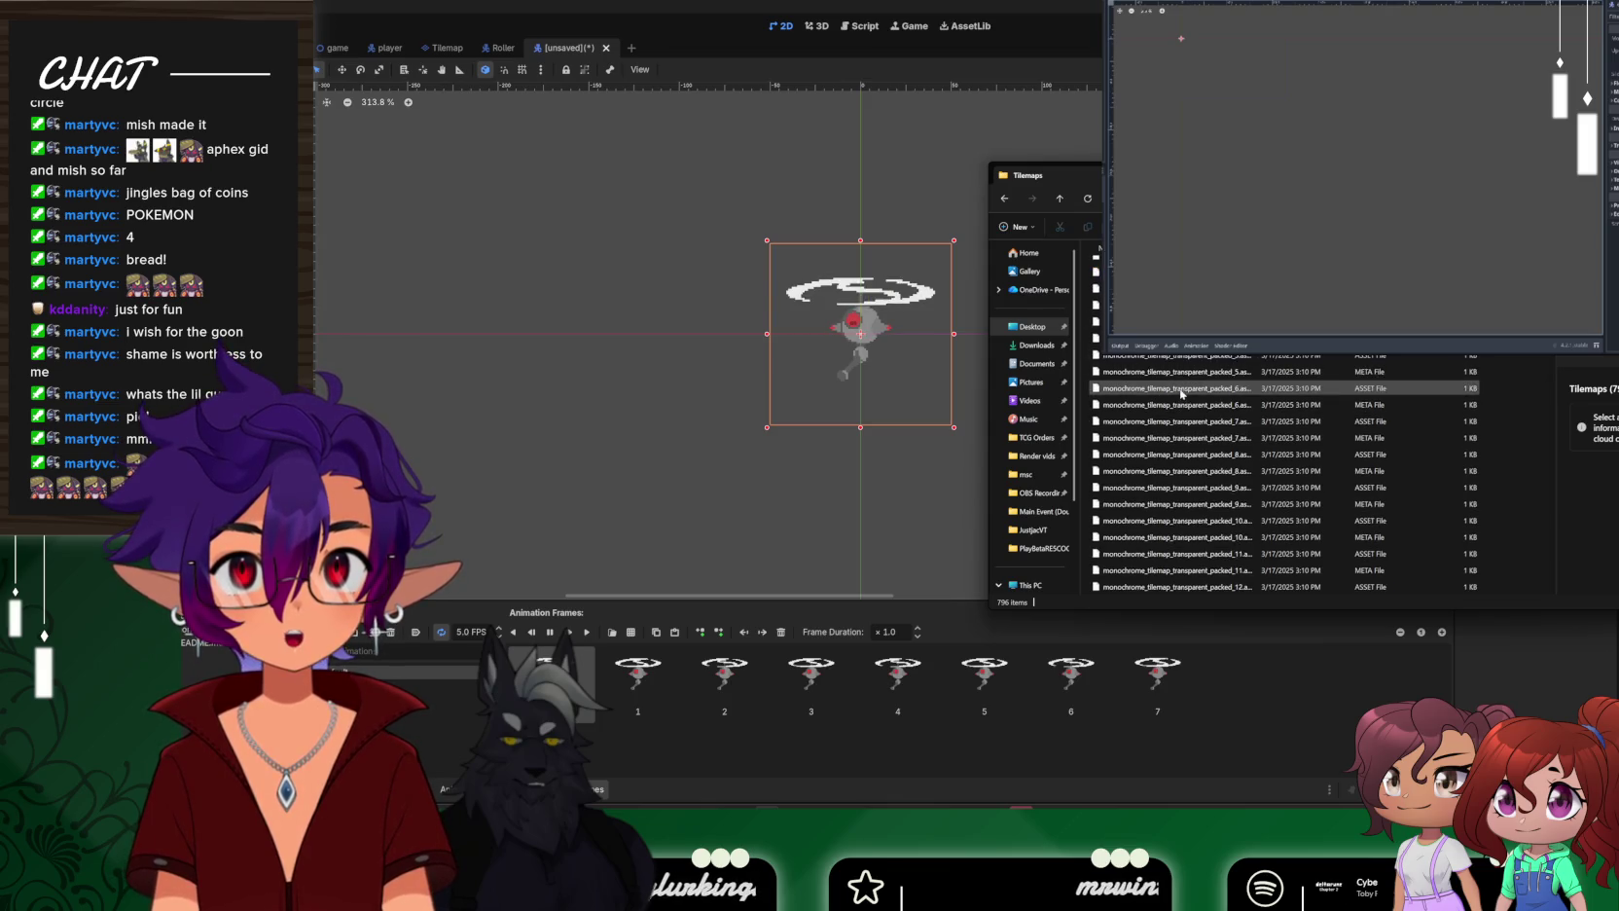
scroll(1205, 377, down, 15)
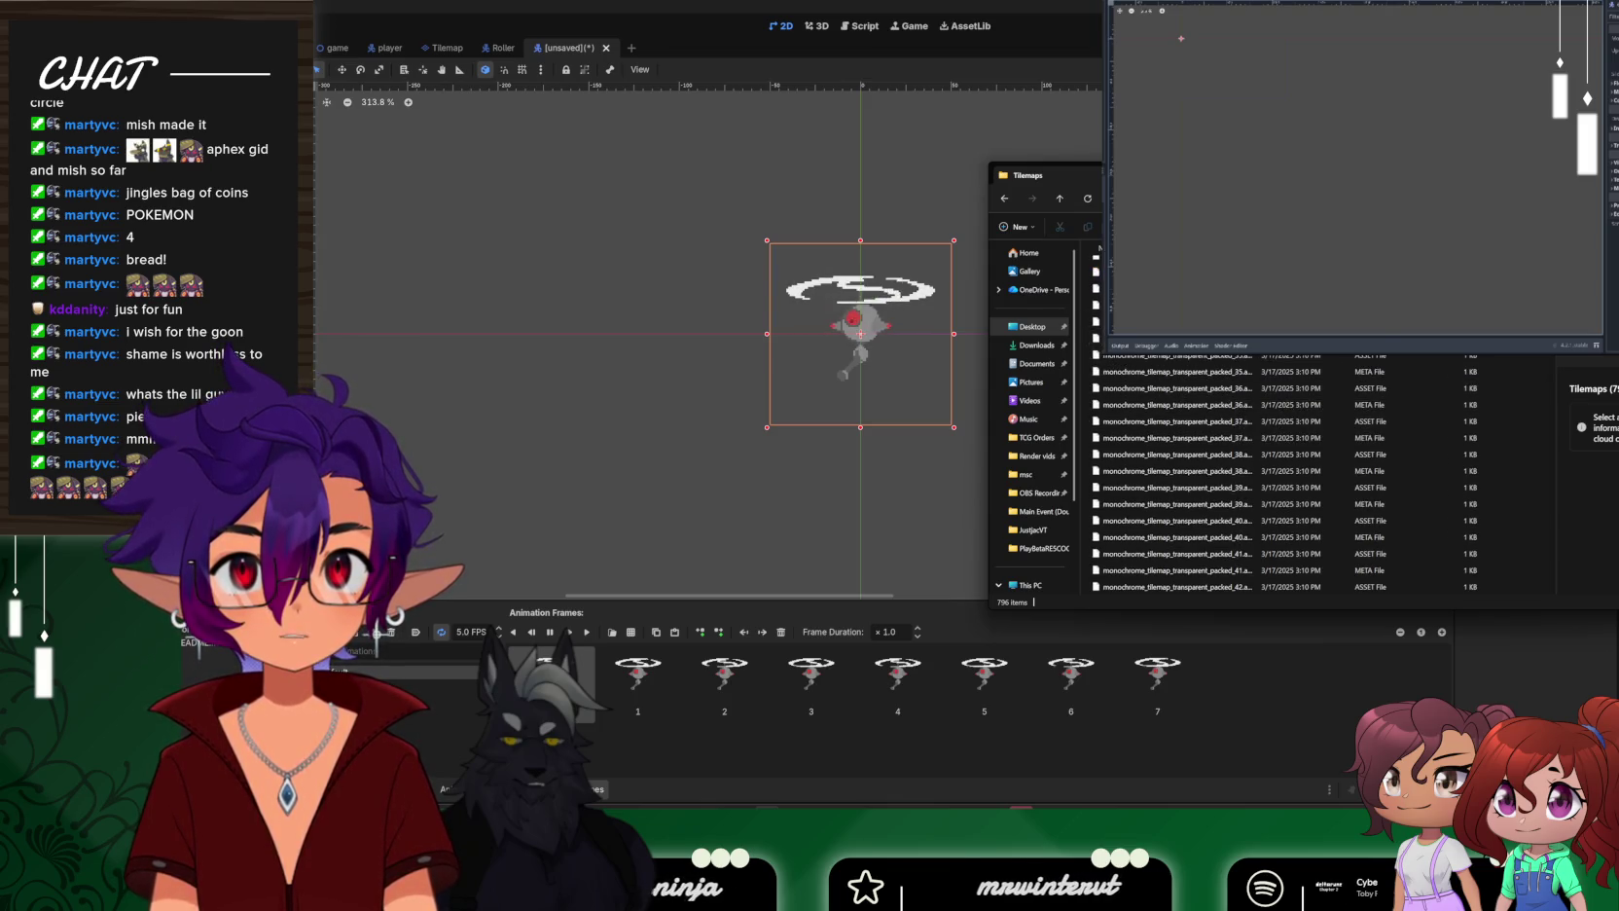
scroll(1538, 374, down, 20)
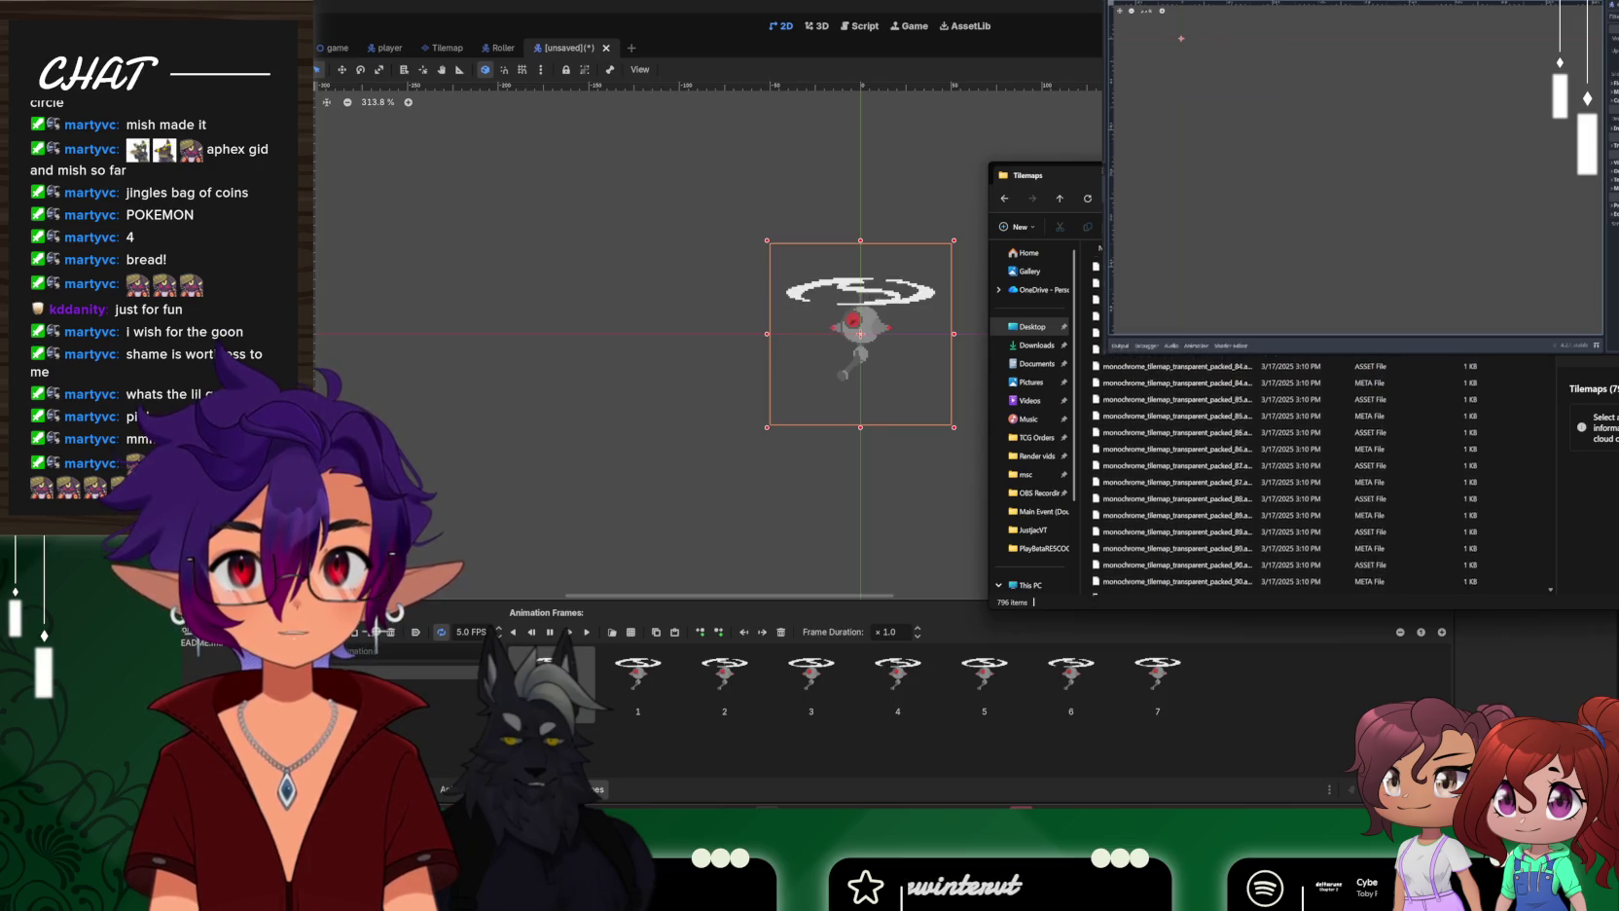
drag(1537, 374, 1505, 589)
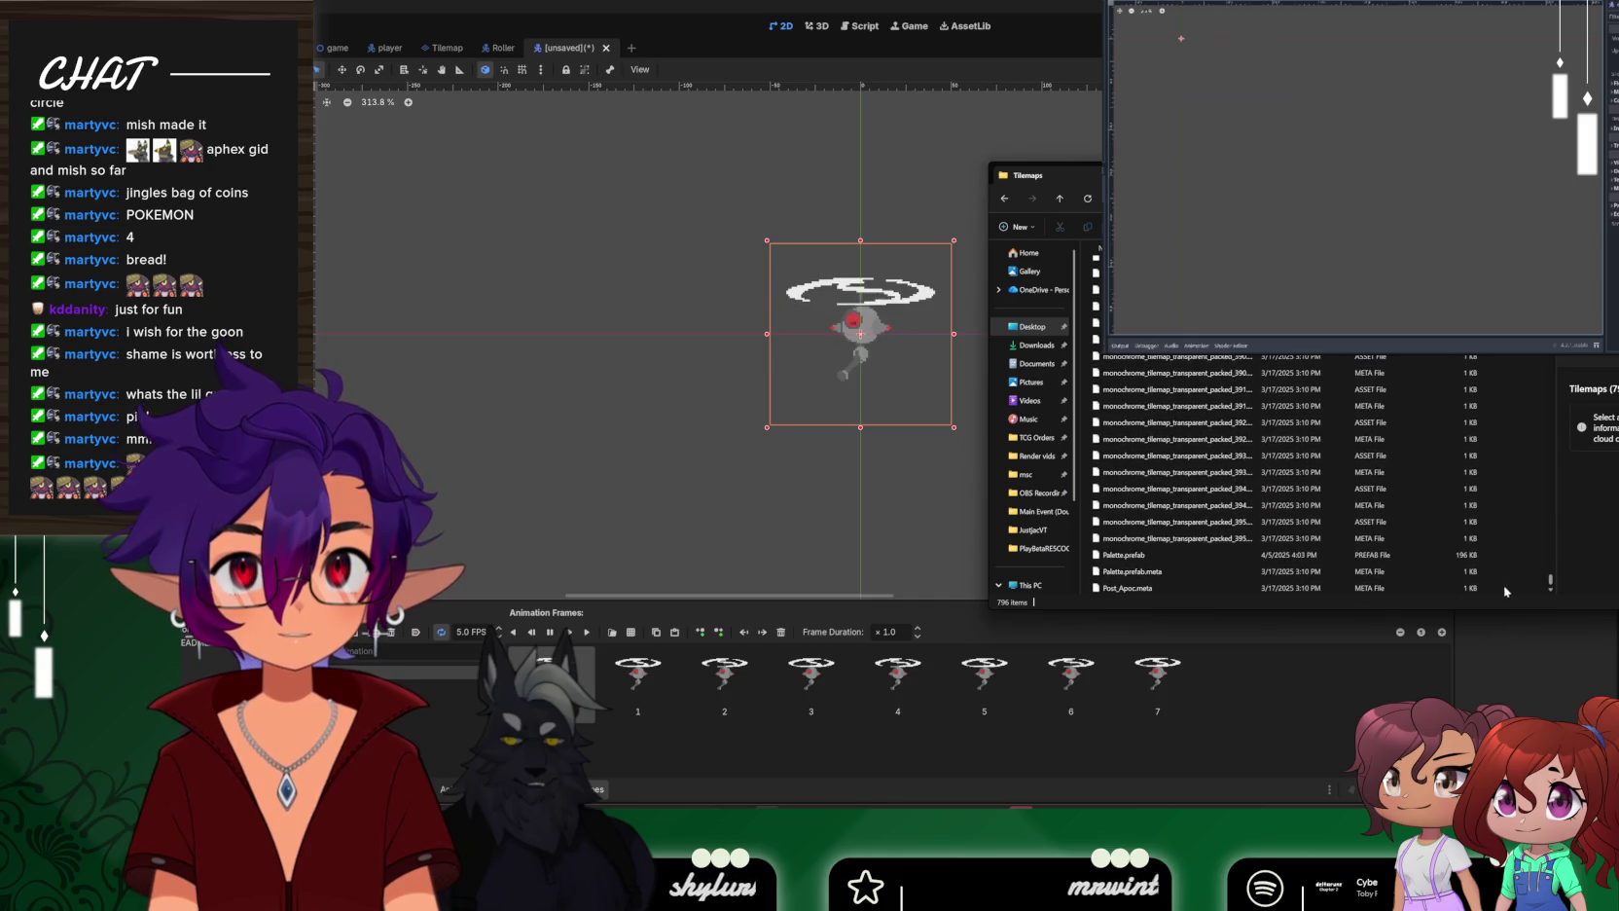
double_click(1168, 522)
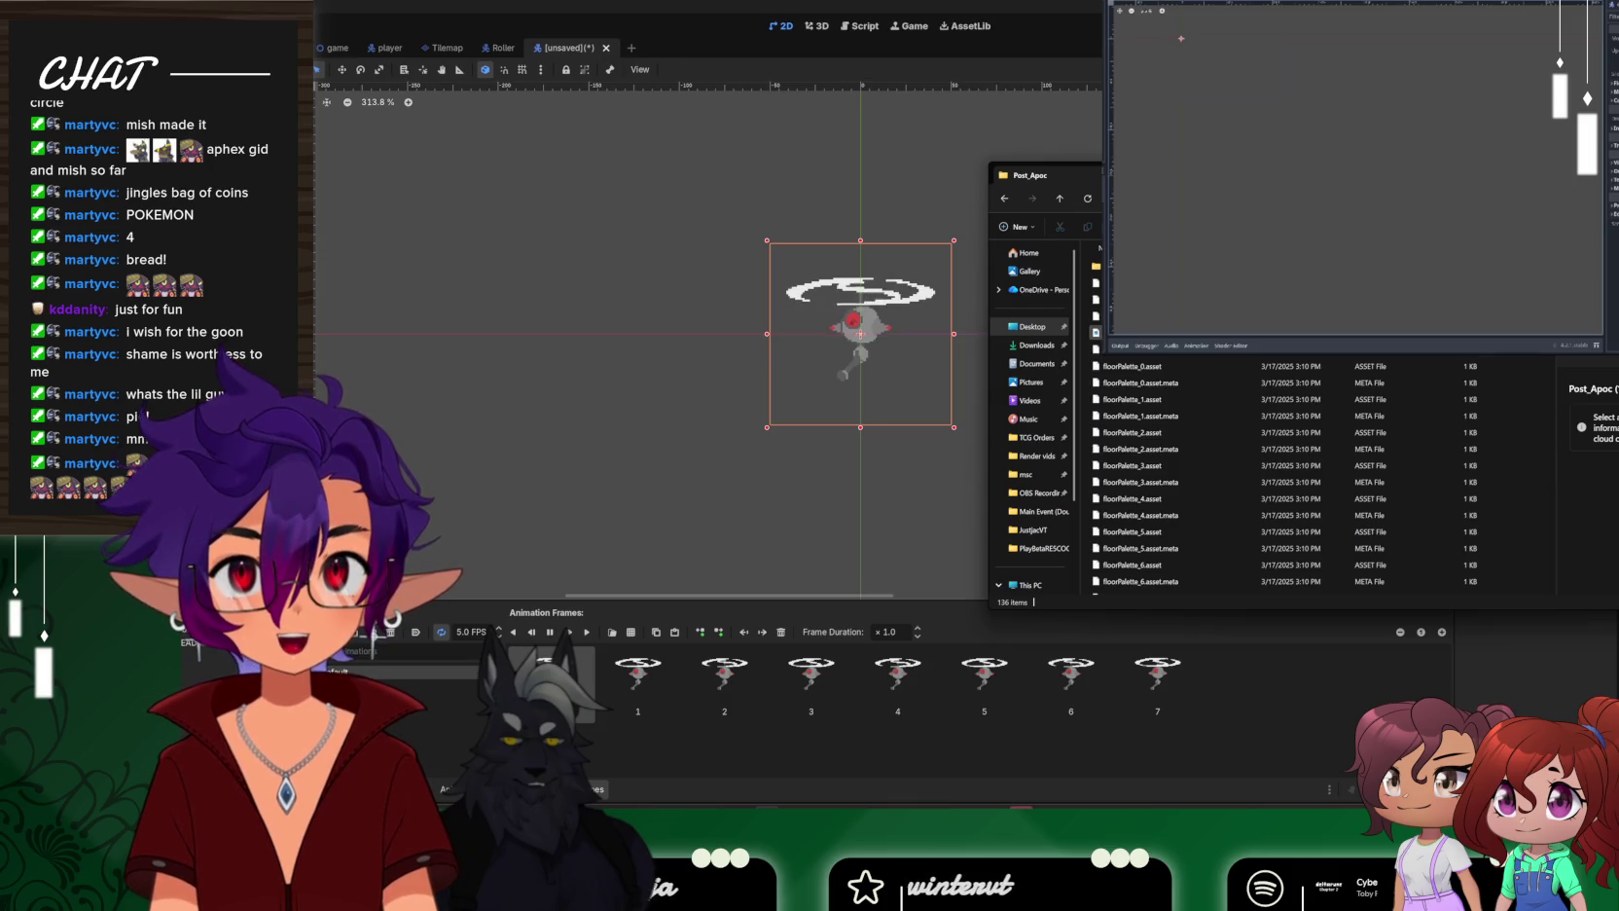
Open the April art folder and its lower level tiles subfolder
scroll(1541, 362, down, 5)
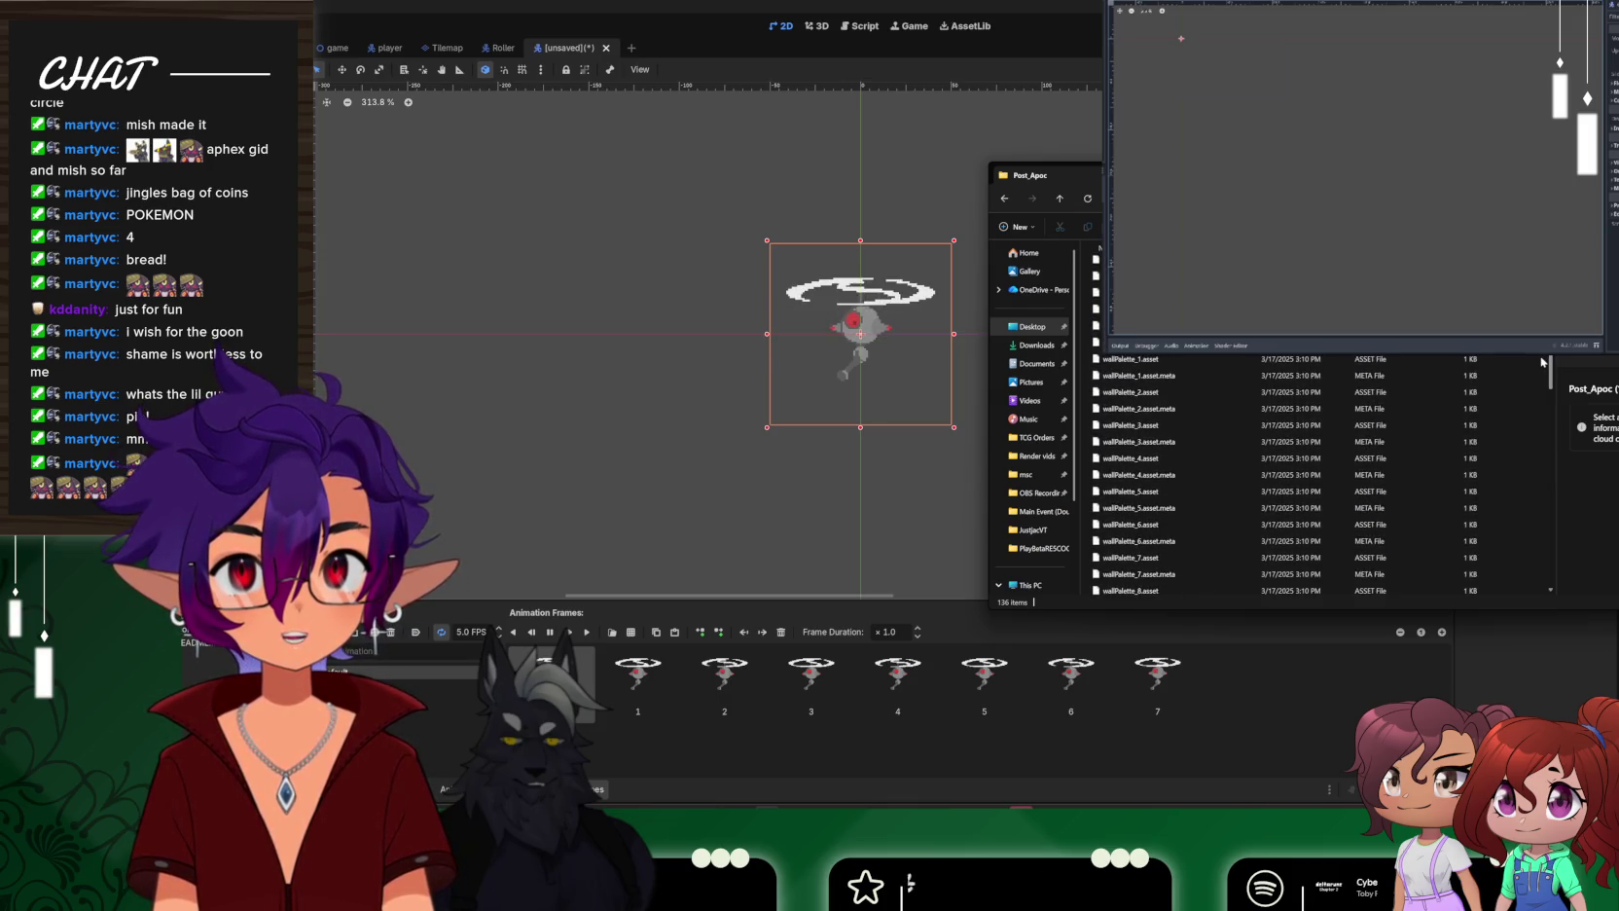
scroll(1511, 495, down, 15)
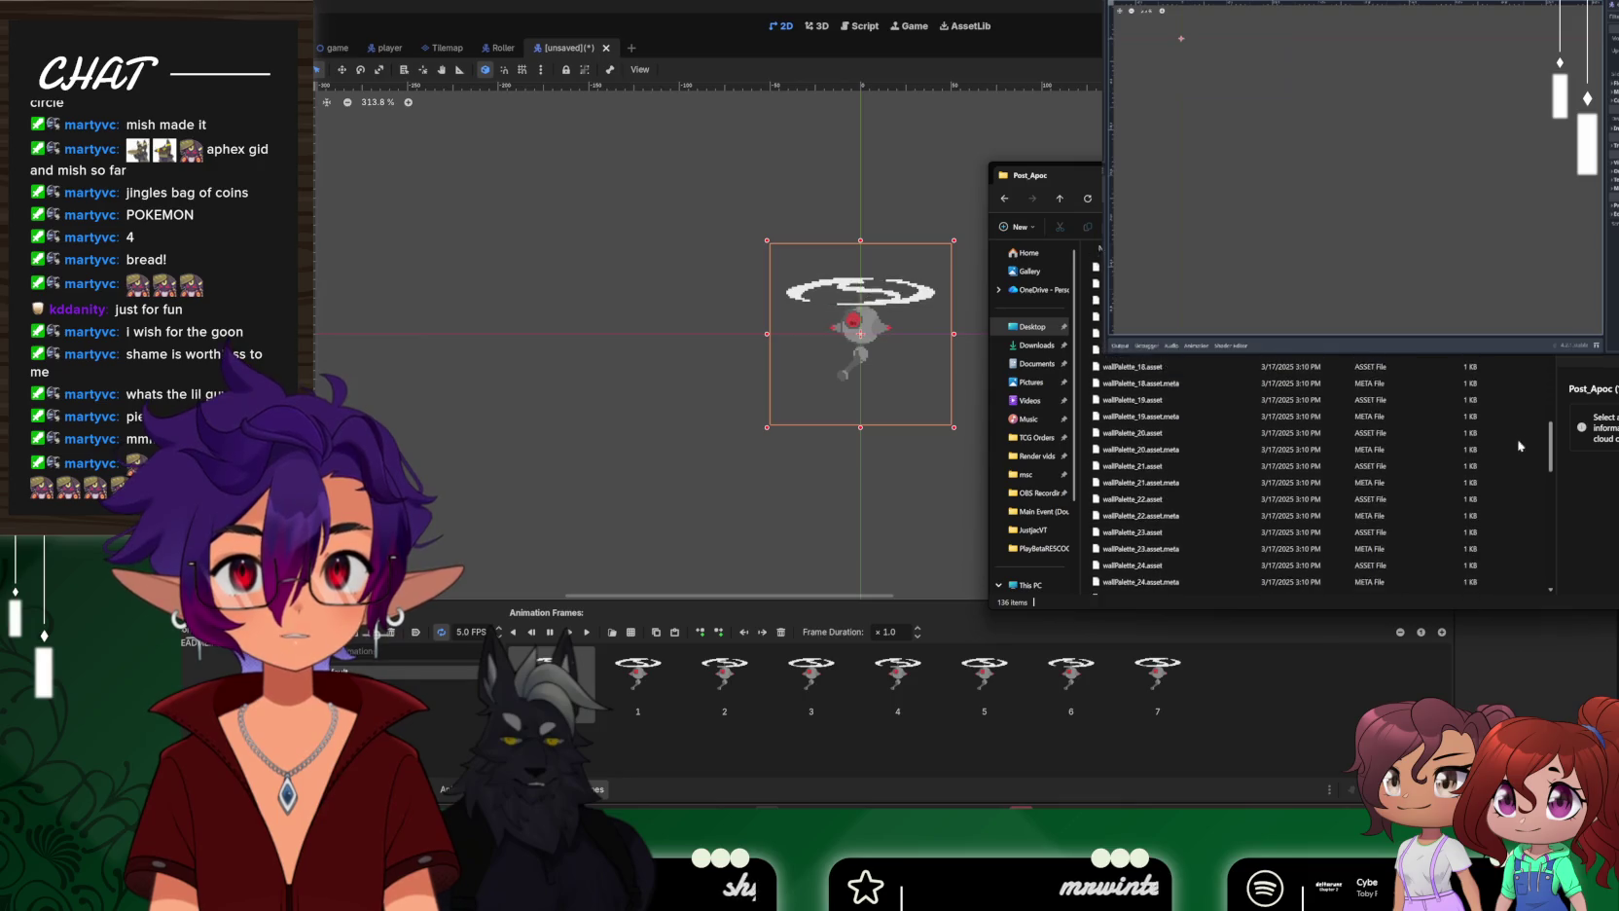
scroll(1511, 496, up, 20)
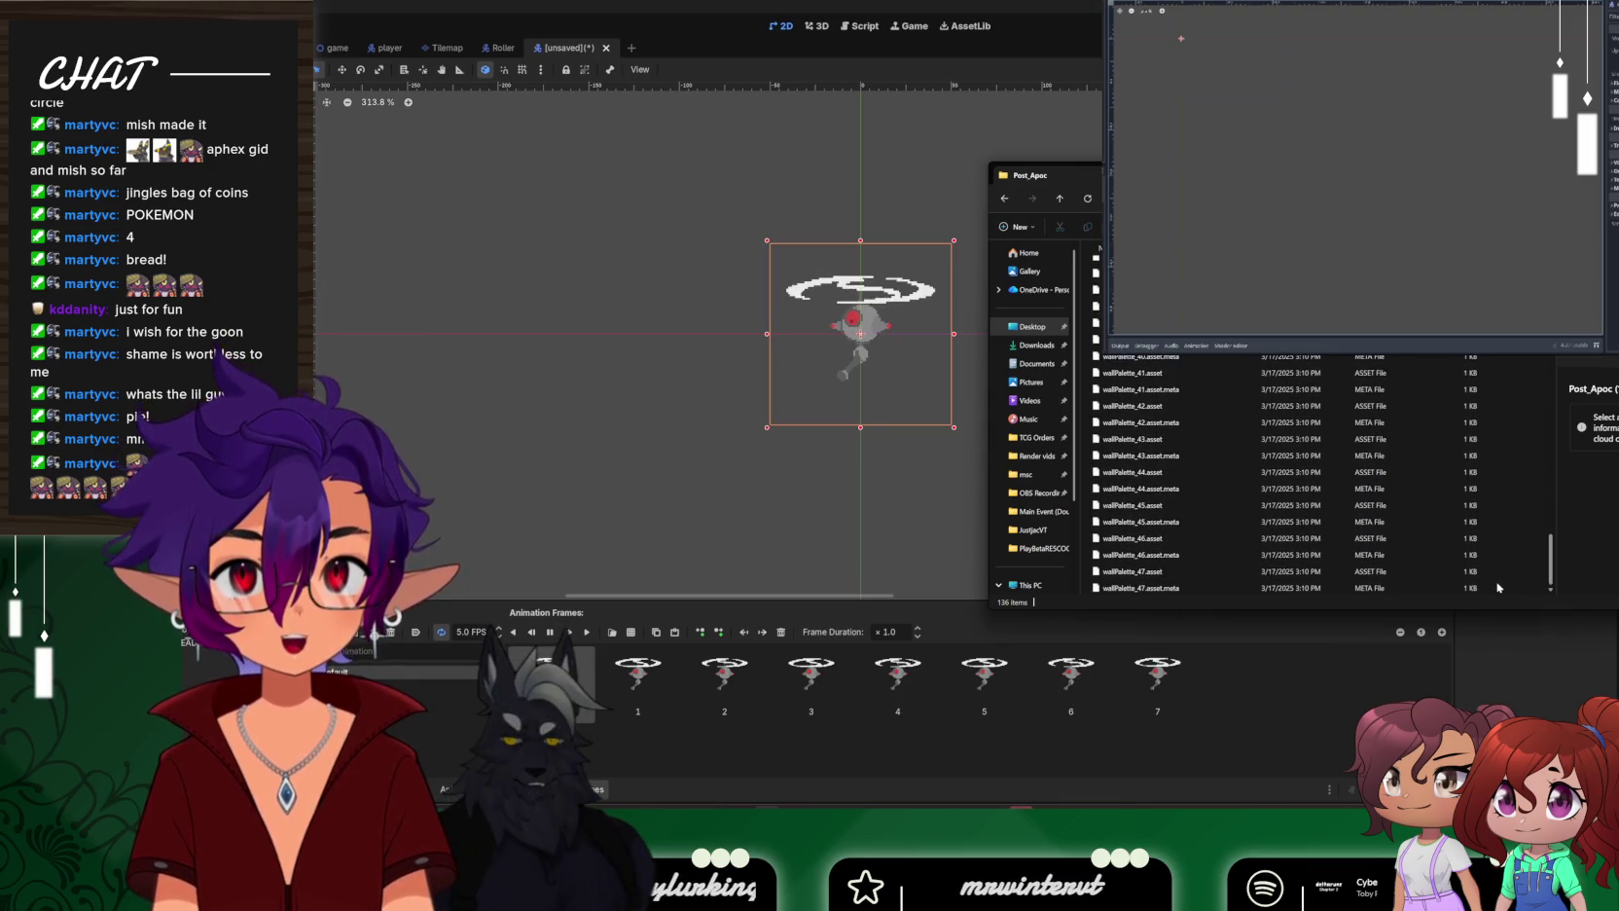
scroll(1323, 476, up, 3)
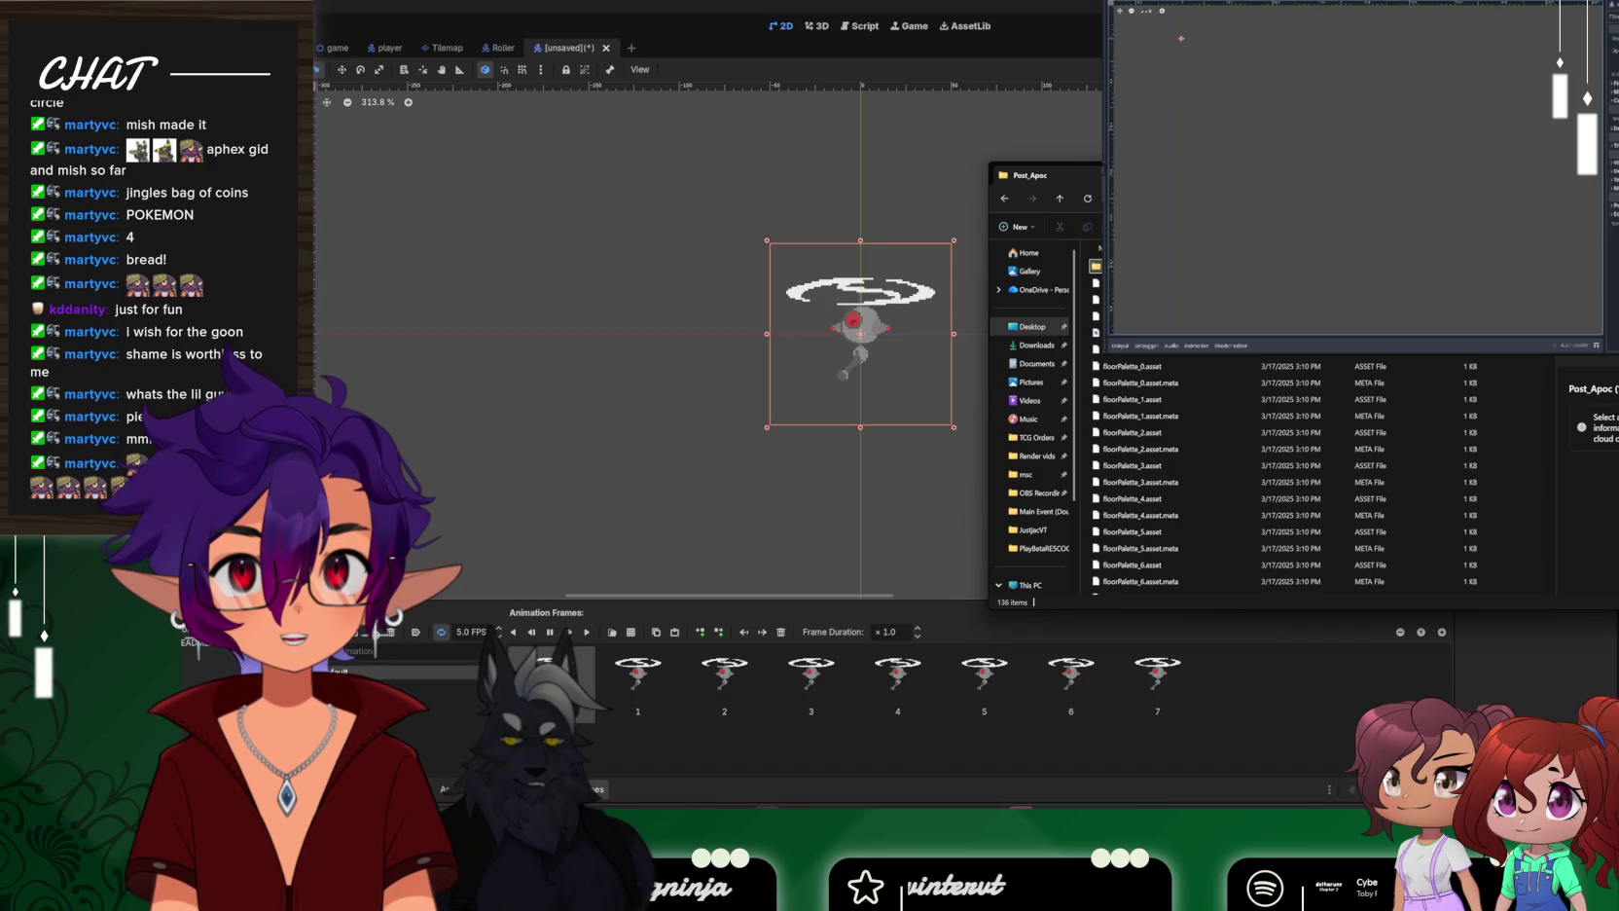
click(1096, 282)
double_click(1095, 266)
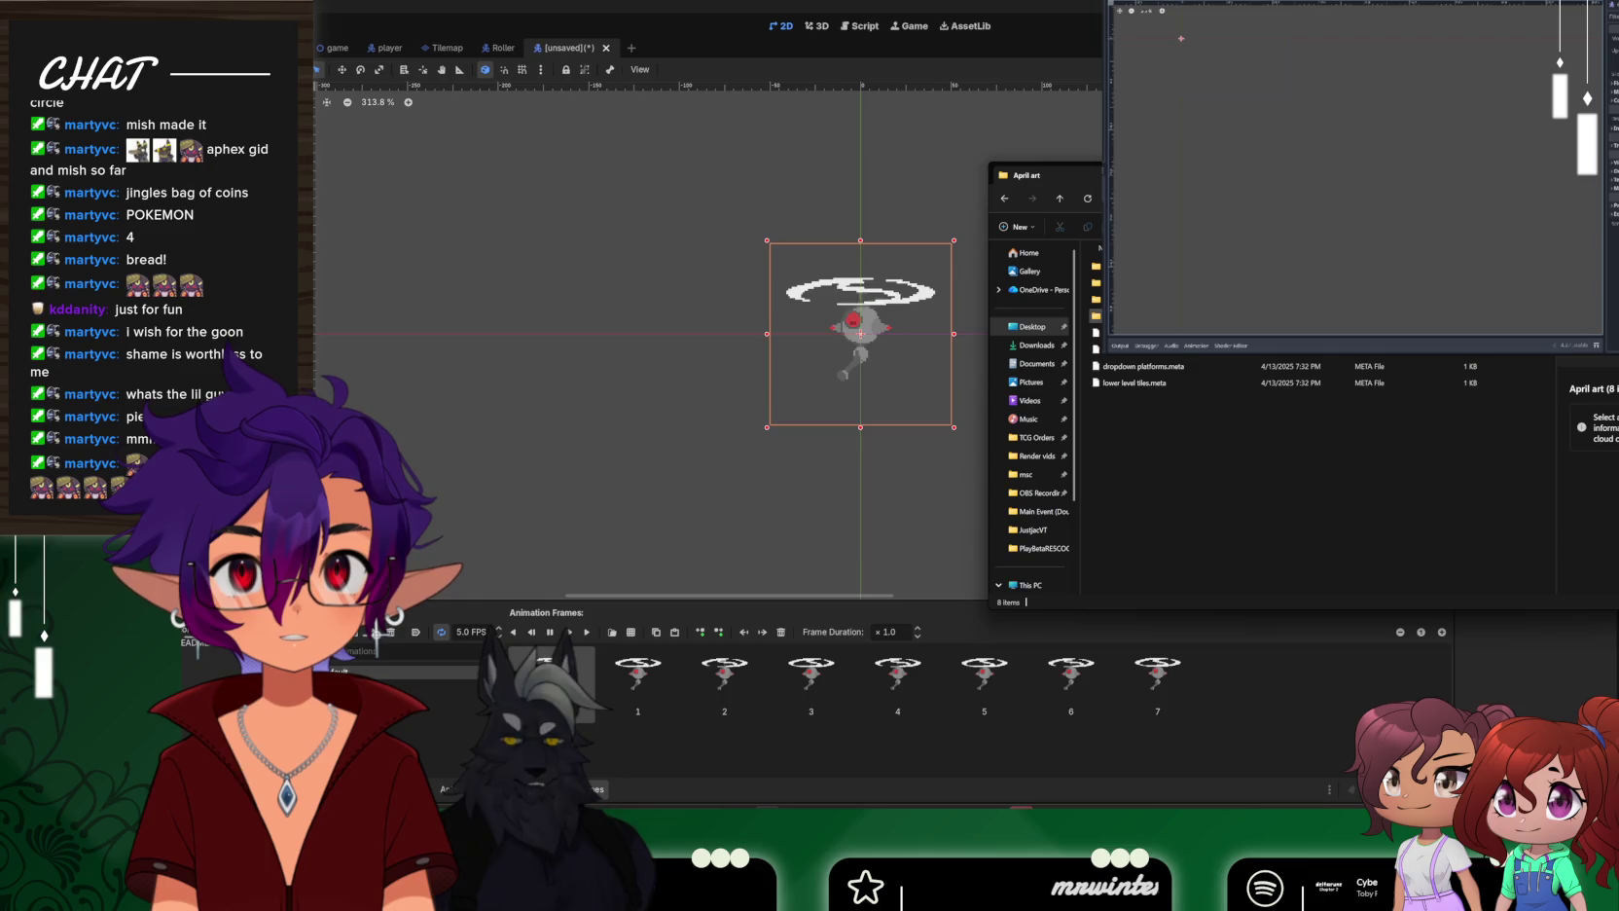
double_click(1095, 332)
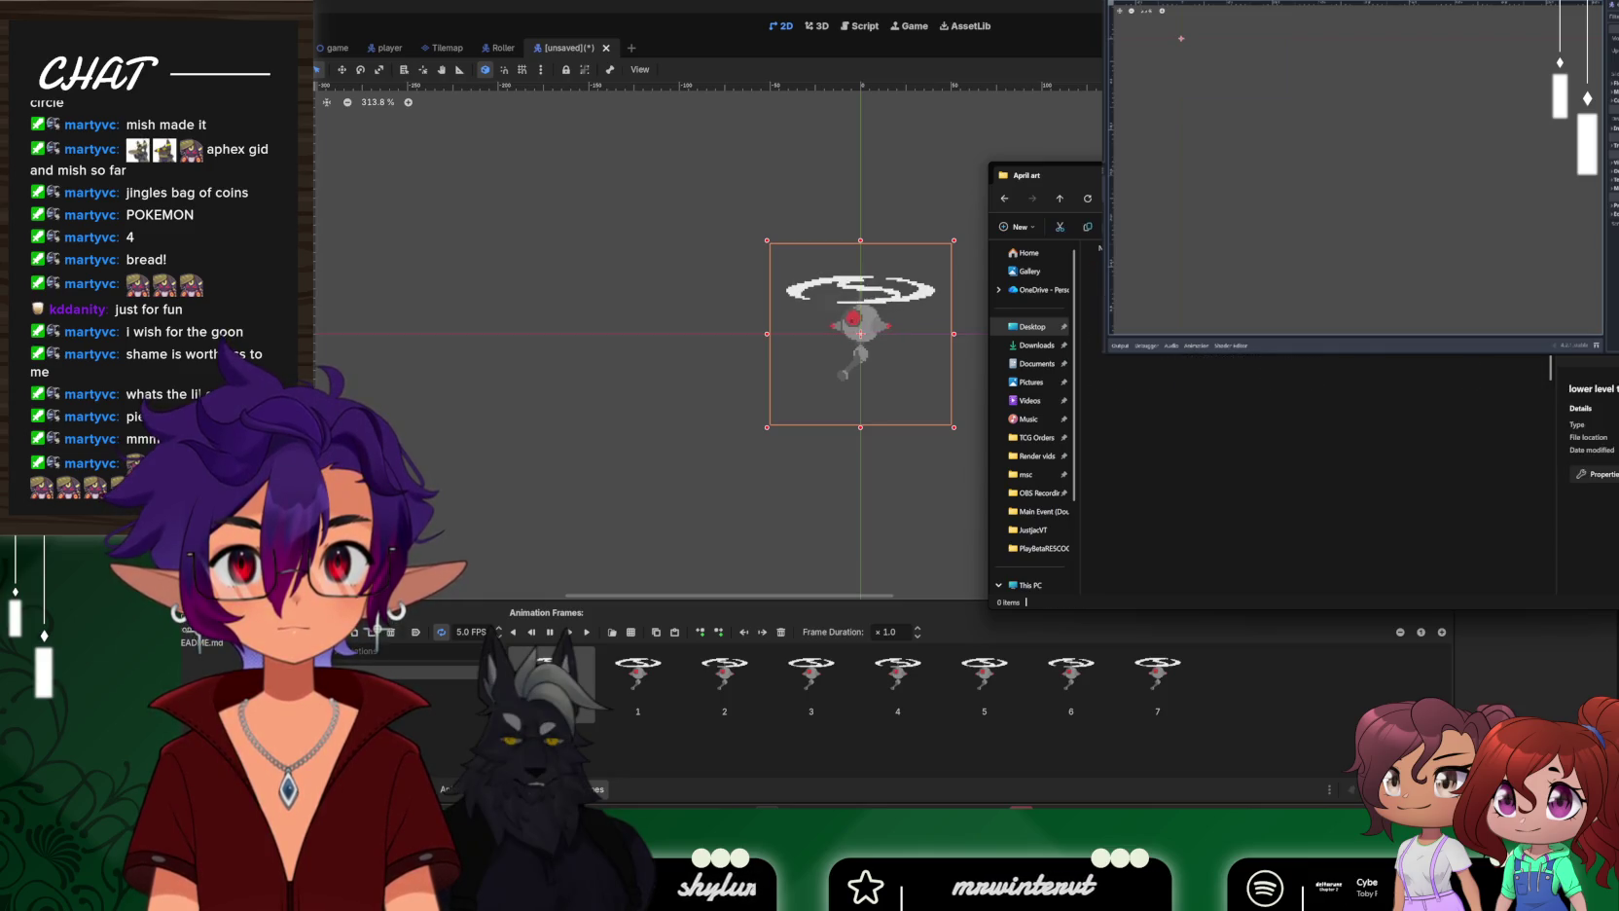
Inspect the backgrounds, corner tiles and dropdown platforms files, then revisit lower level tiles
key(alt+Left)
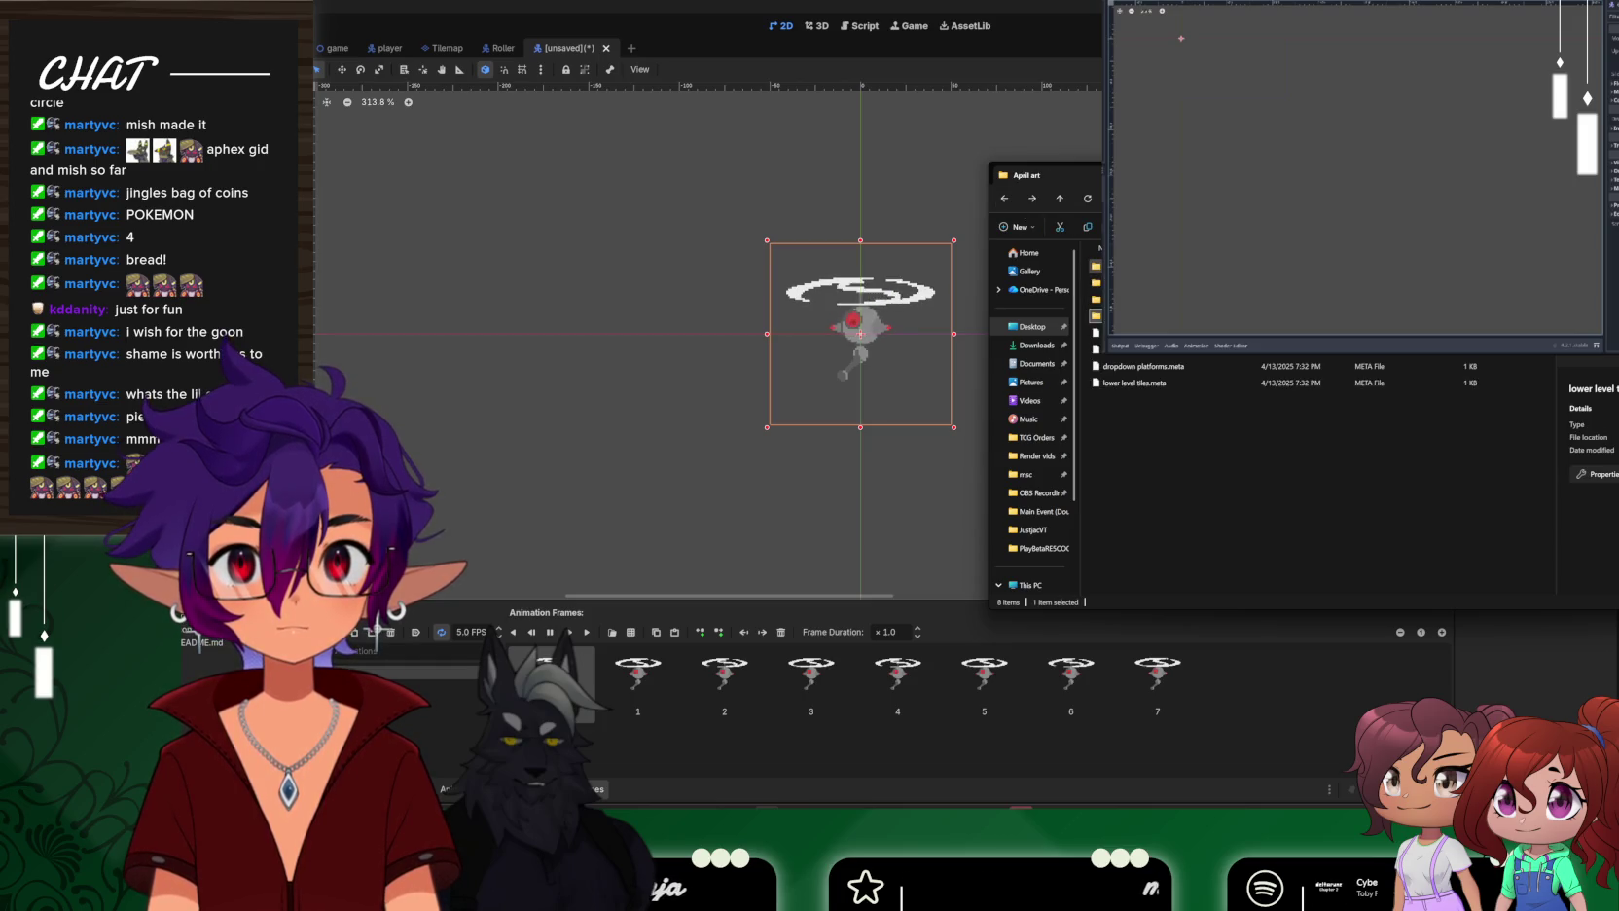
key(Return)
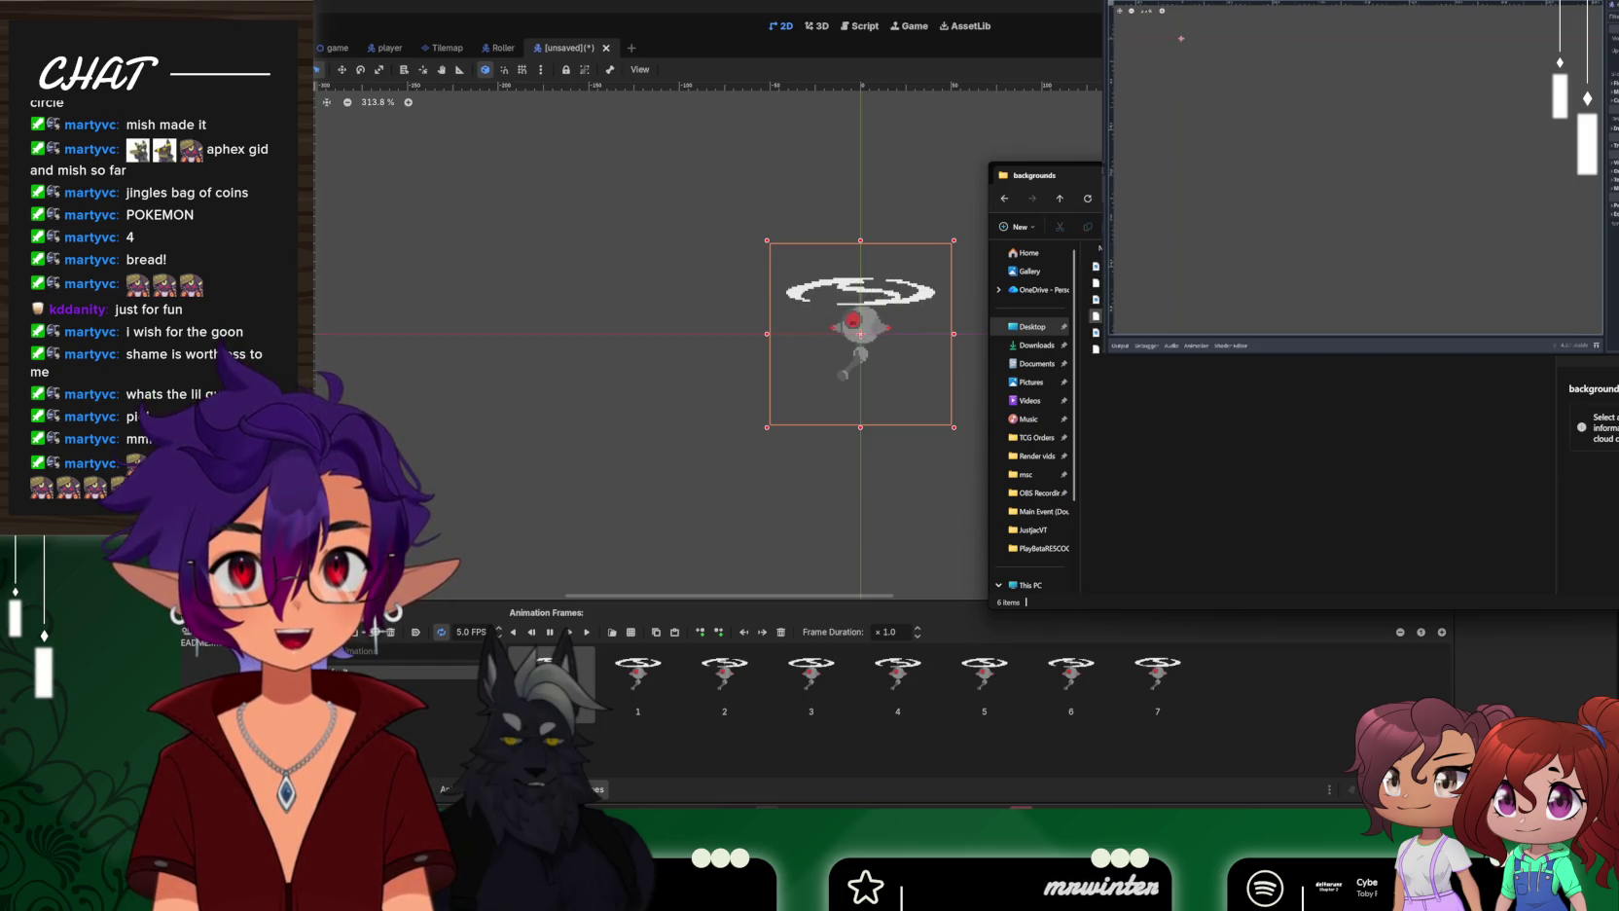
double_click(1095, 283)
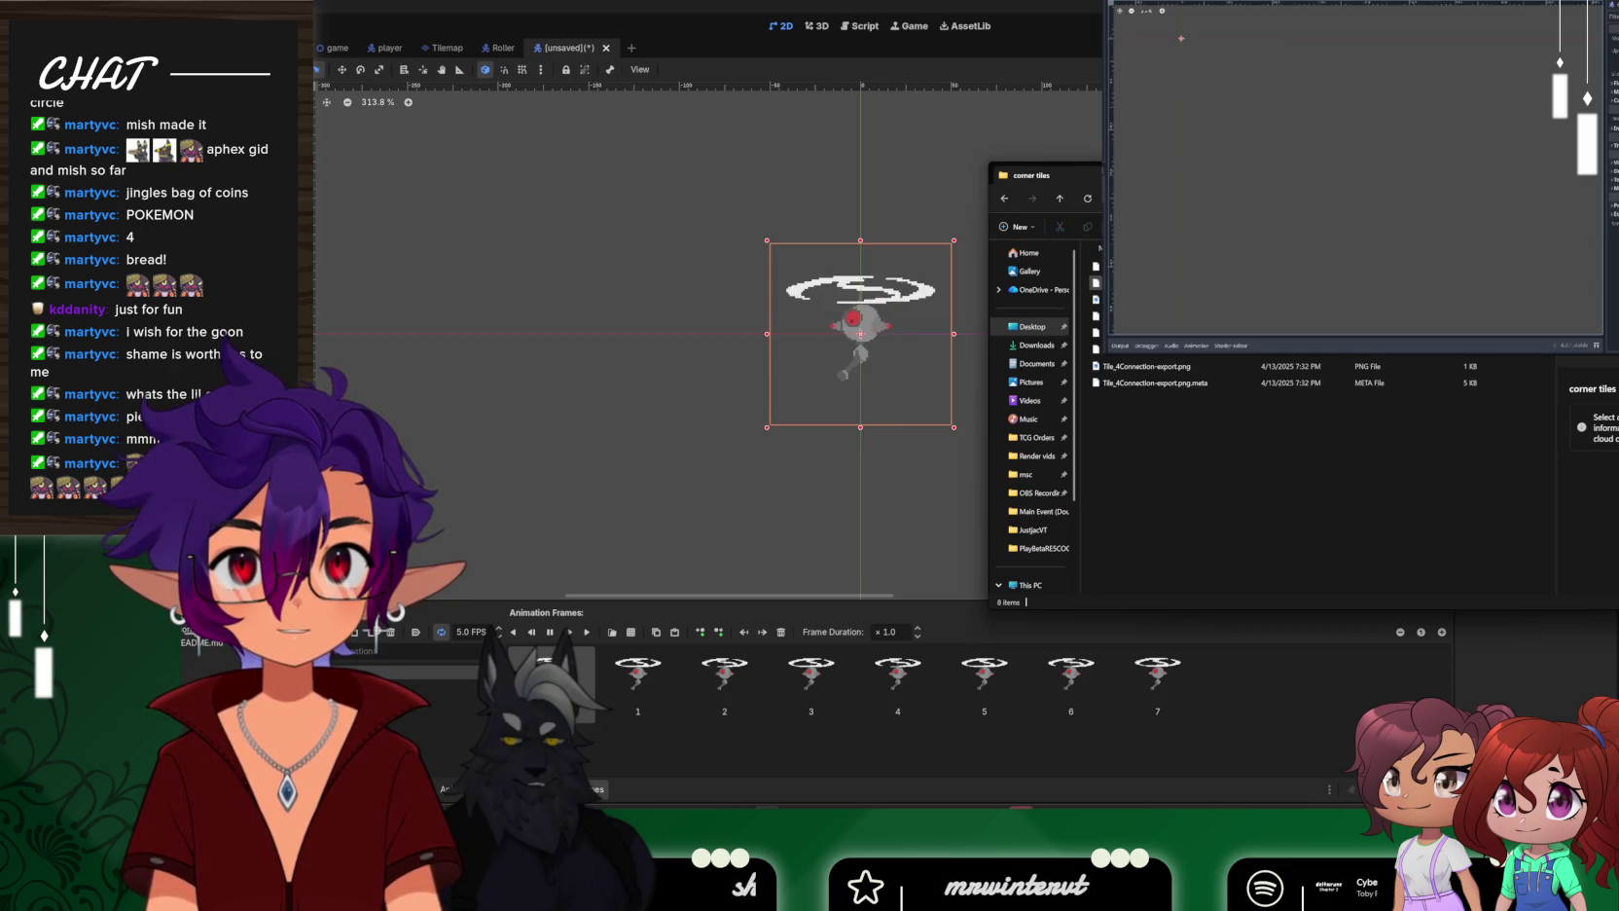
click(1146, 366)
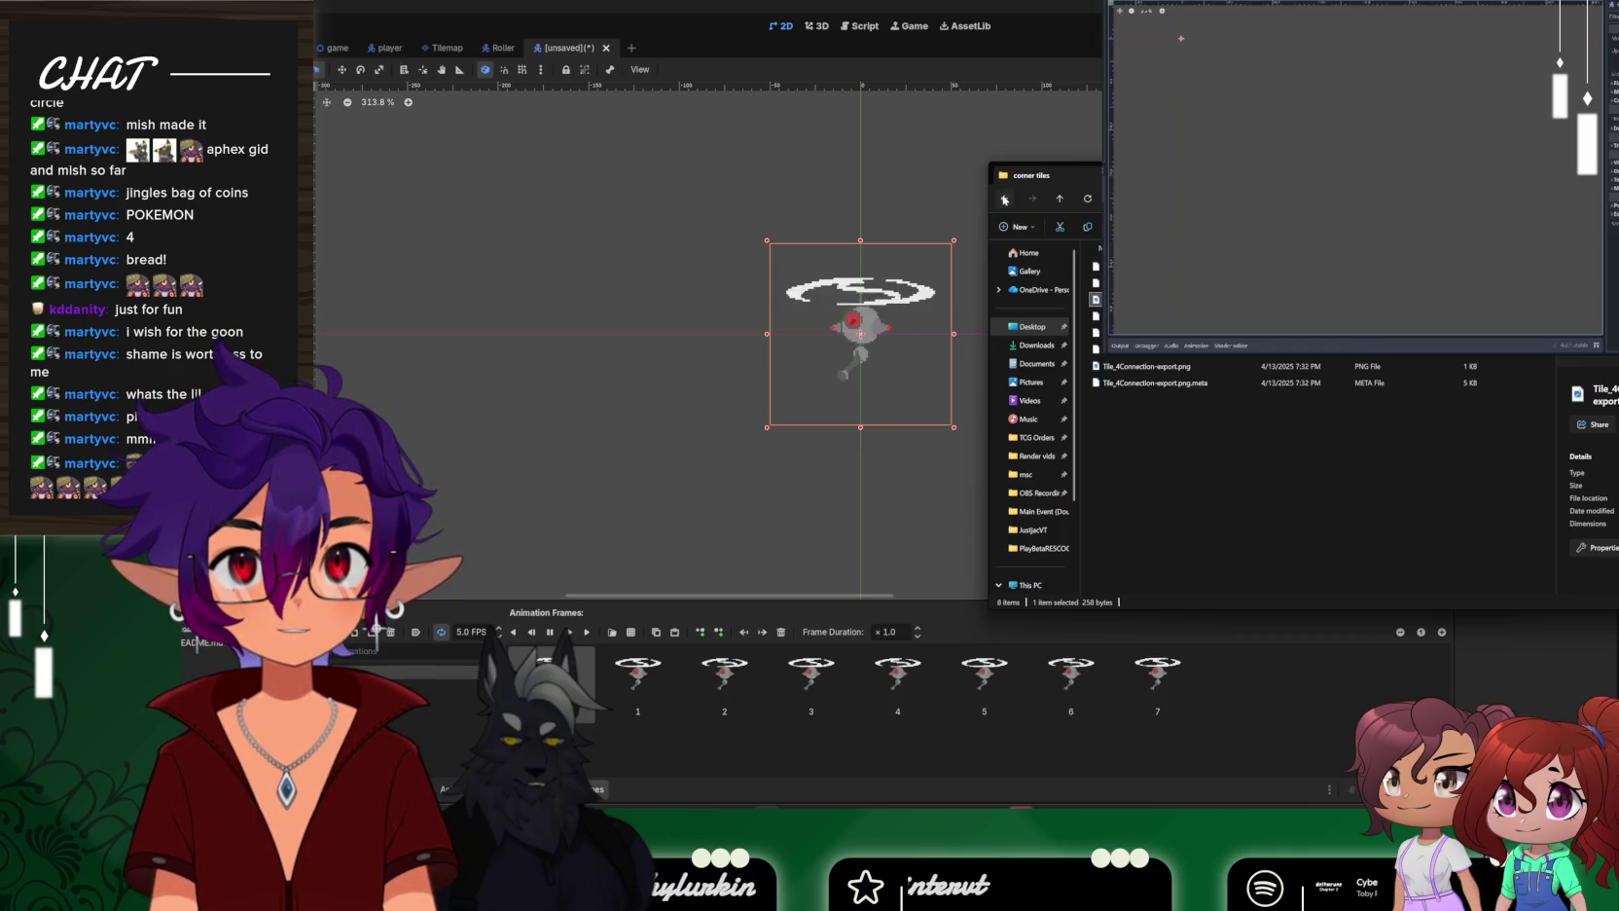
click(1005, 200)
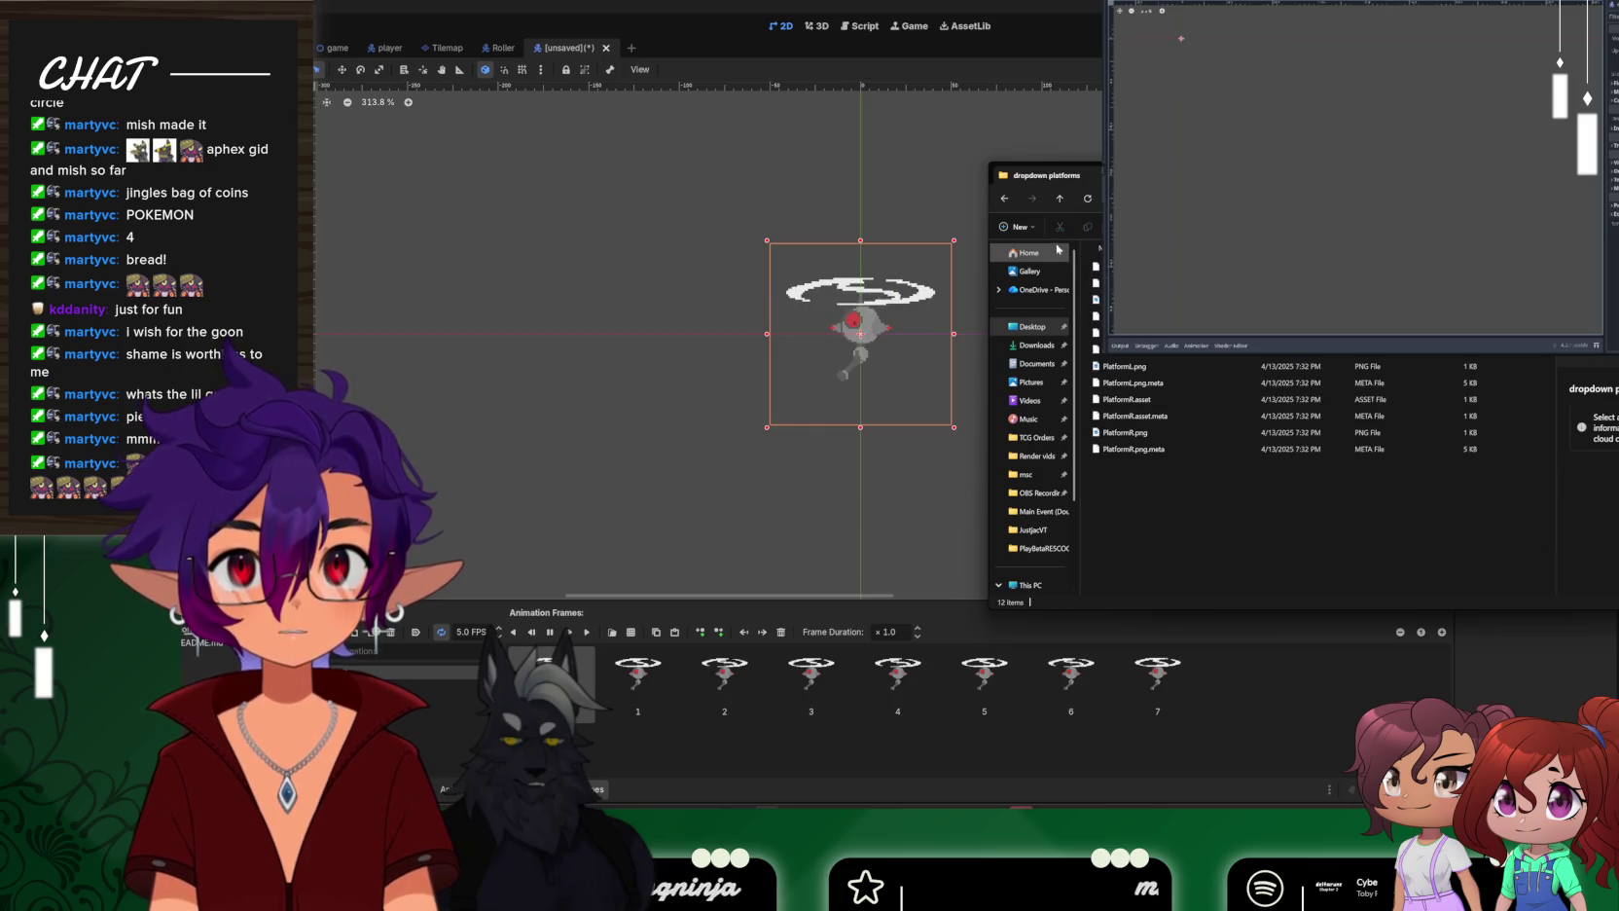
click(1129, 282)
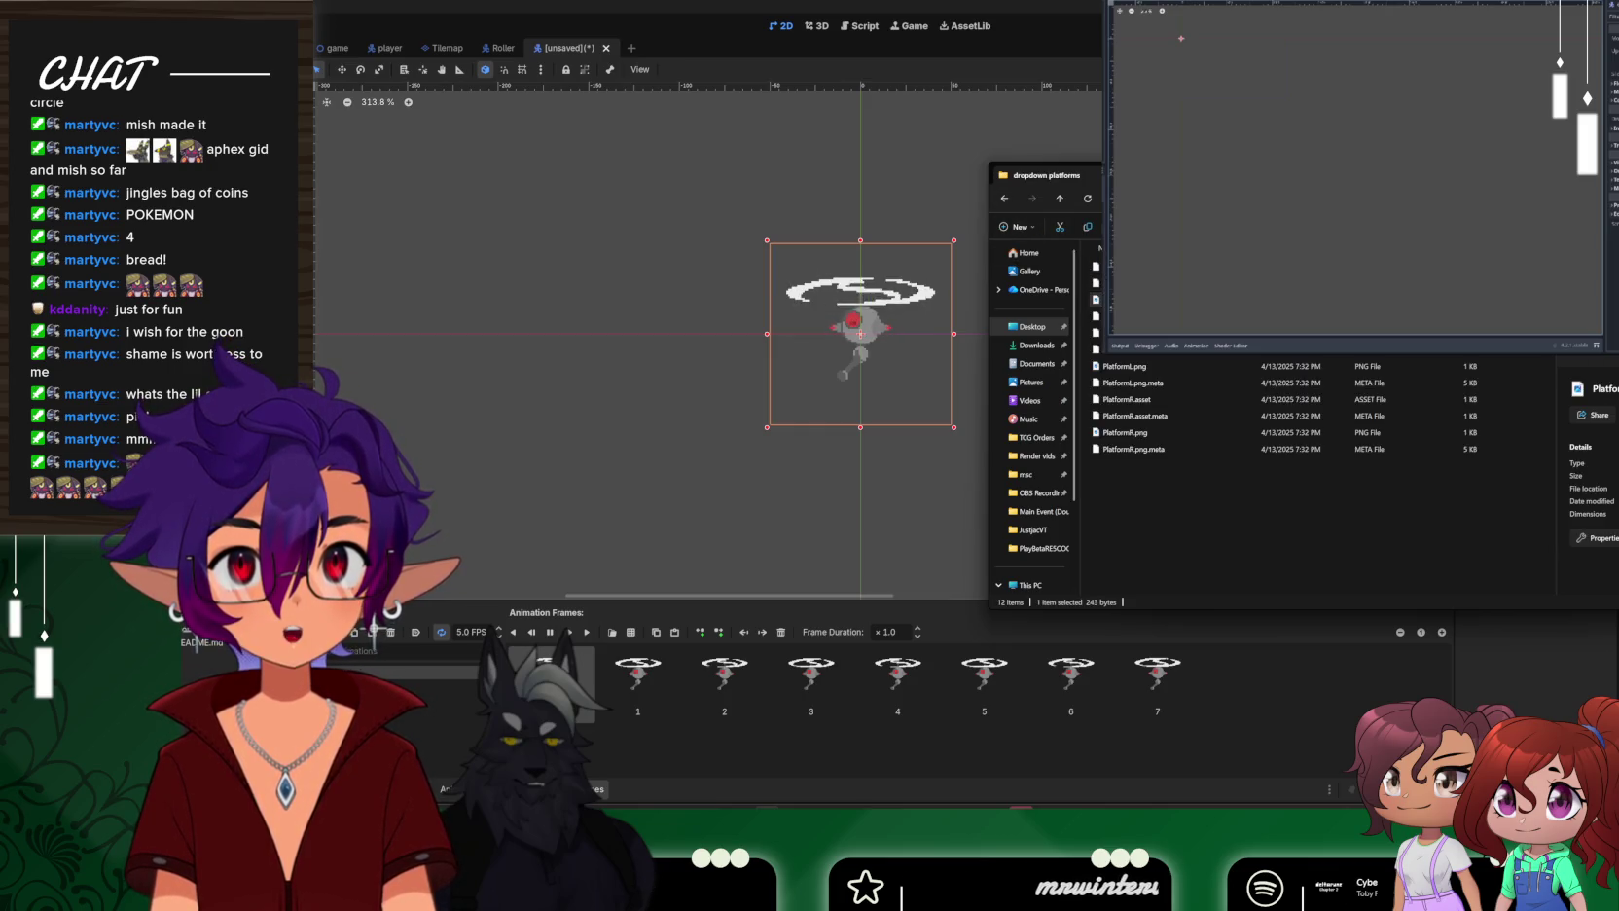
key(alt+Up)
double_click(1071, 314)
scroll(1096, 341, down, 10)
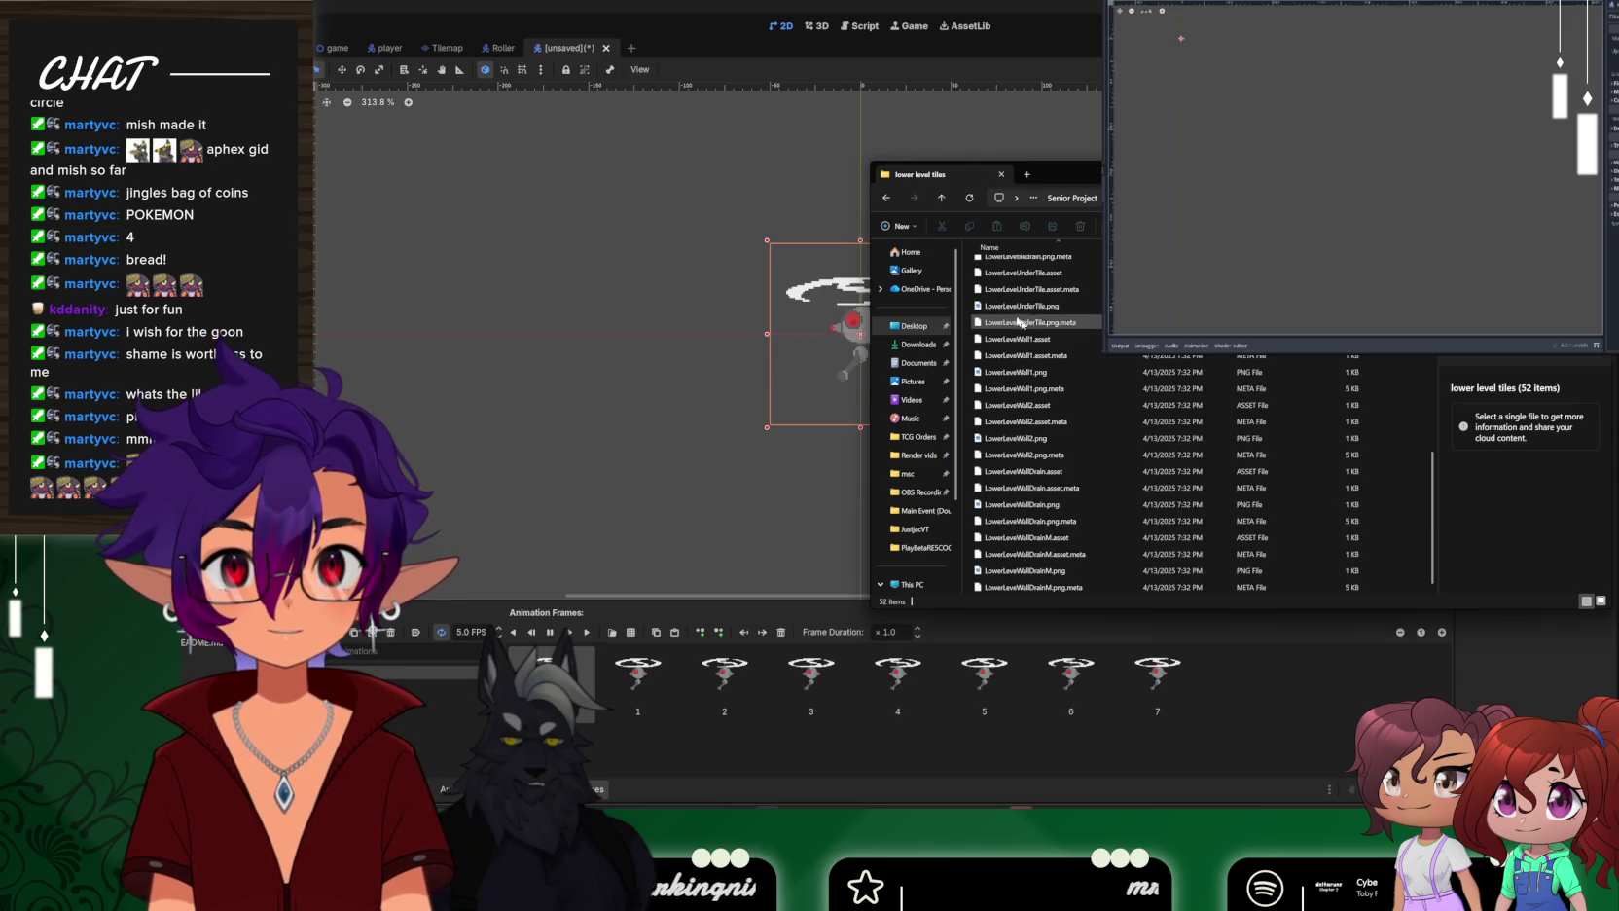
Go back up to Assets and open monochrome_tilemap_transparent_packed.png in the viewer
click(887, 197)
click(887, 198)
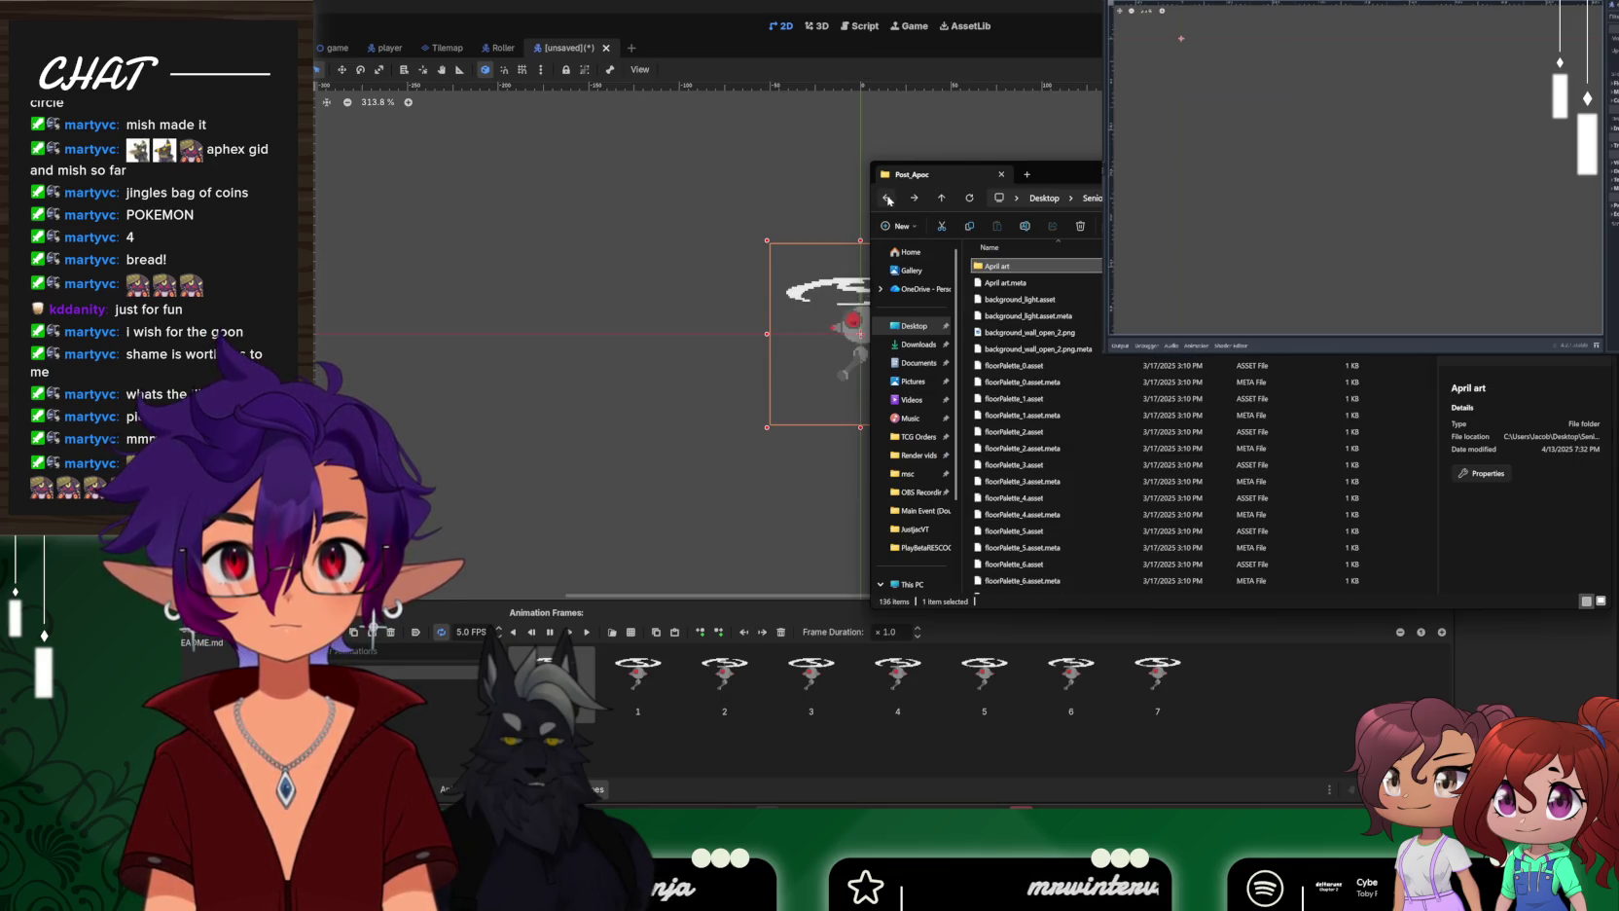
click(887, 198)
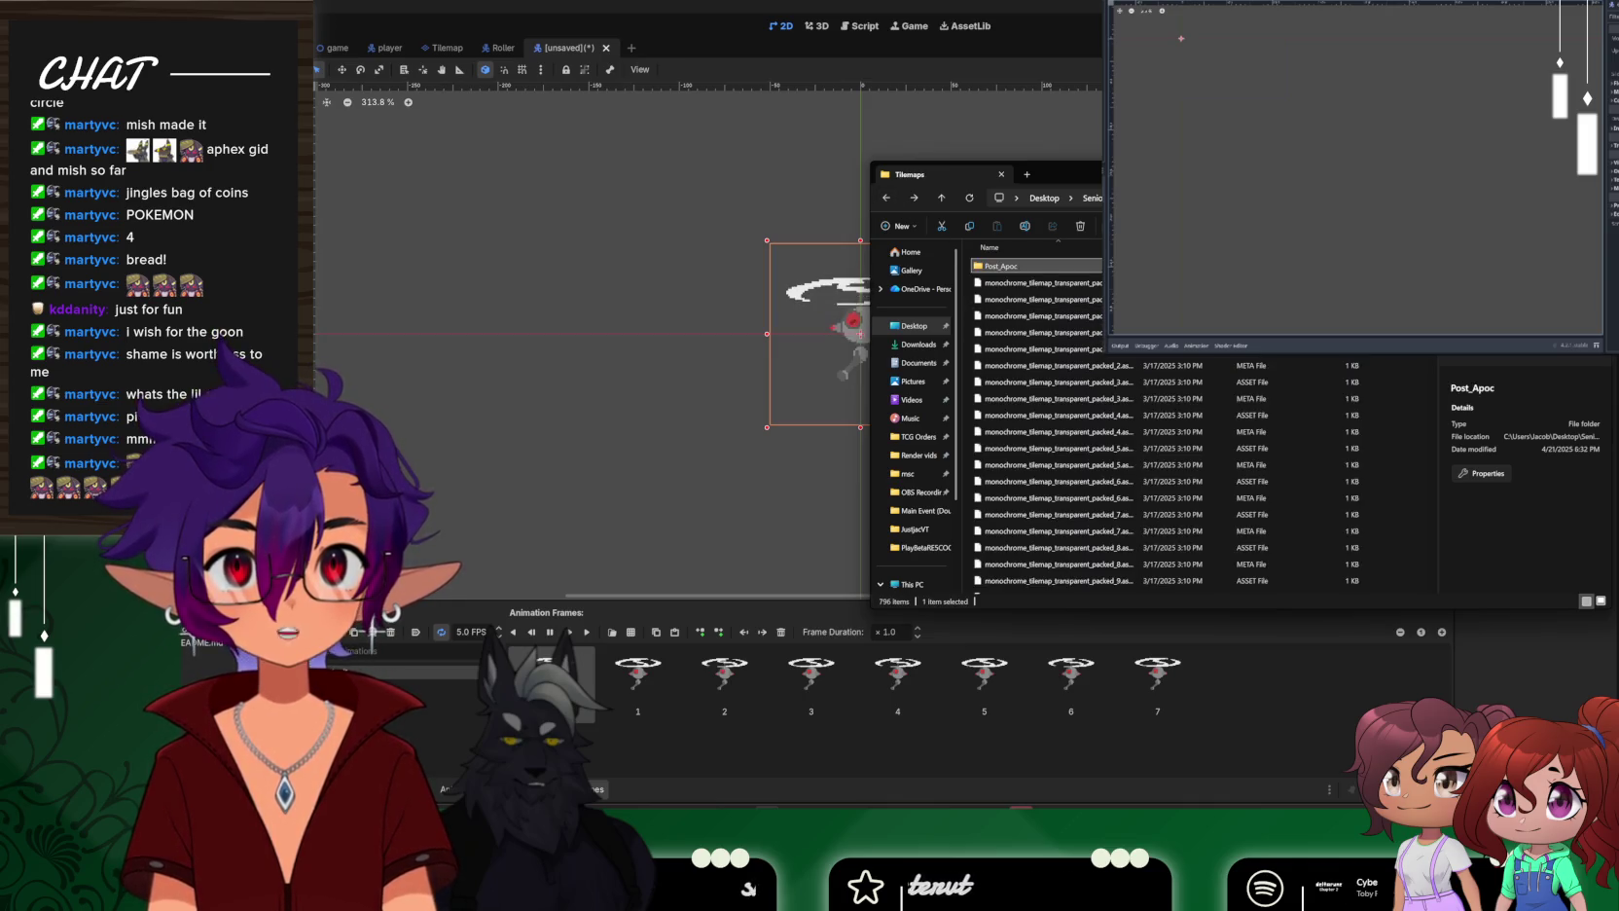
click(896, 194)
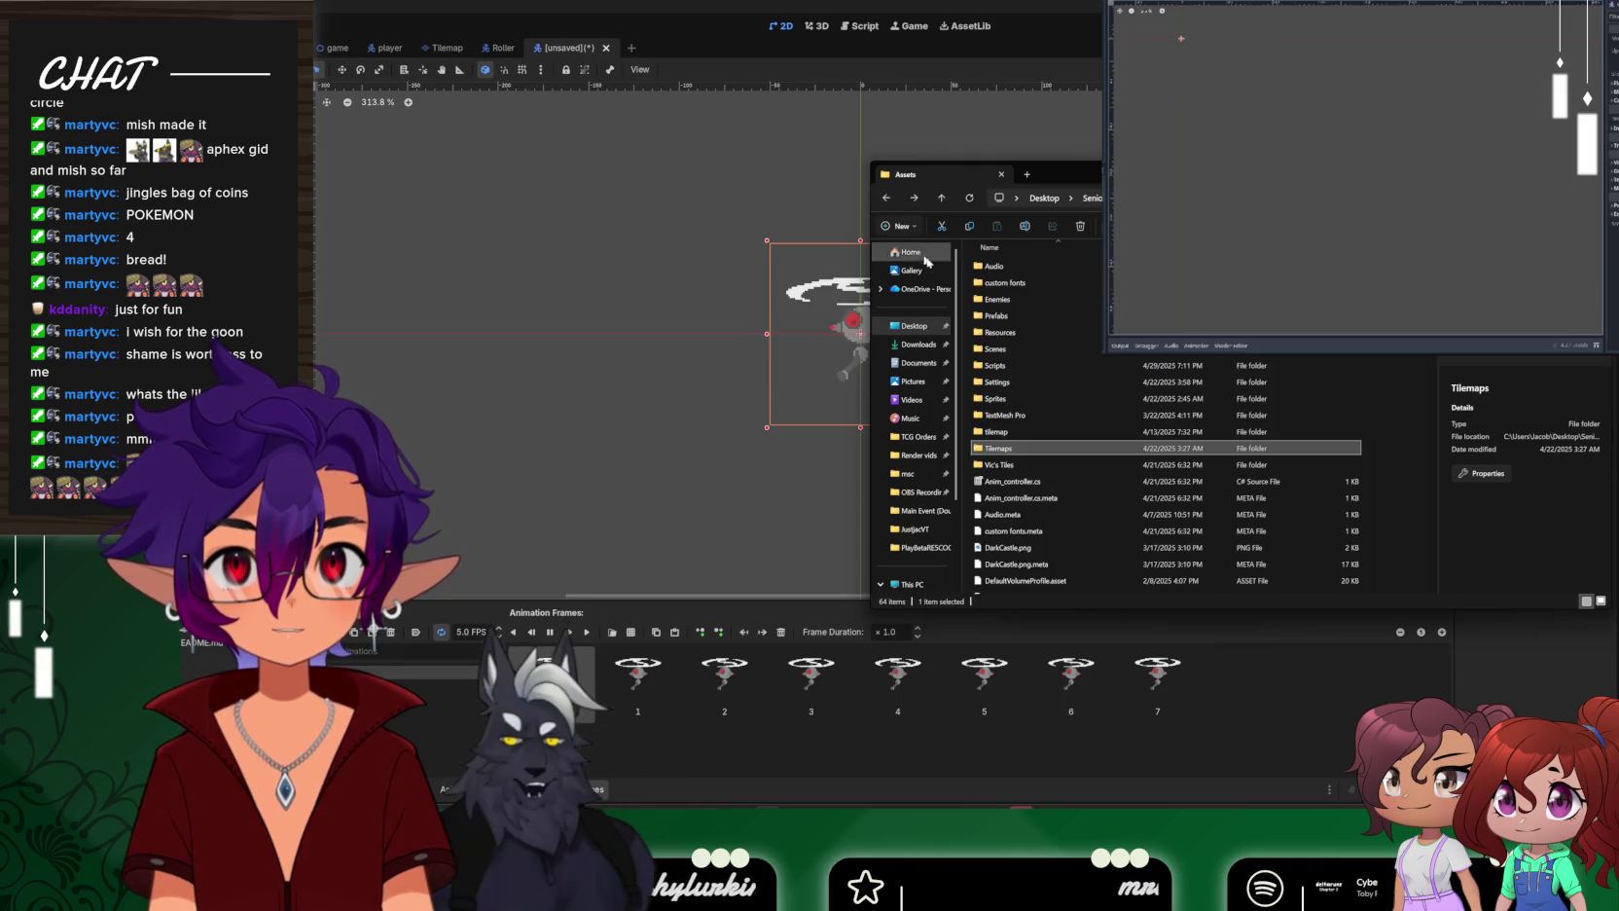
scroll(1056, 423, down, 5)
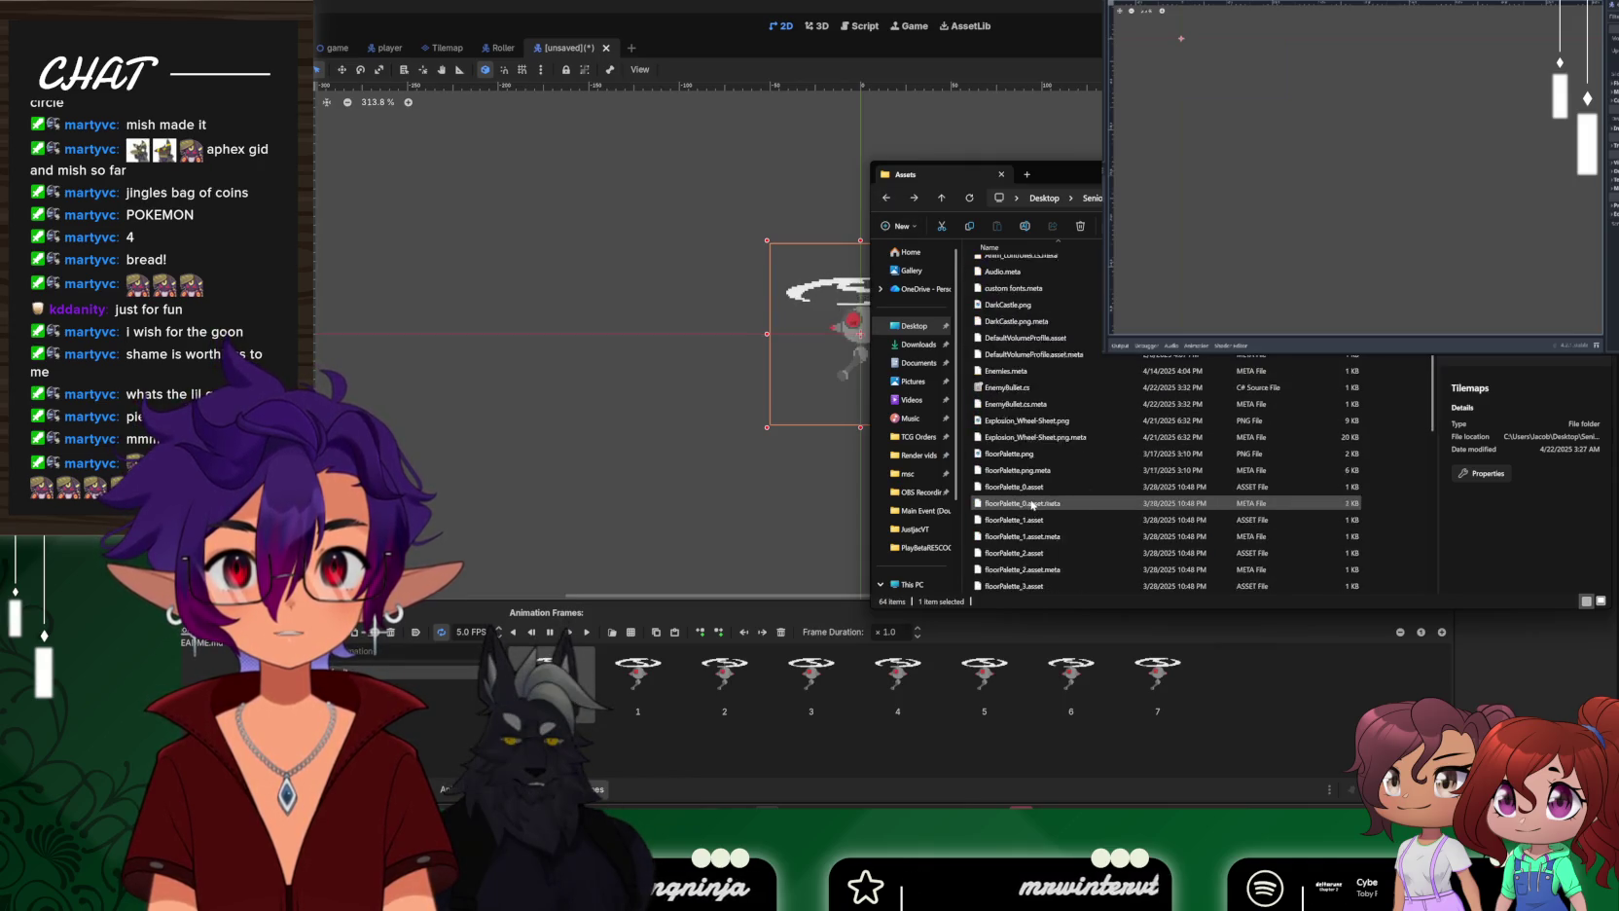
scroll(1015, 379, down, 4)
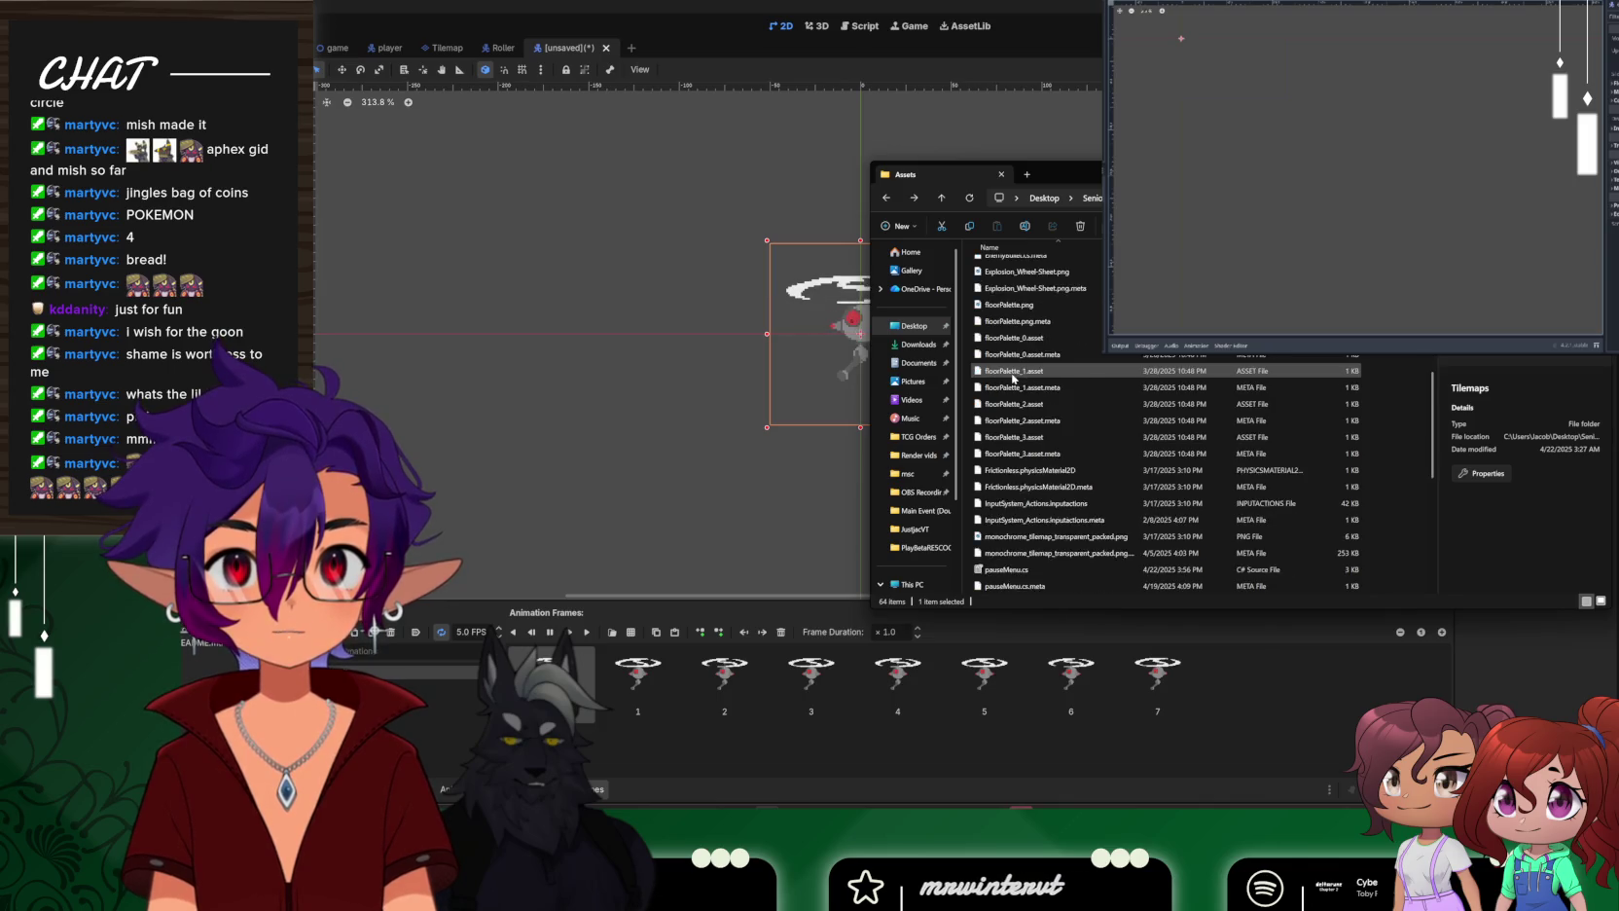
double_click(1050, 437)
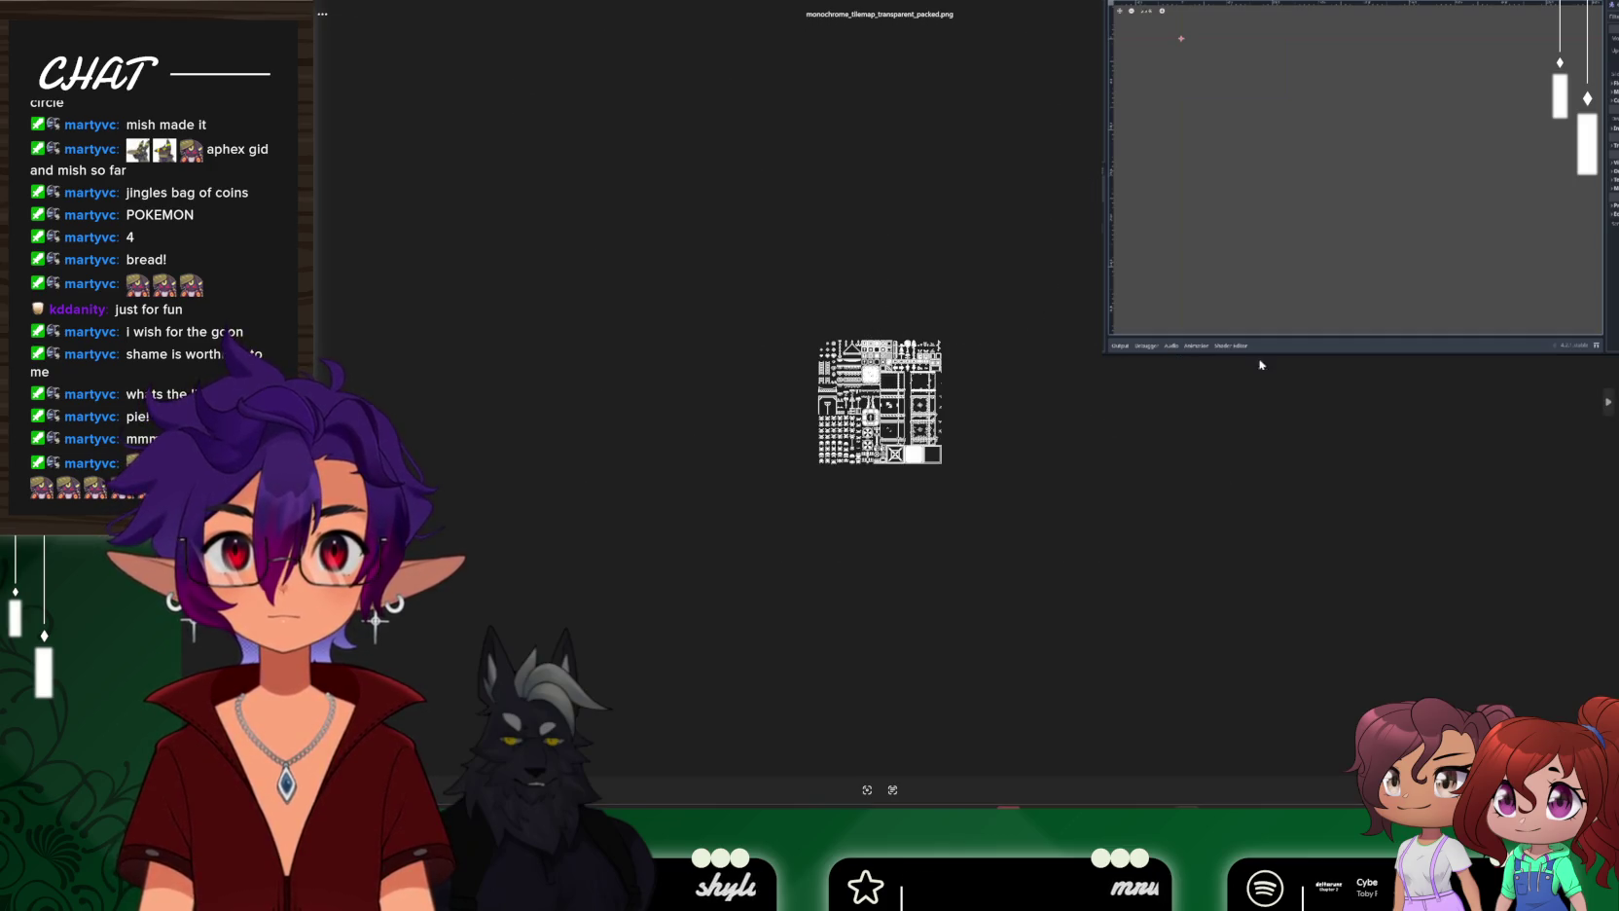
Close the monochrome_tilemap_transparent_packed.png viewer, returning to File Explorer's Assets folder
scroll(879, 400, up, 3)
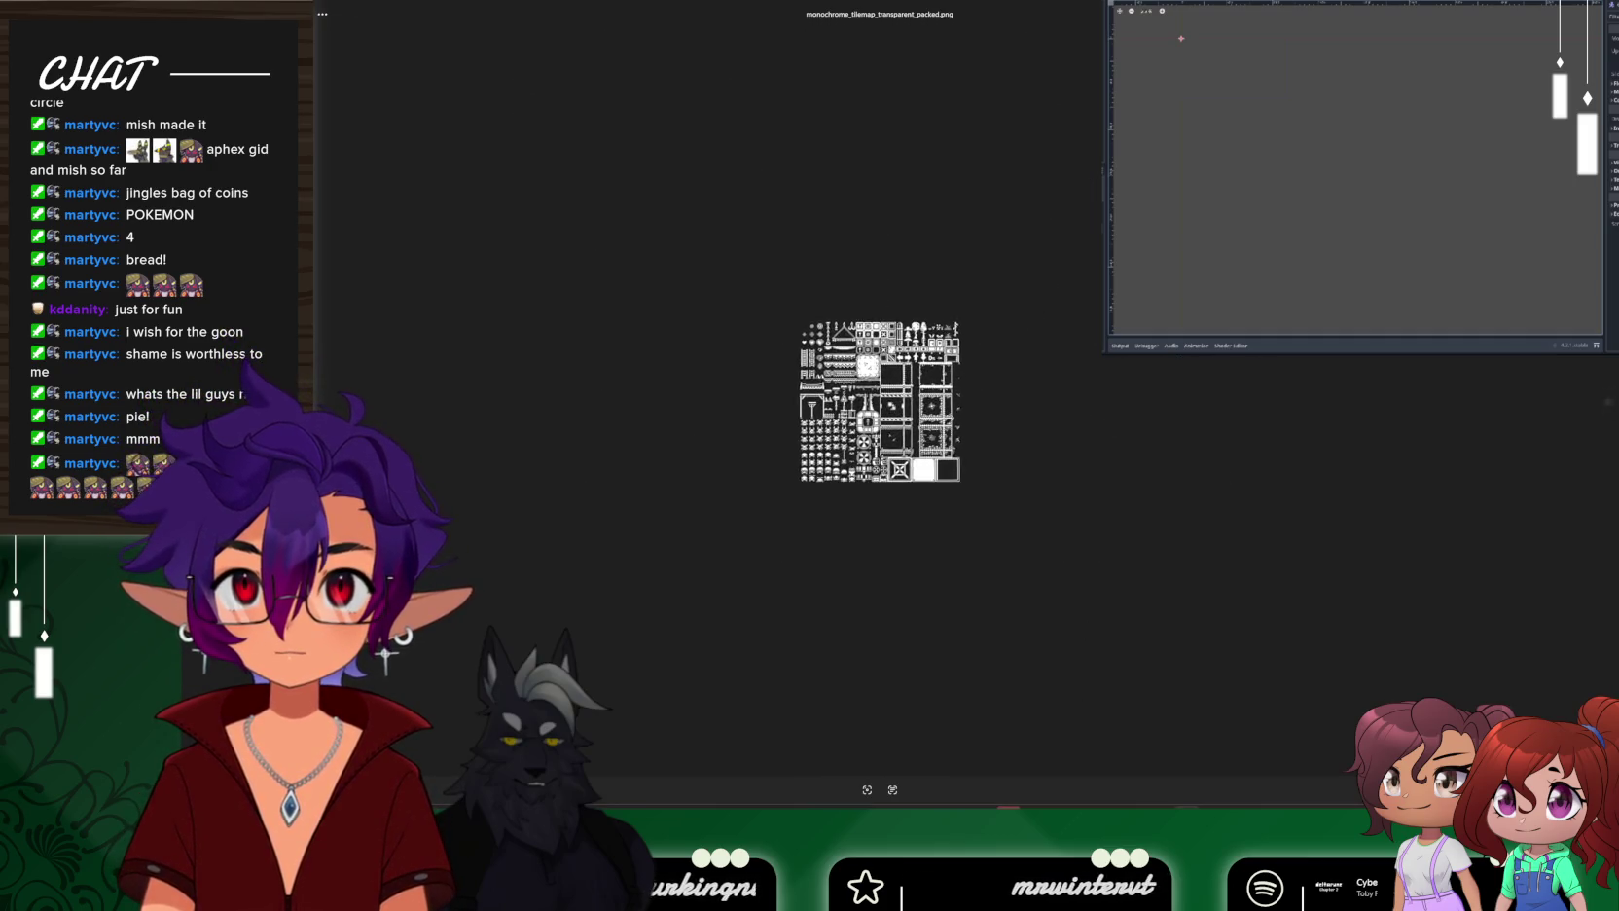
scroll(879, 401, up, 5)
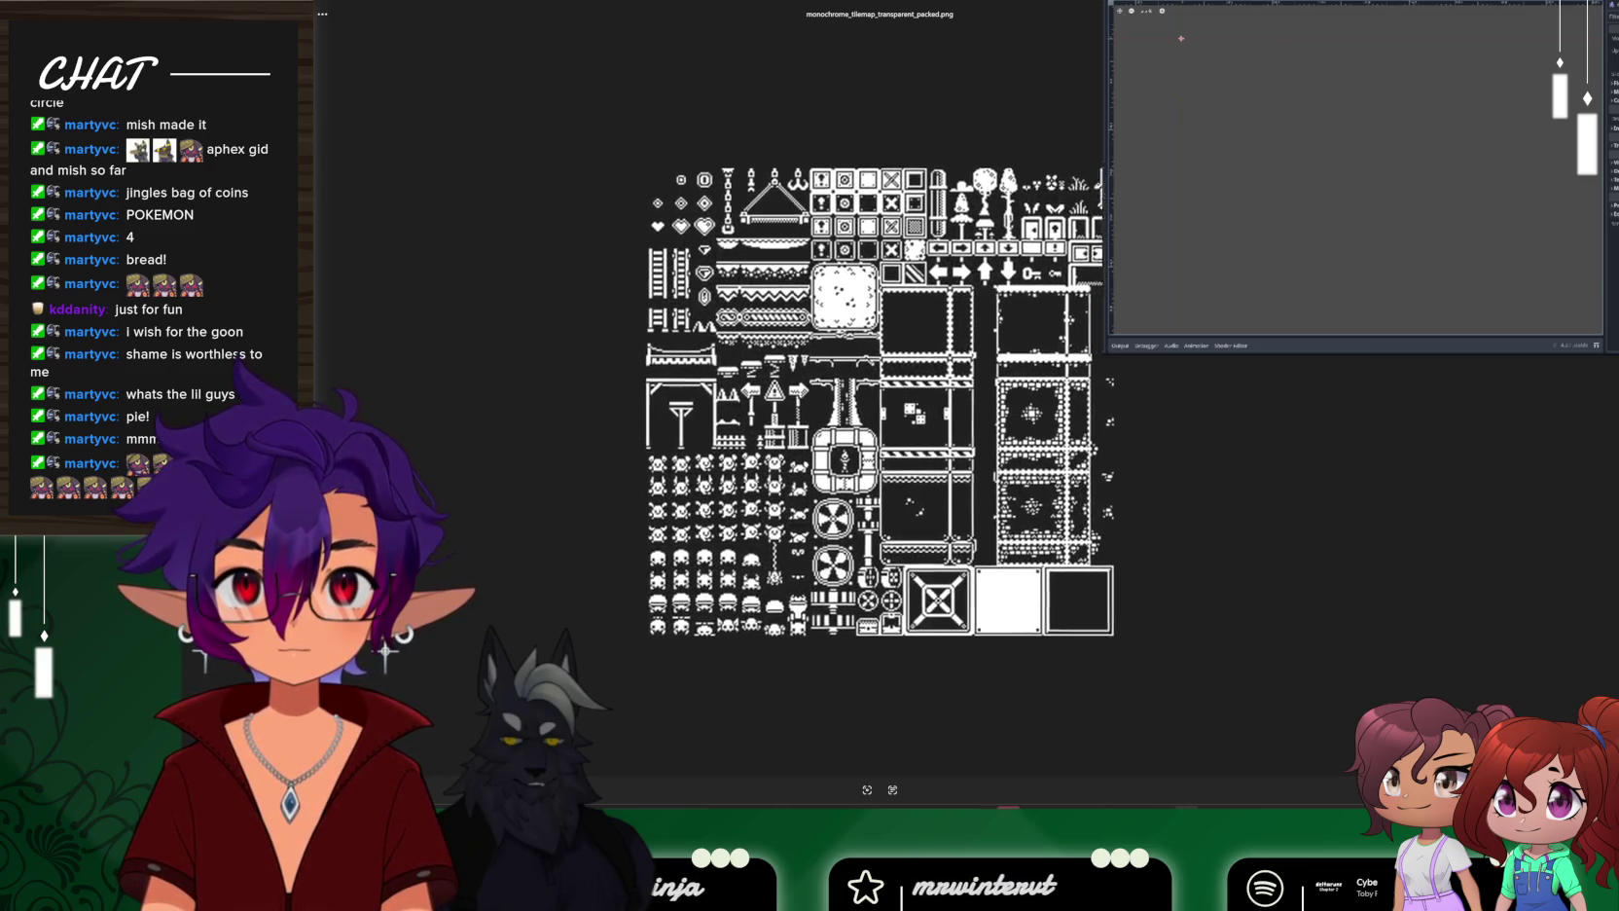
scroll(880, 400, up, 1)
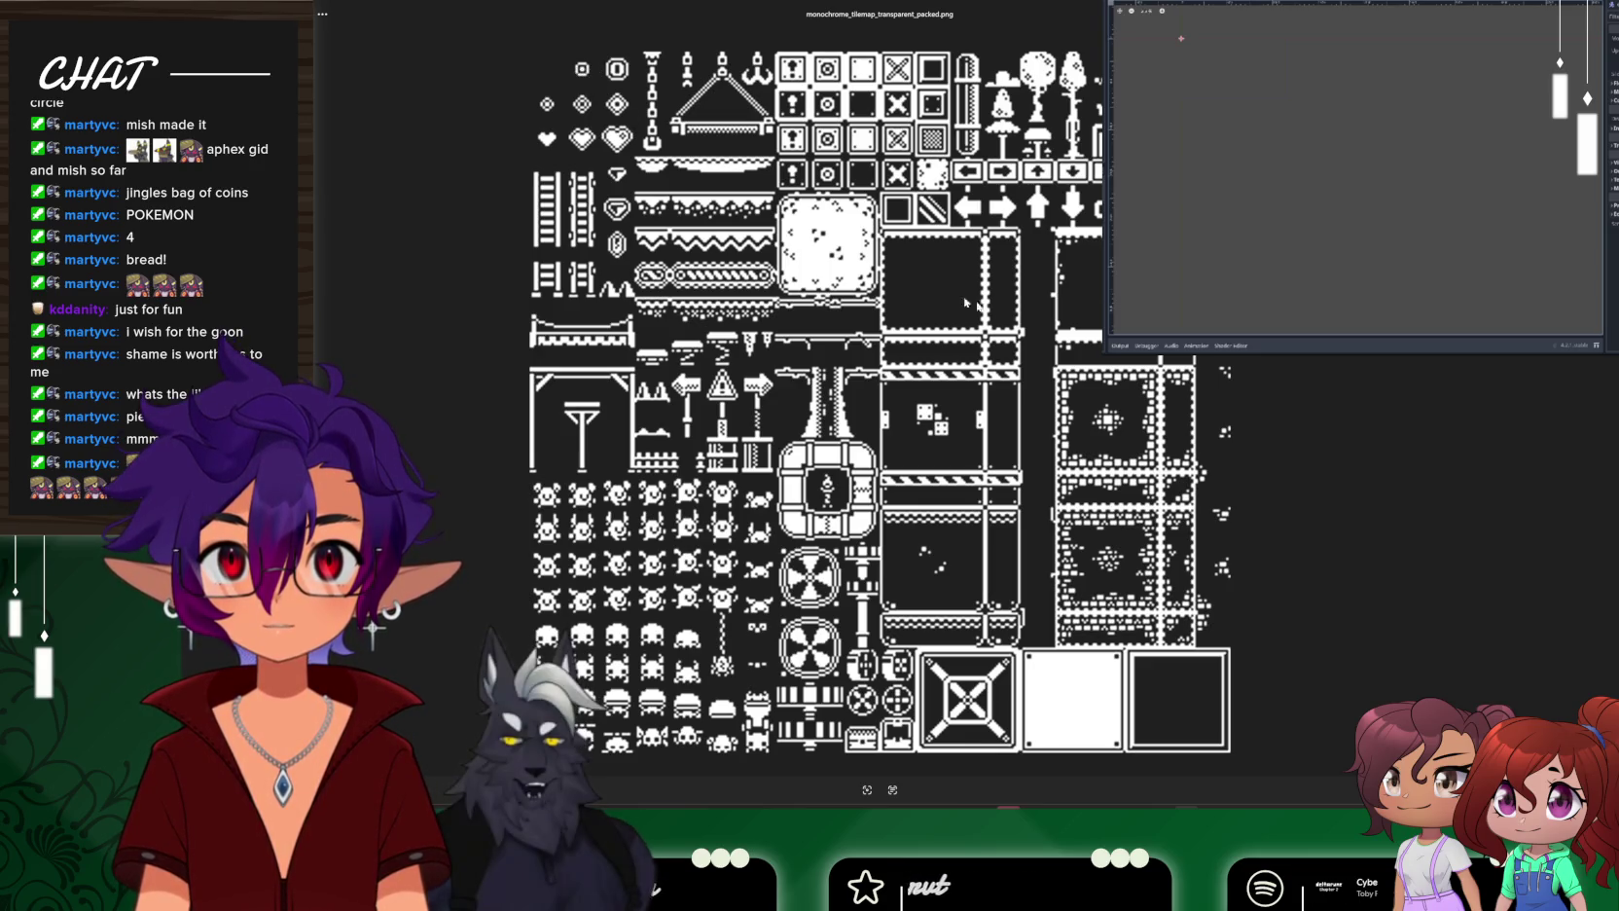
key(Escape)
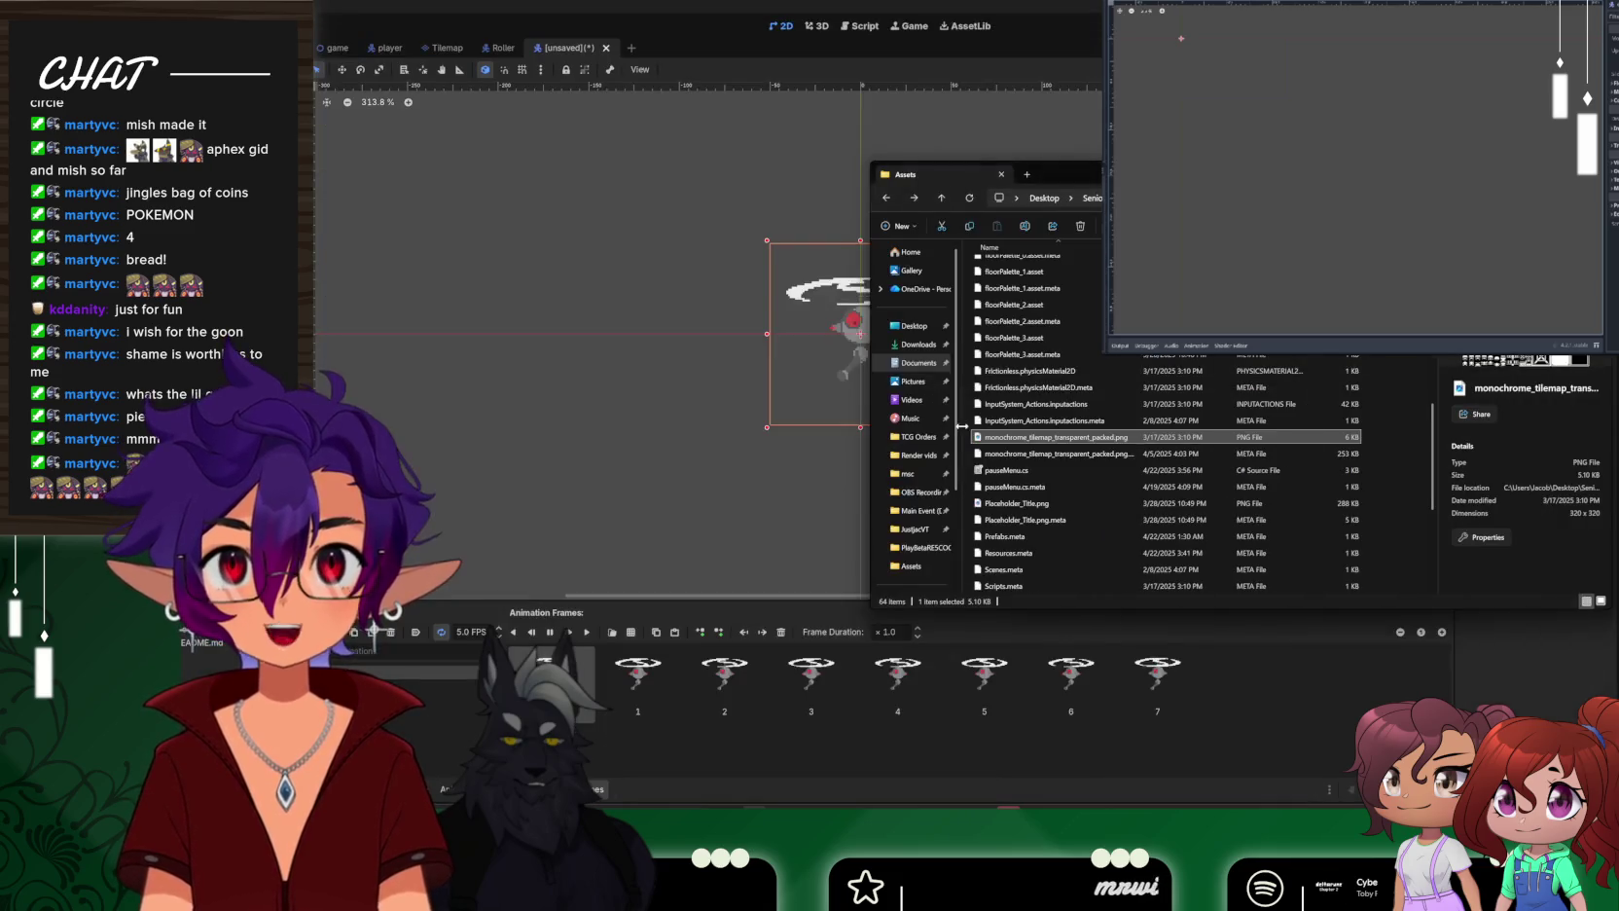
Rename the helicopter's default animation to 'moving'
click(631, 631)
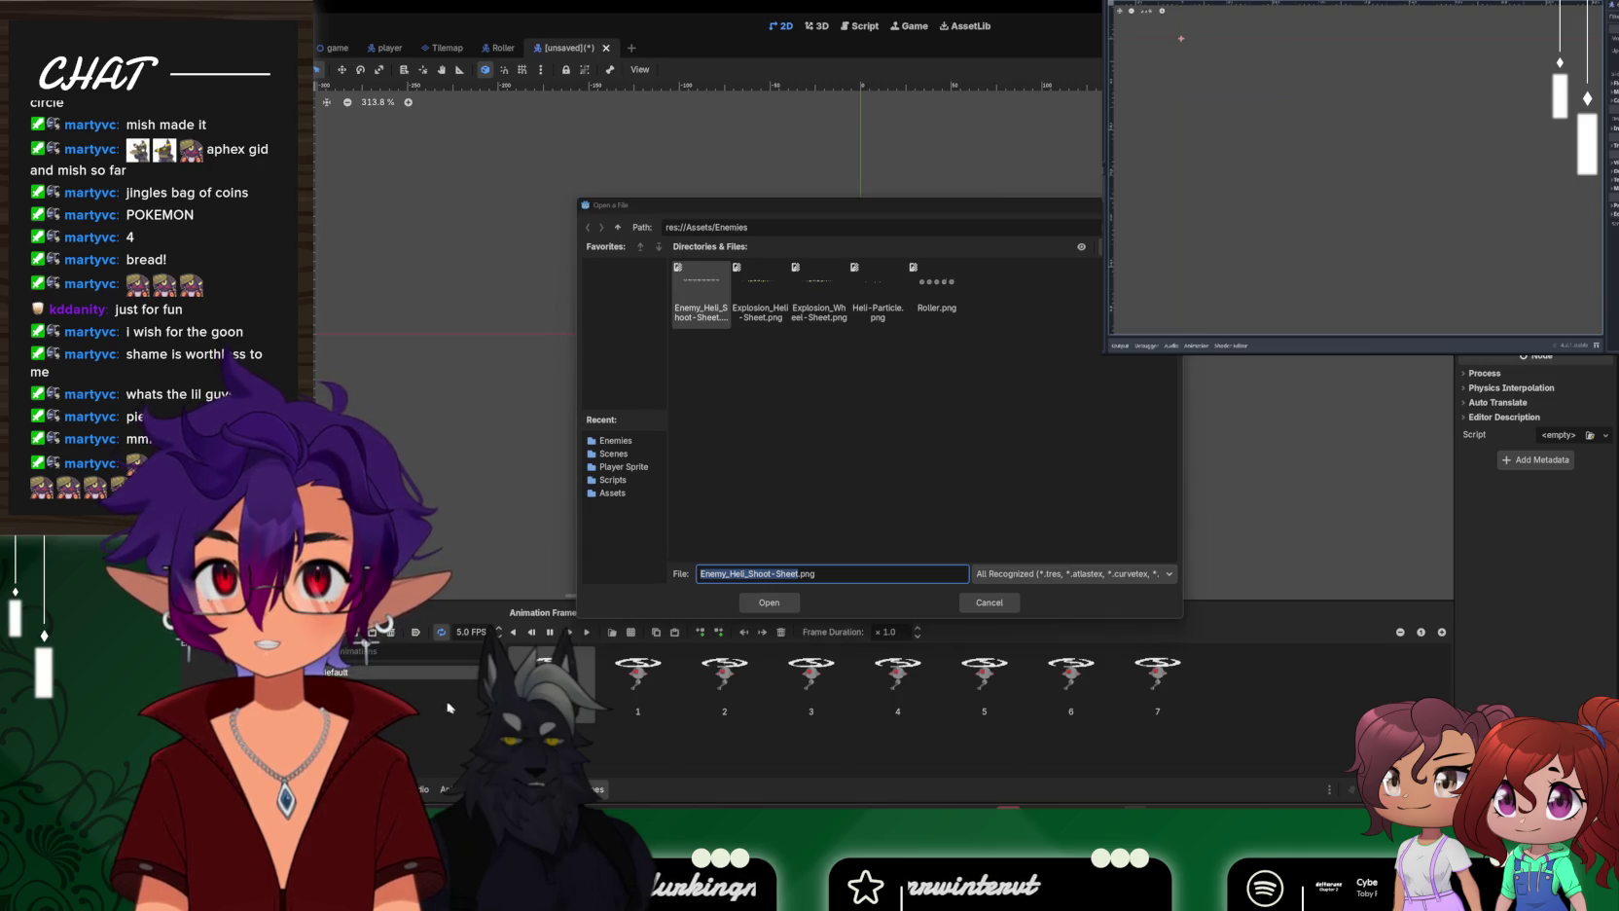
key(Return)
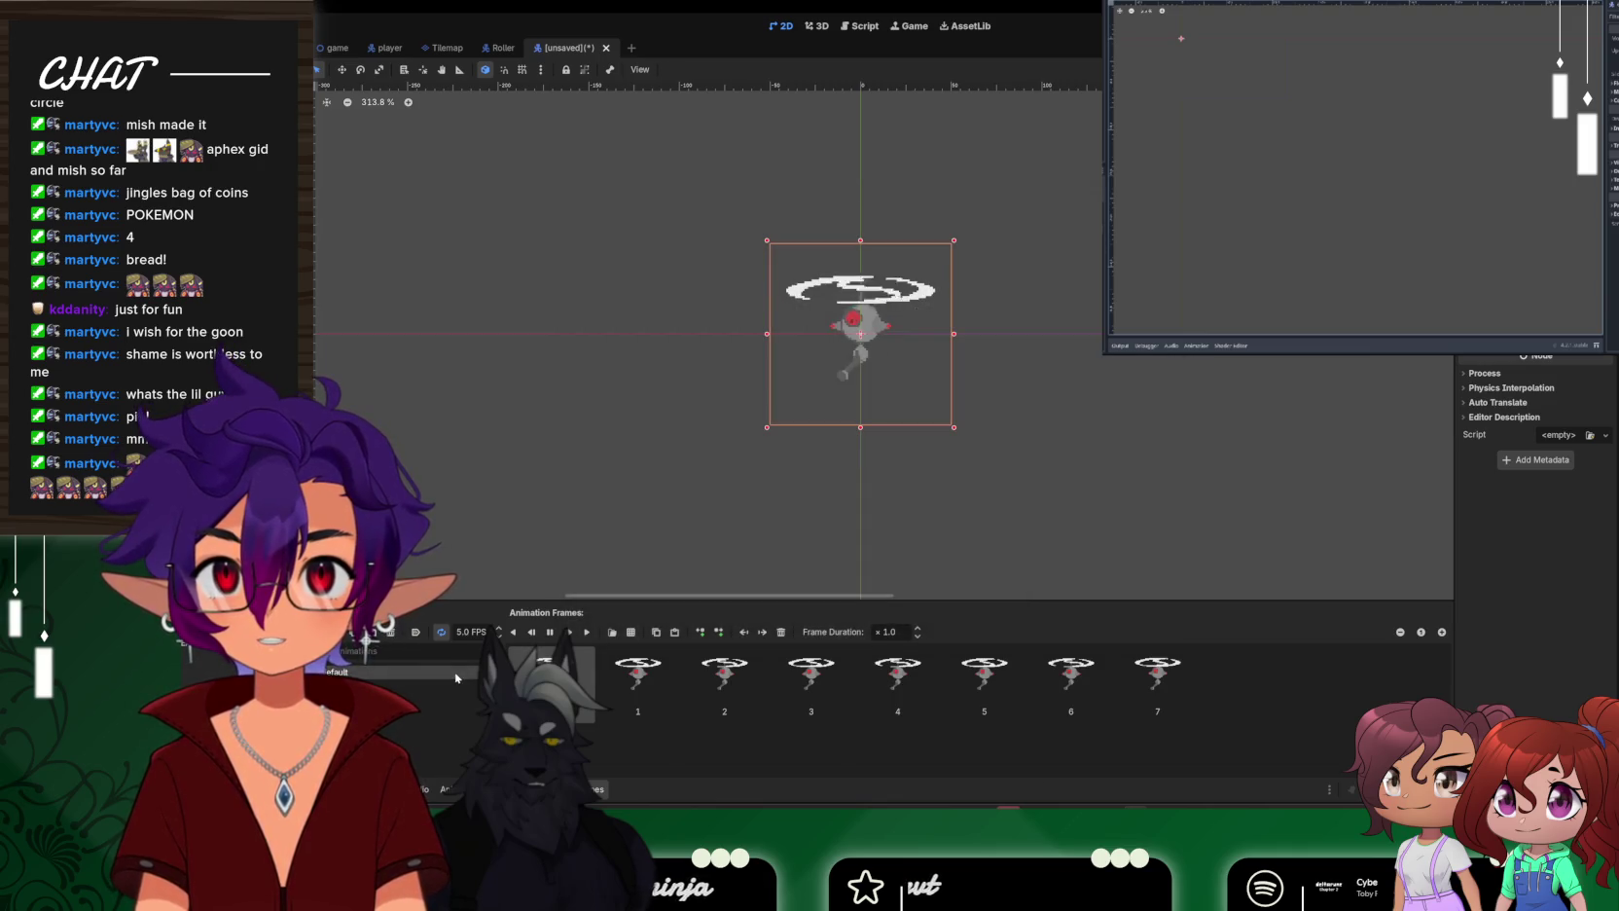
text(moving)
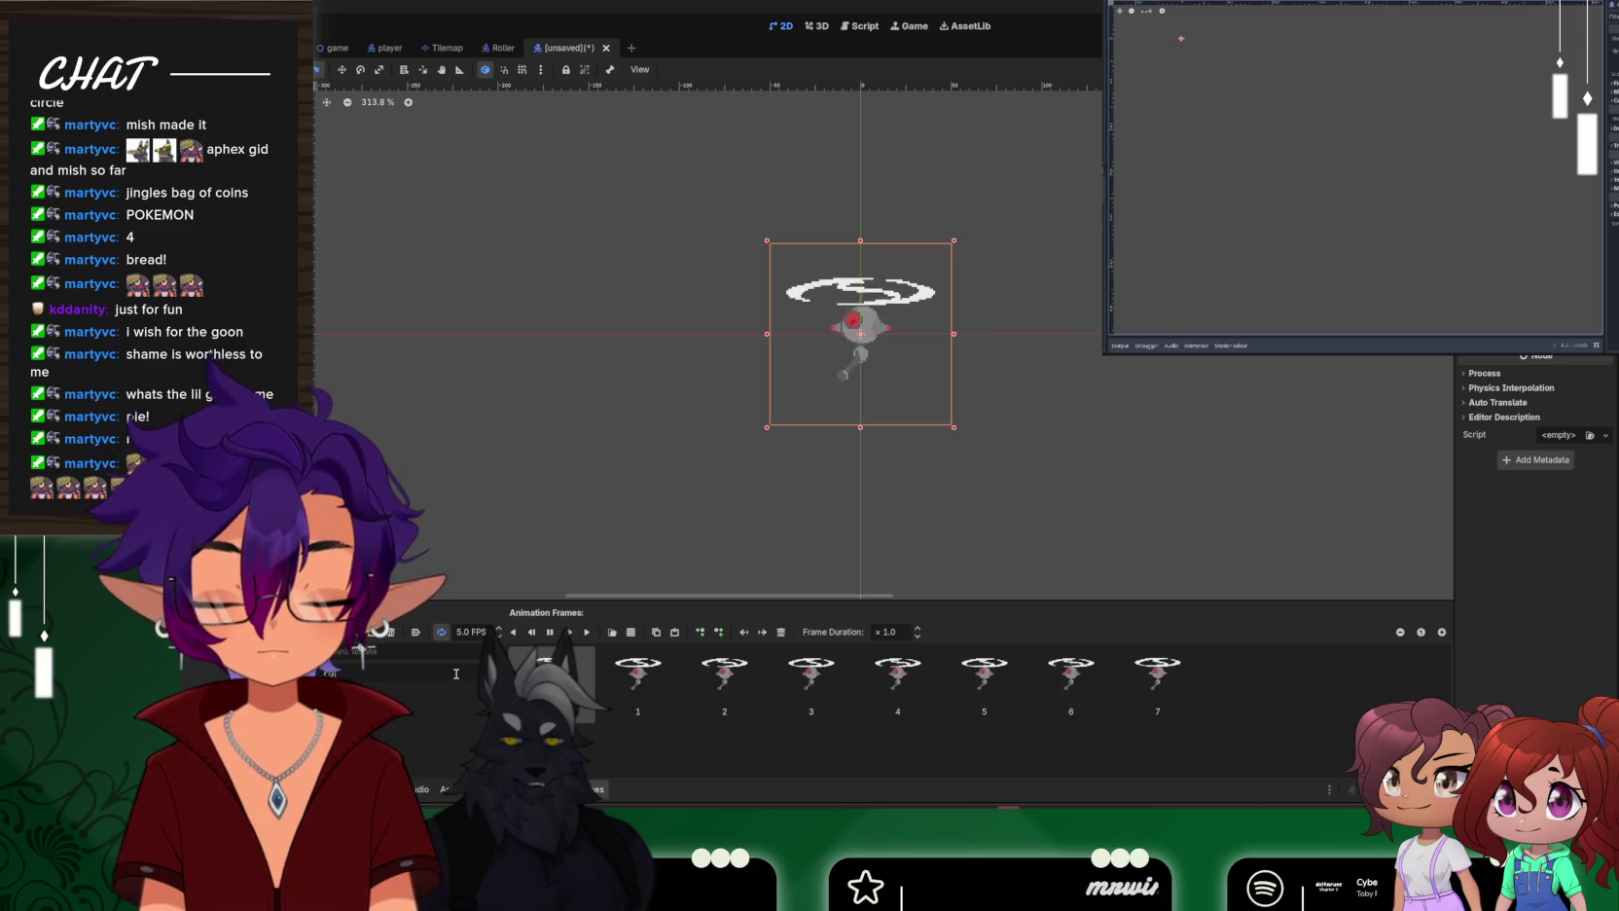
key(Return)
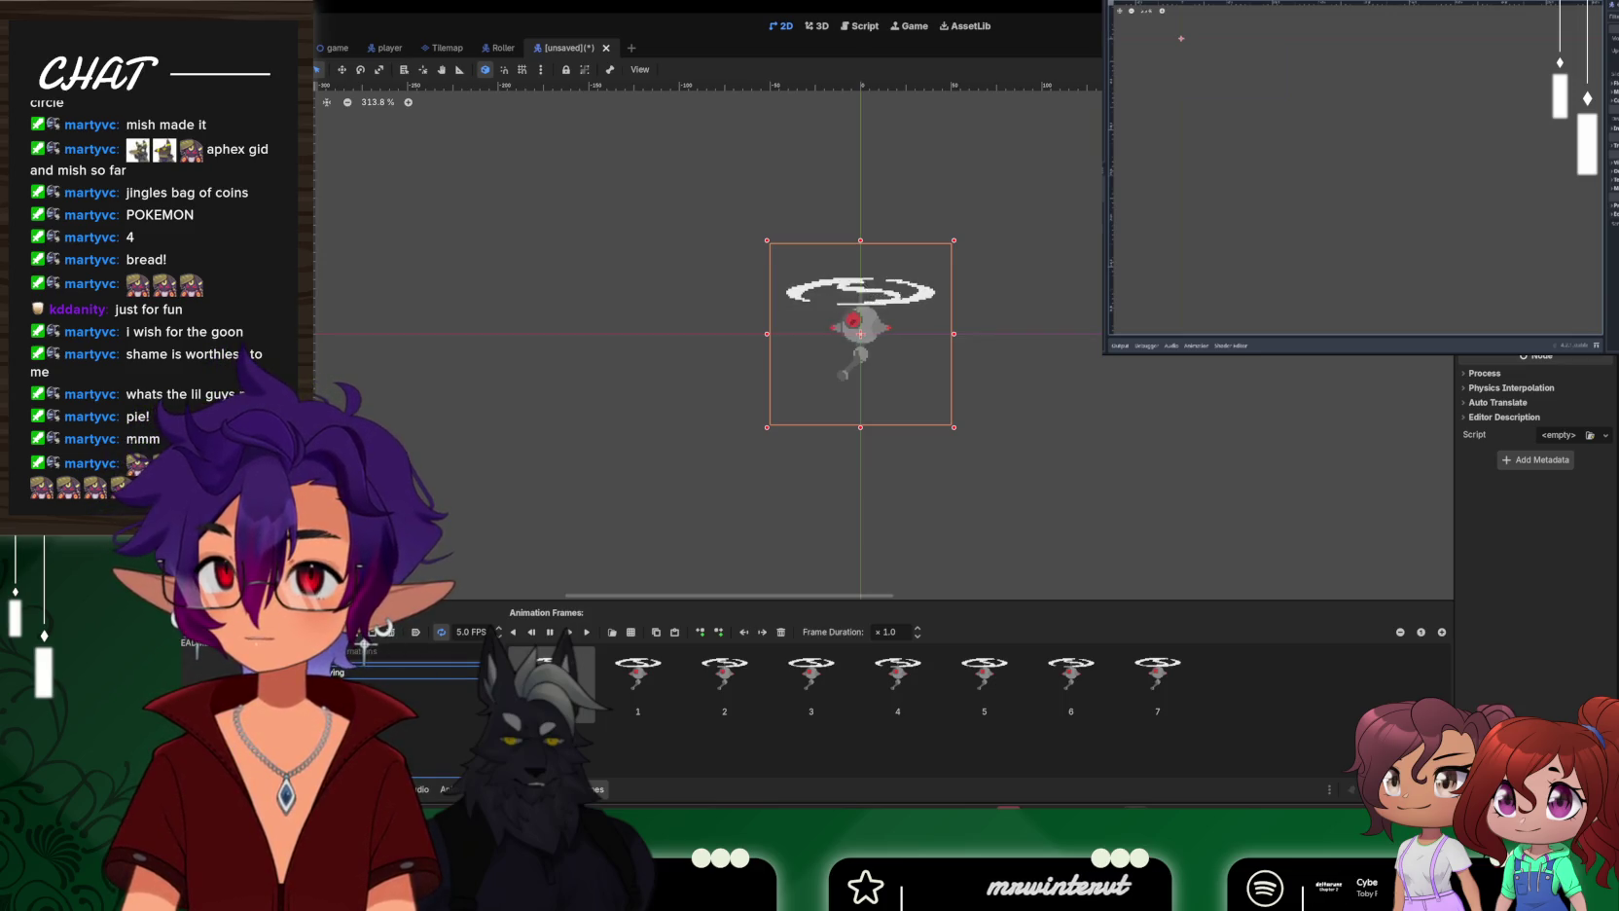
Add a new animation with all 8 frames from the Heli-Particle.png sprite sheet
click(355, 632)
click(631, 632)
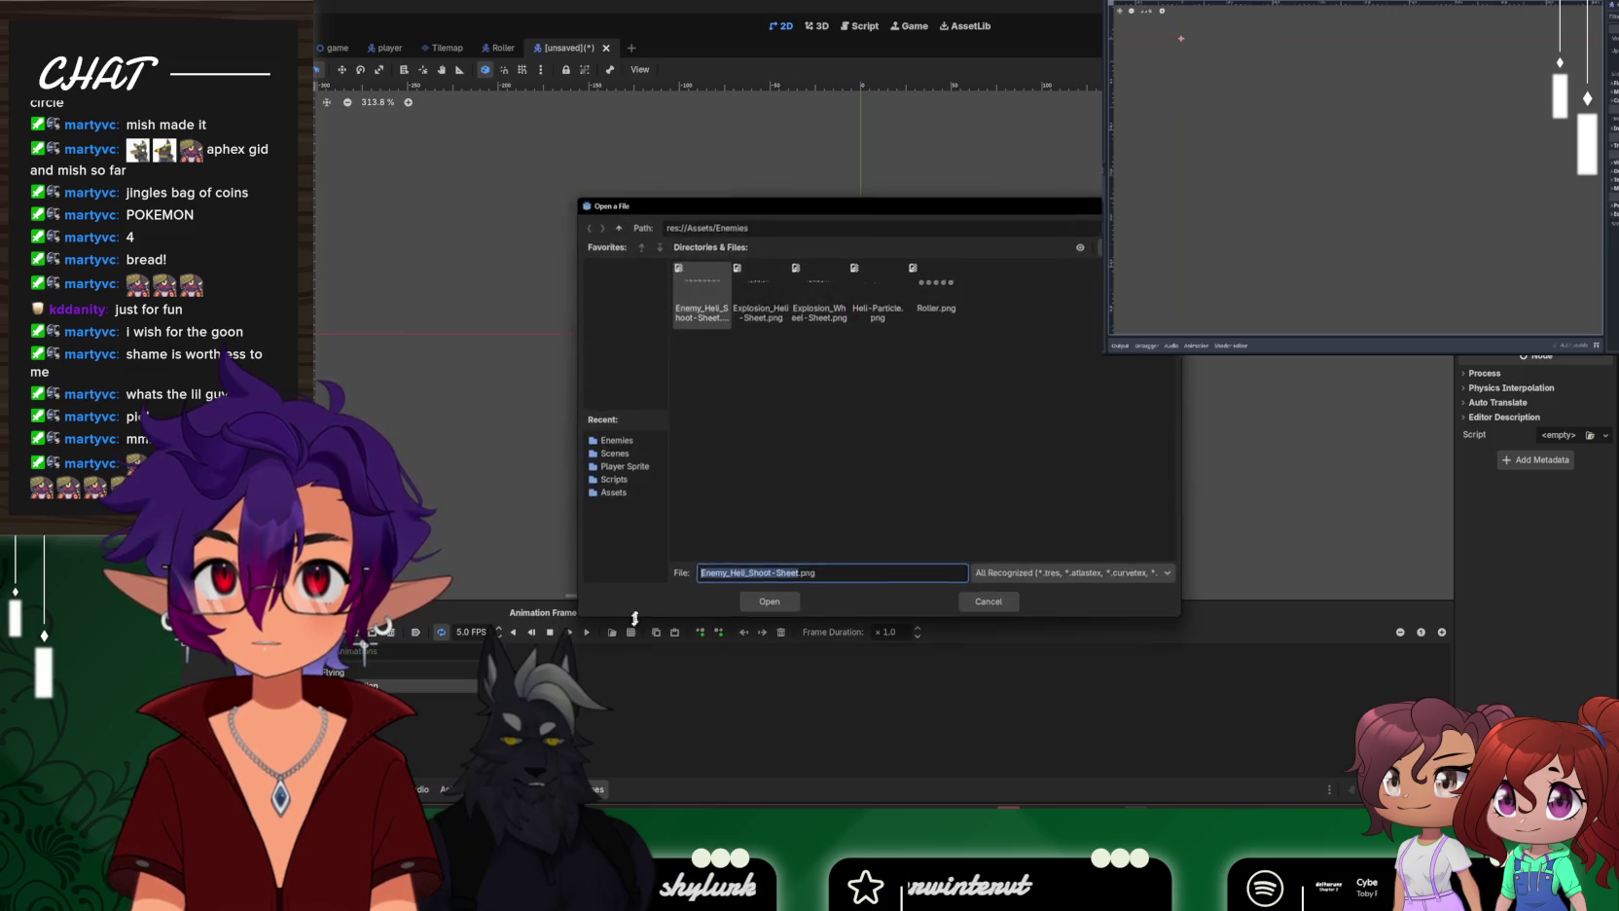
double_click(854, 292)
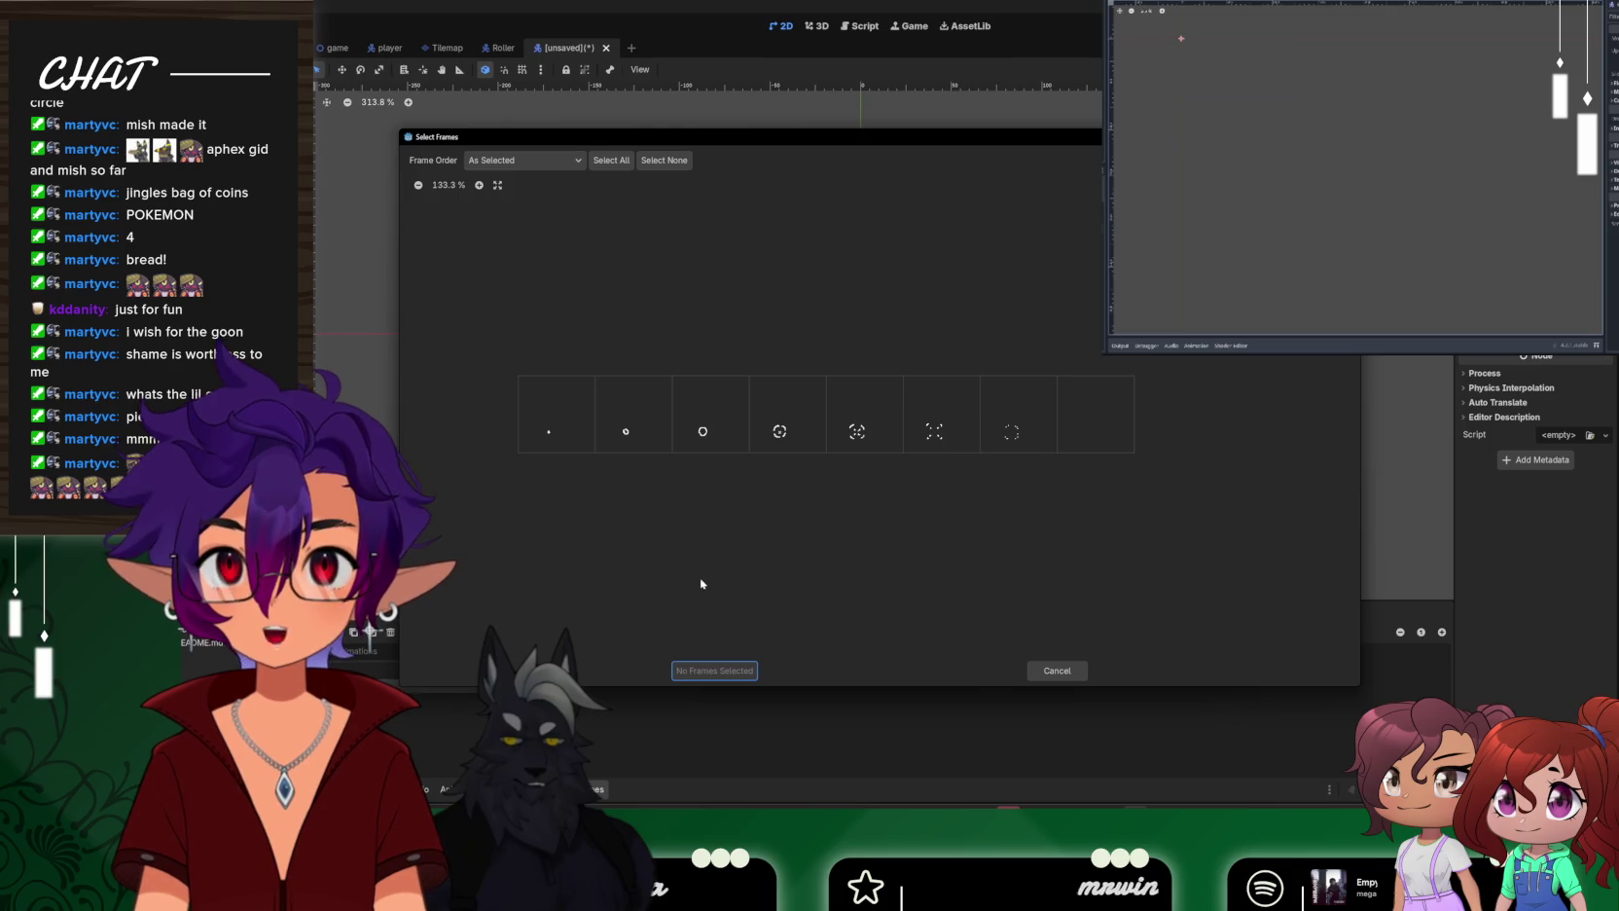
drag(534, 433, 1089, 424)
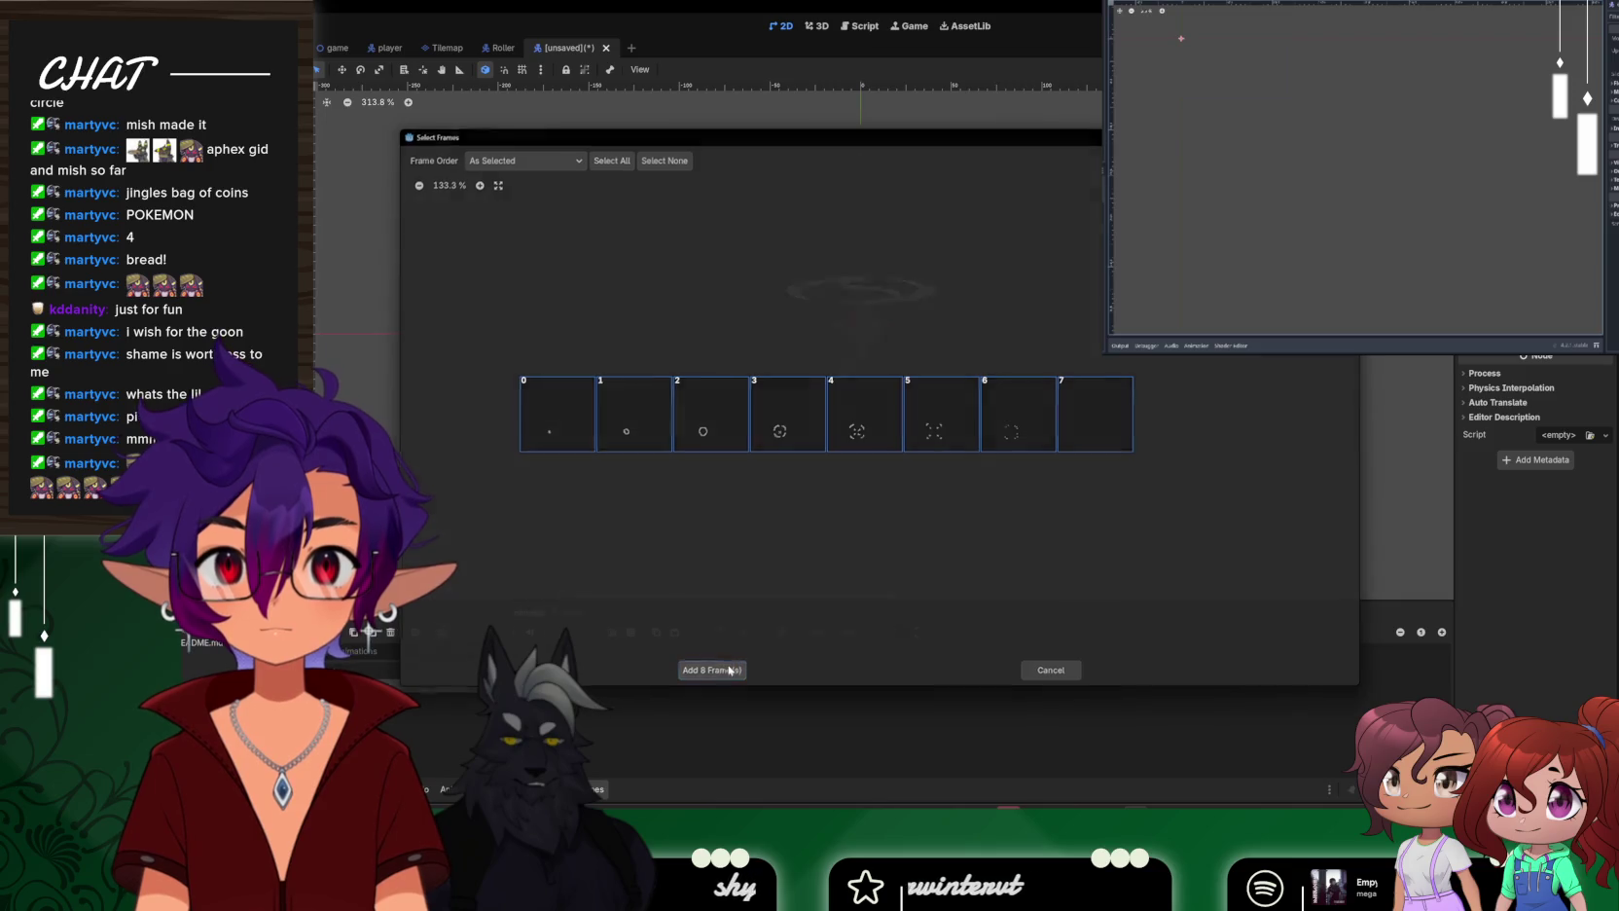
click(730, 669)
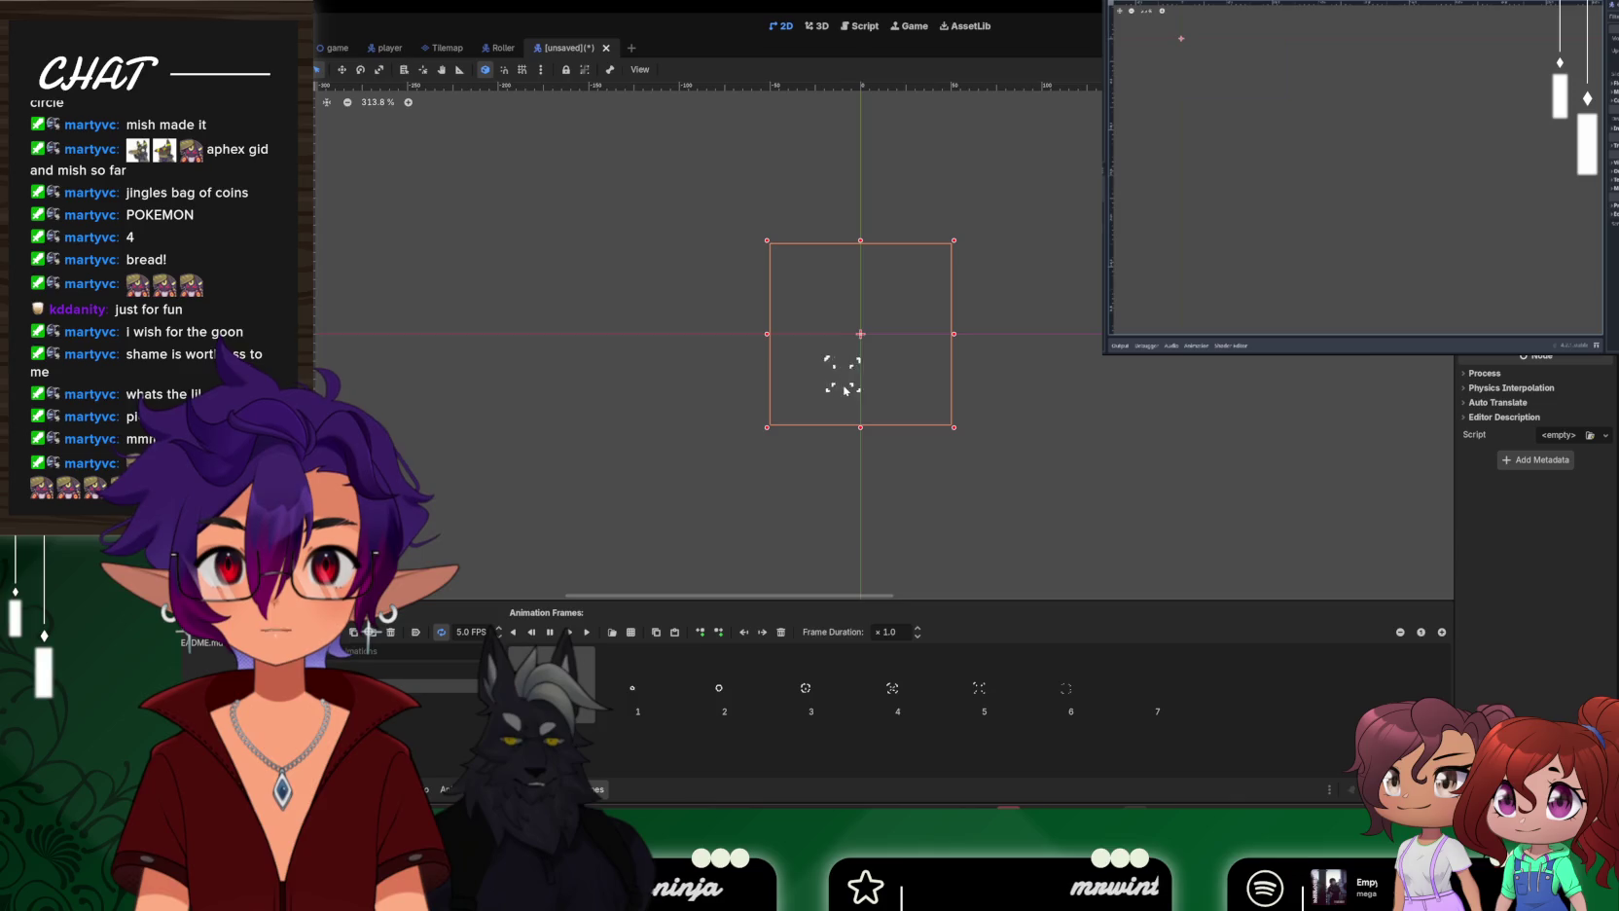
click(549, 631)
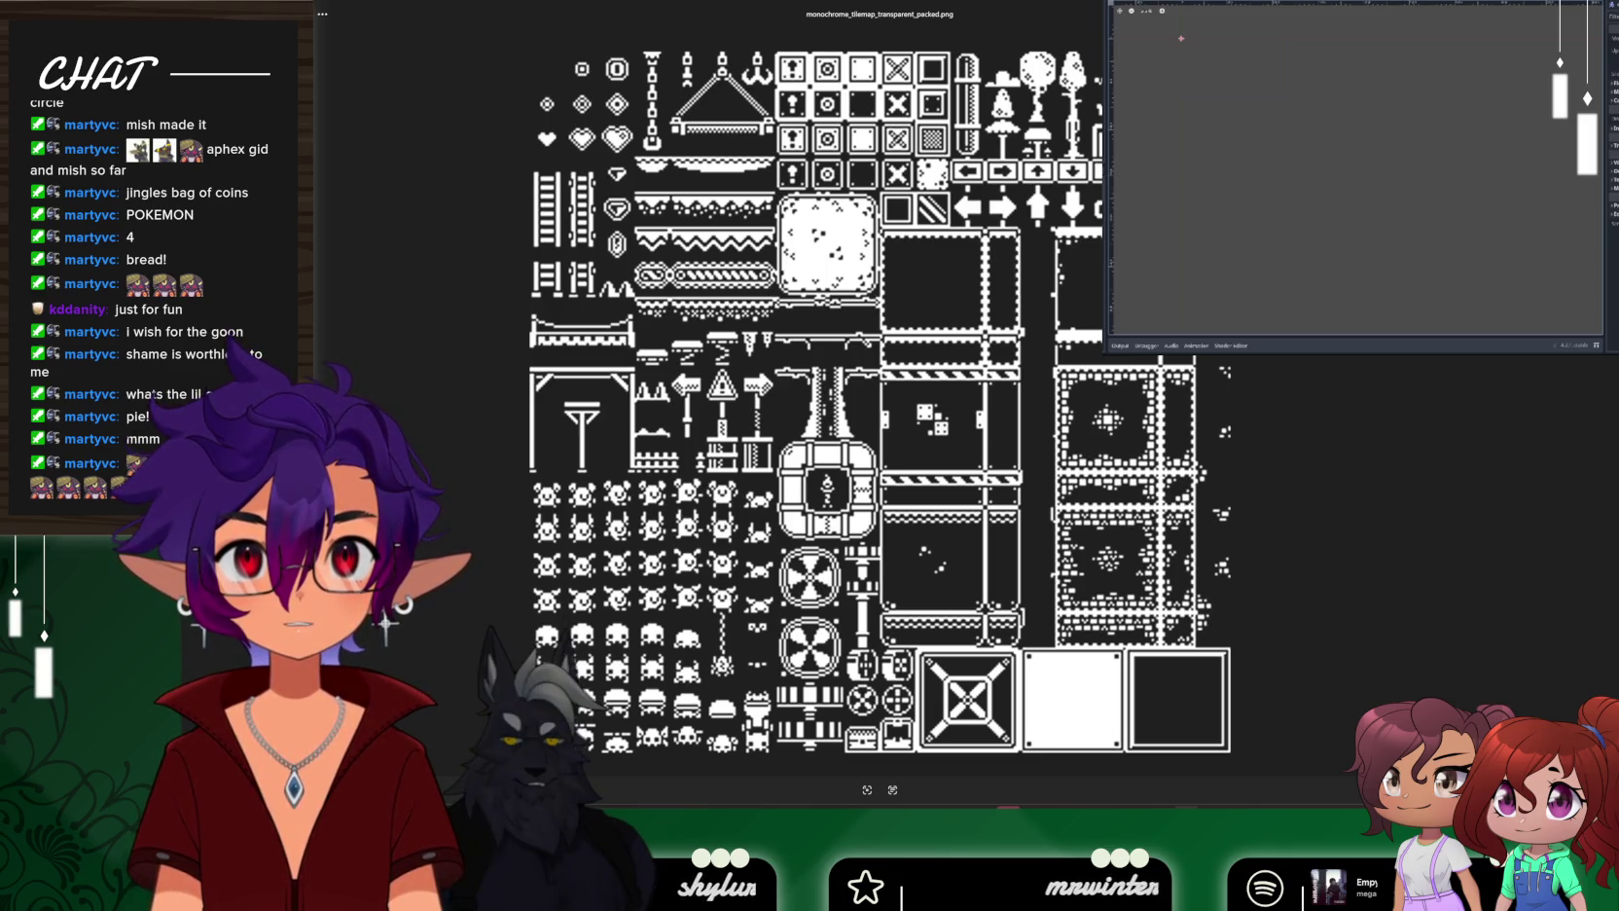
Replay the particle animation from the start and compare it against 'moving'
key(Escape)
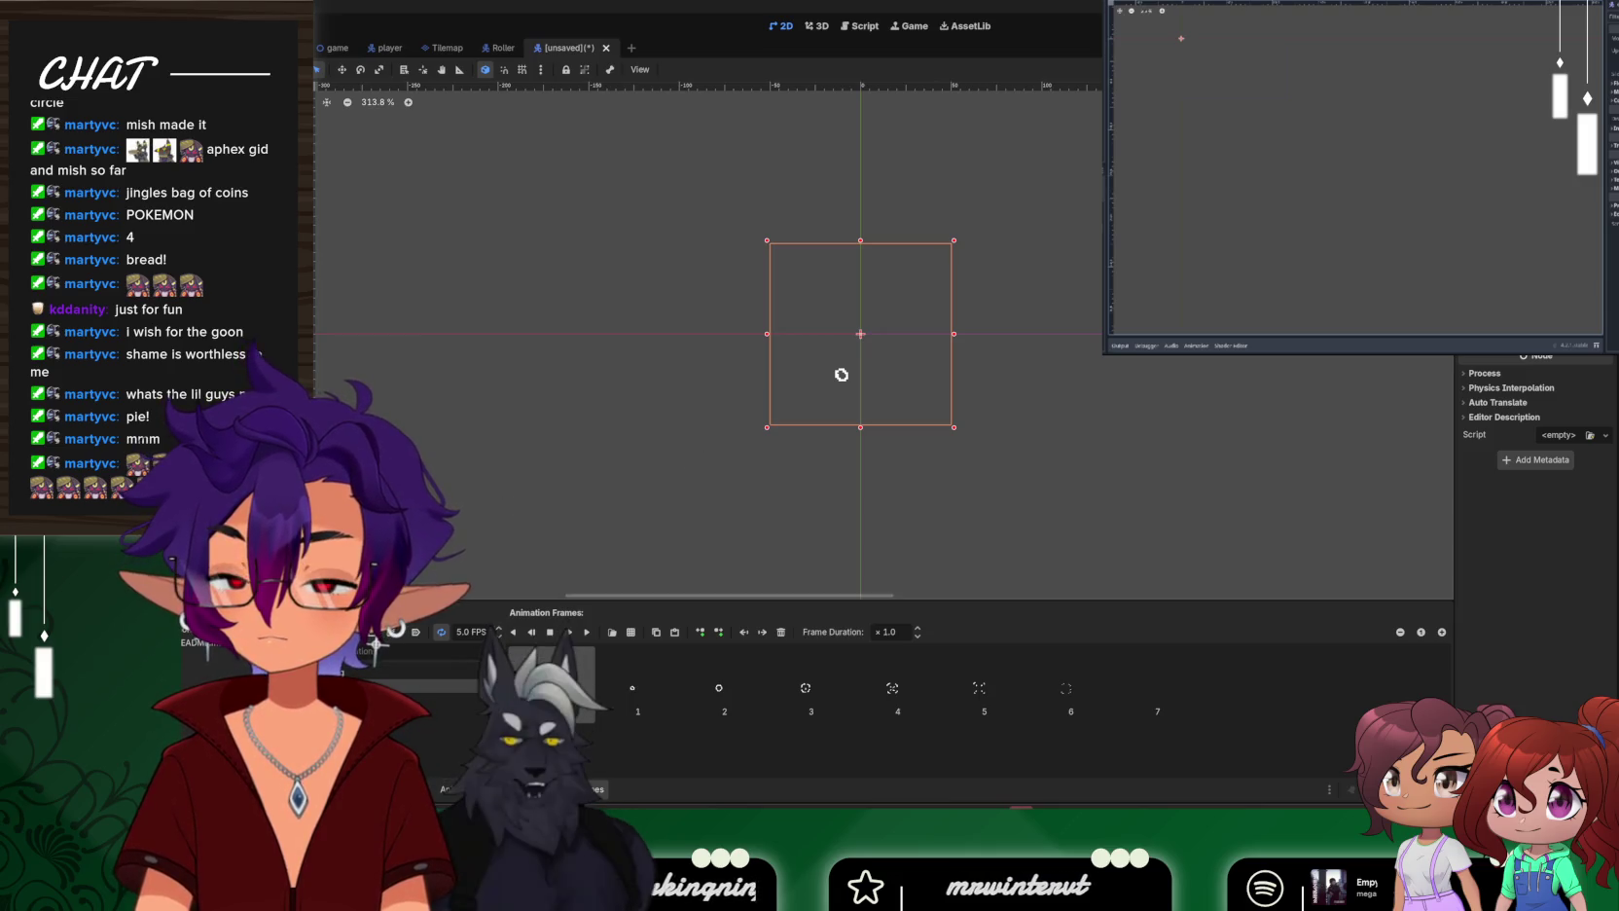
click(587, 633)
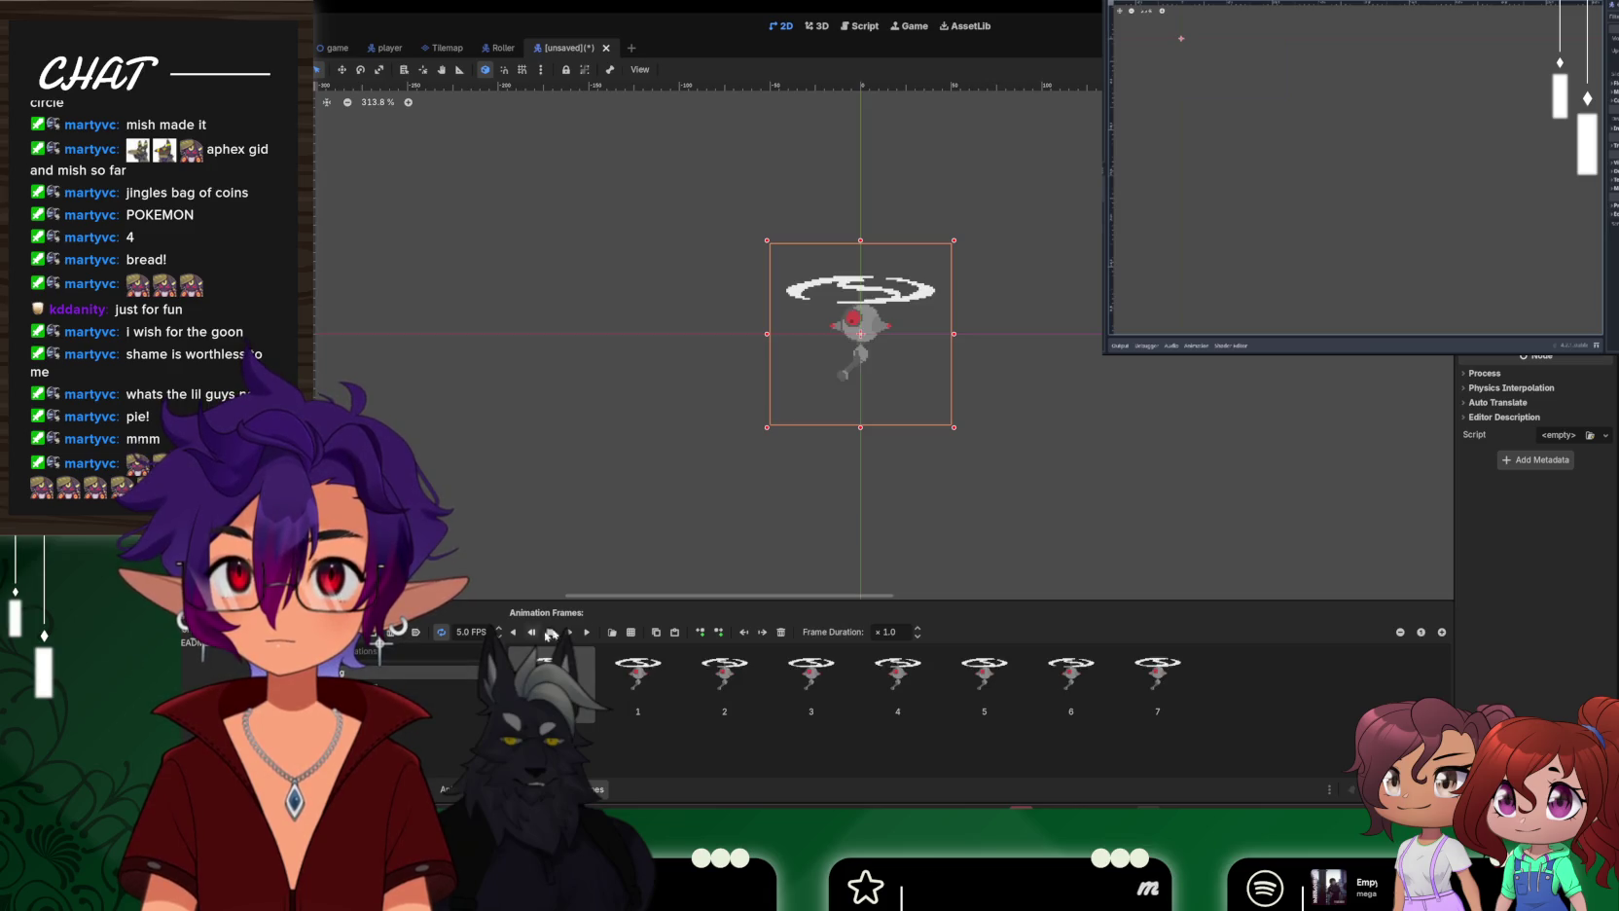
click(586, 633)
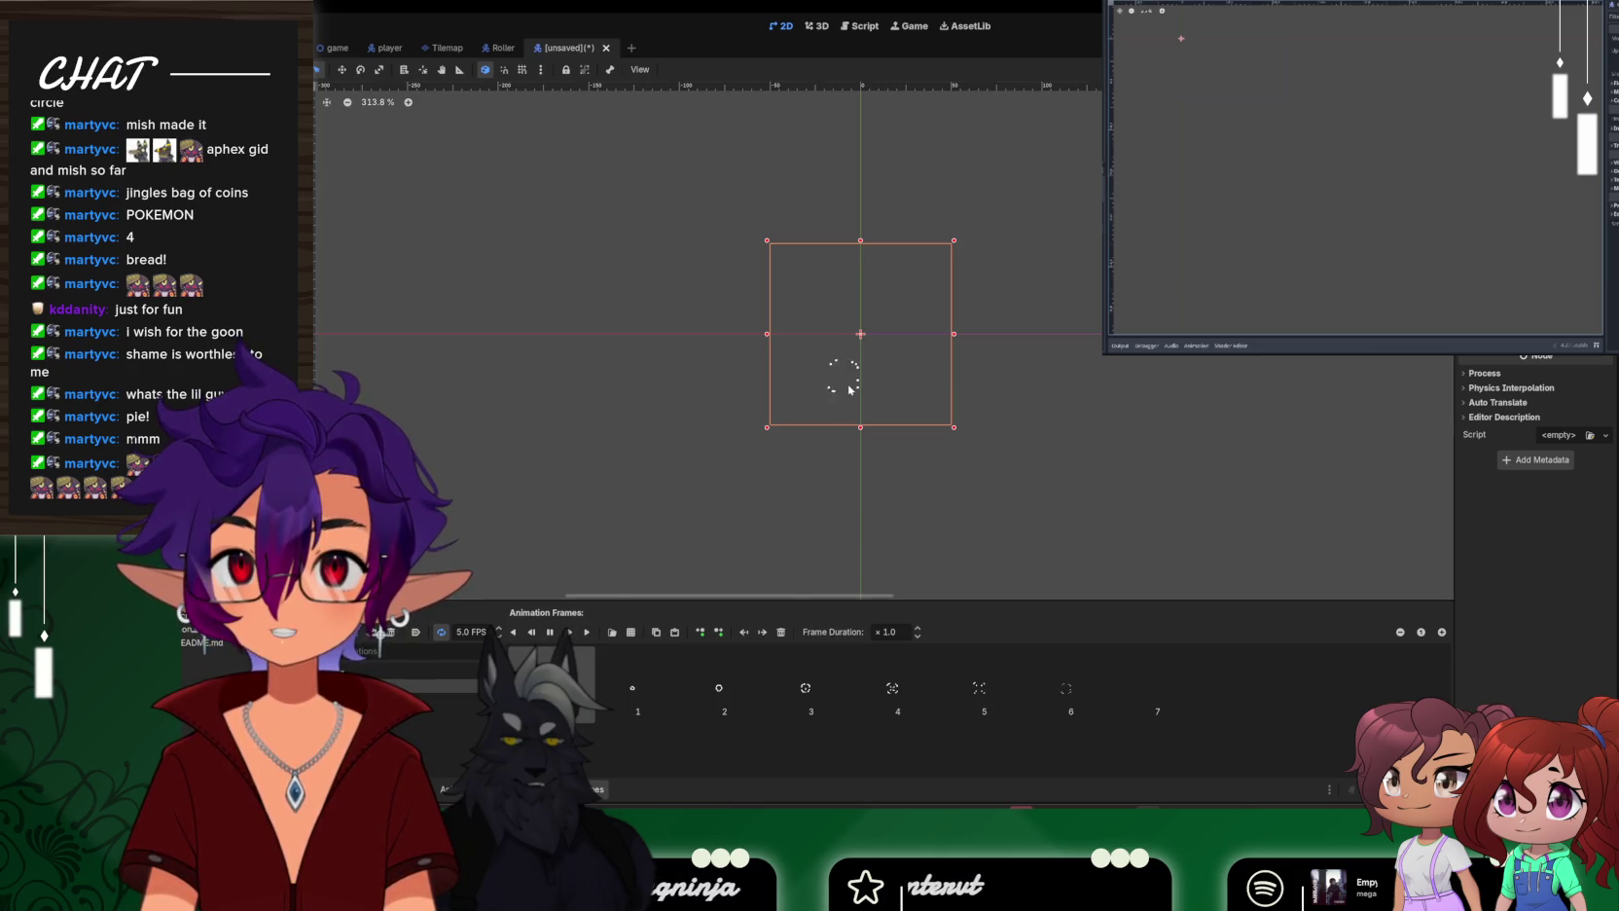
click(408, 679)
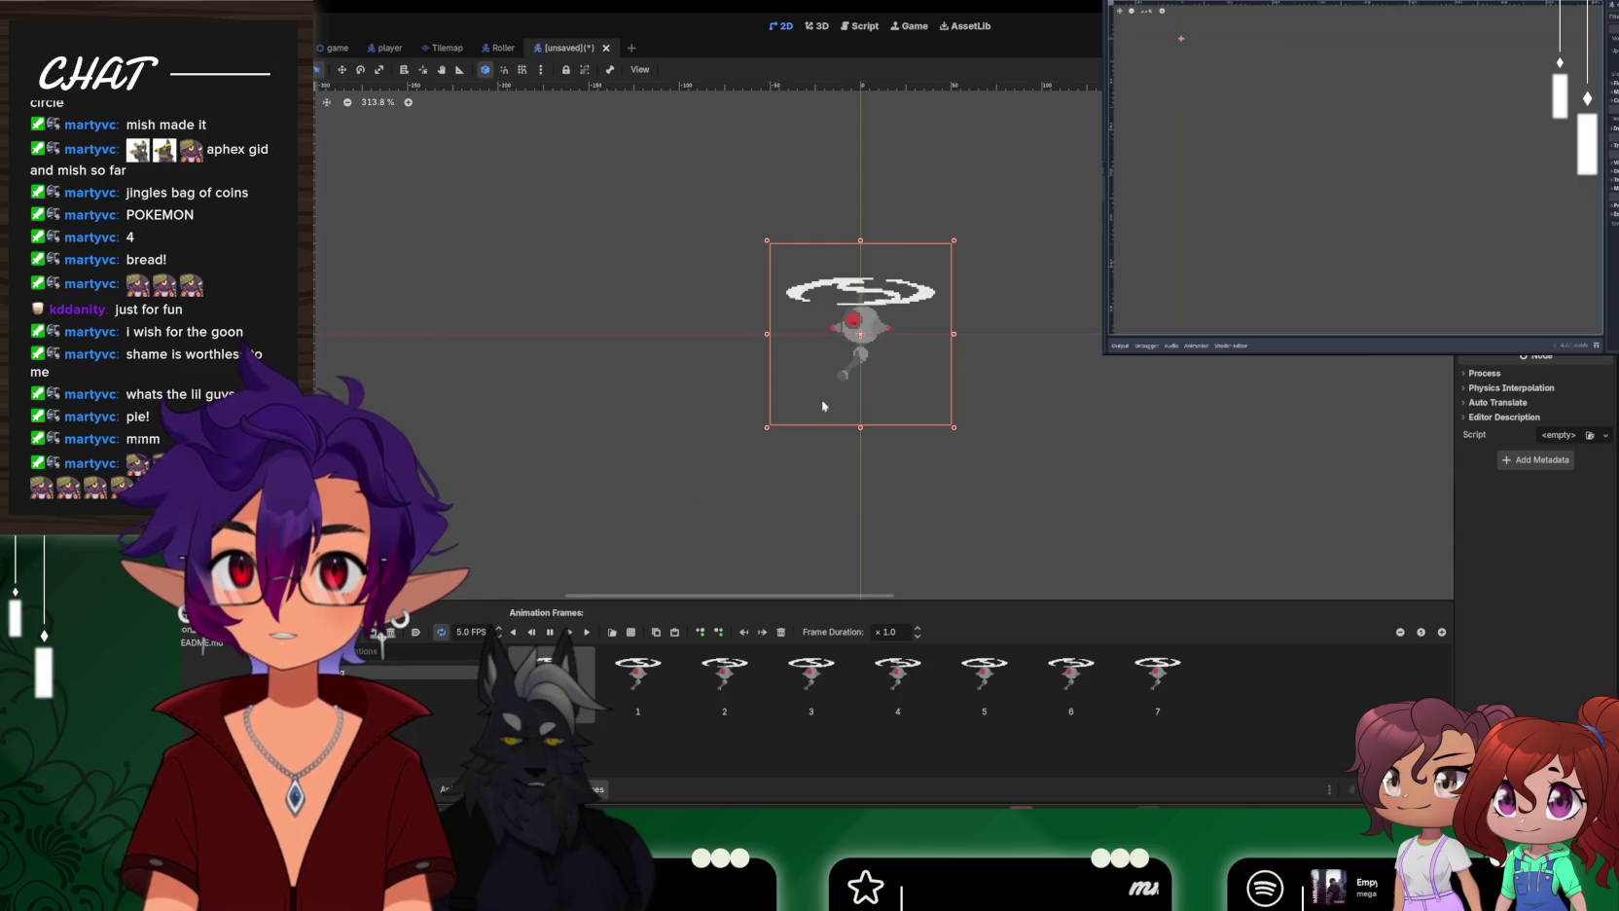
click(452, 667)
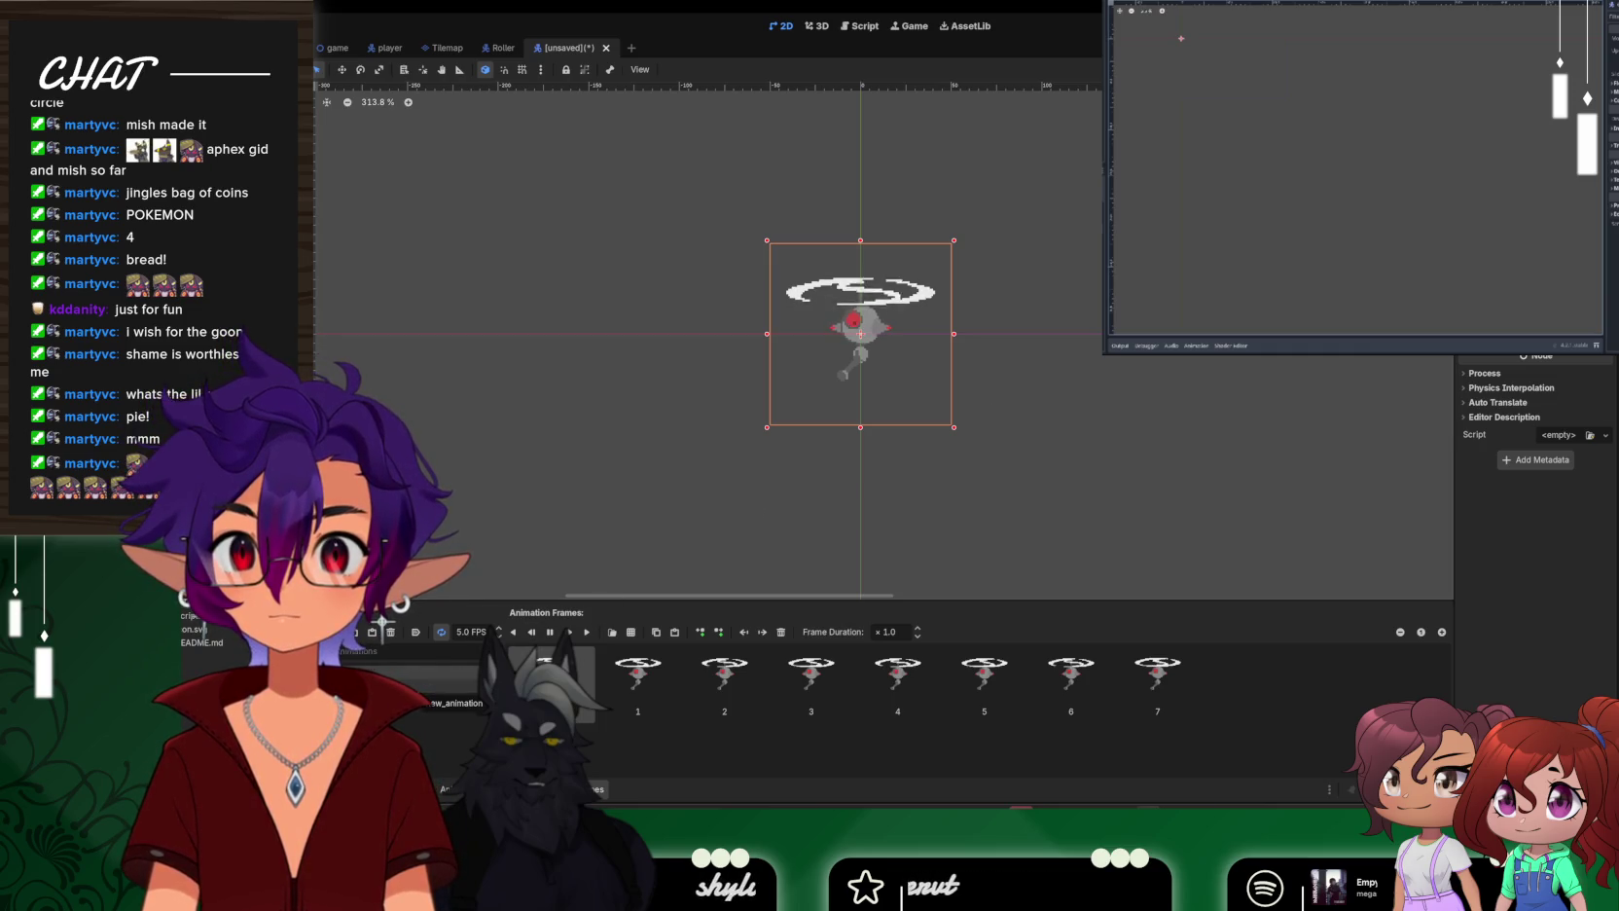
click(448, 232)
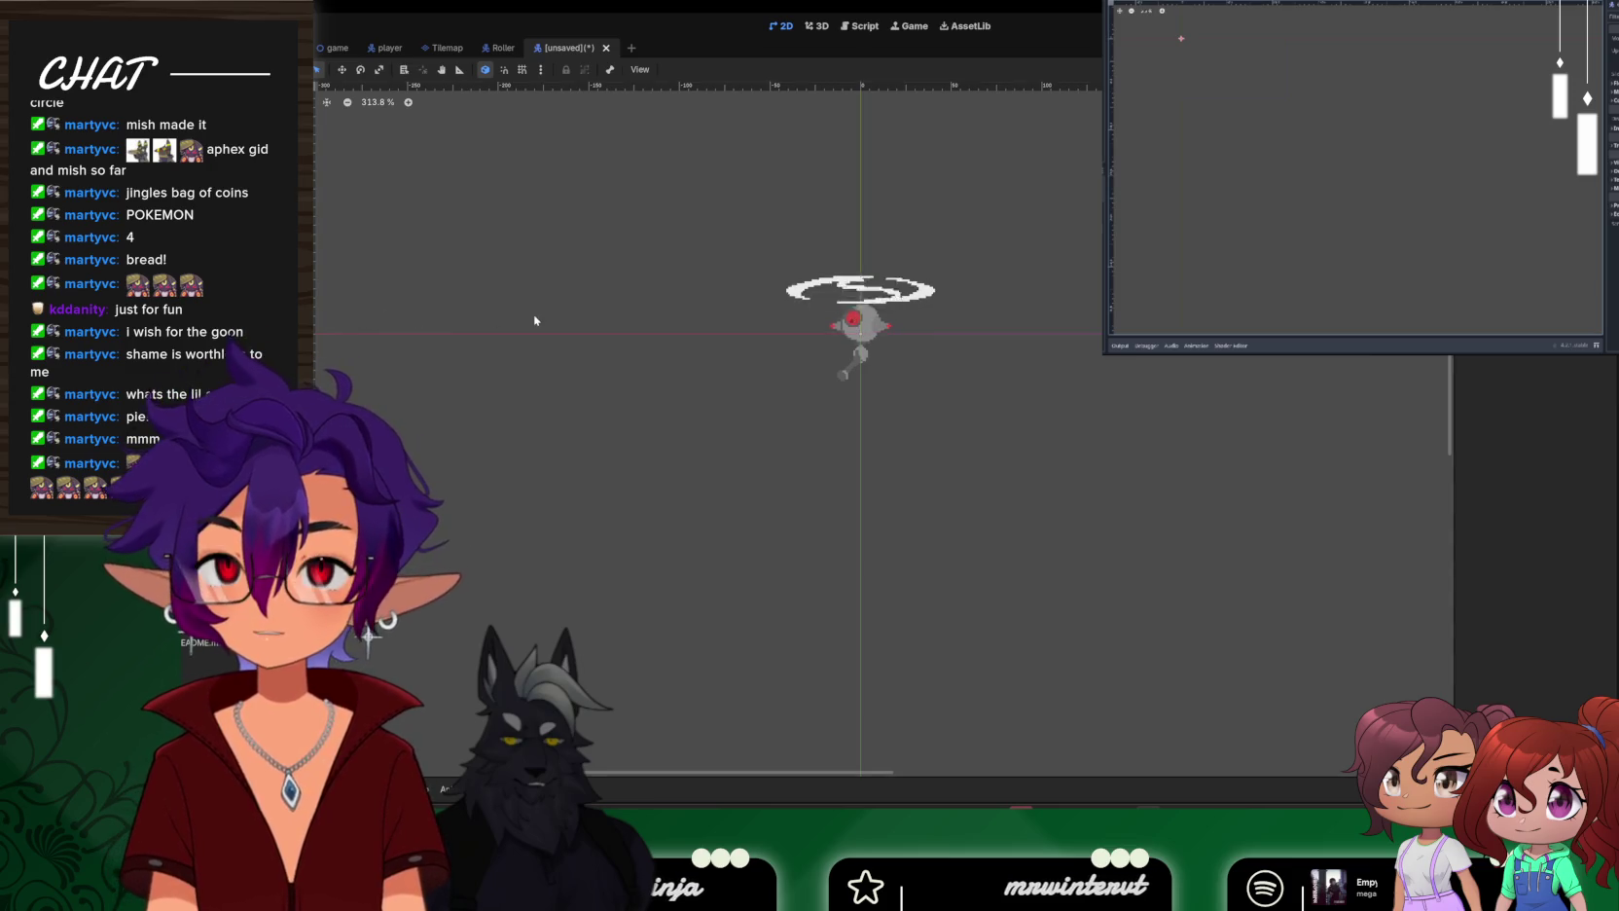
Save the scene in res://Scenes under the file name Heli.tscn
key(ctrl+s)
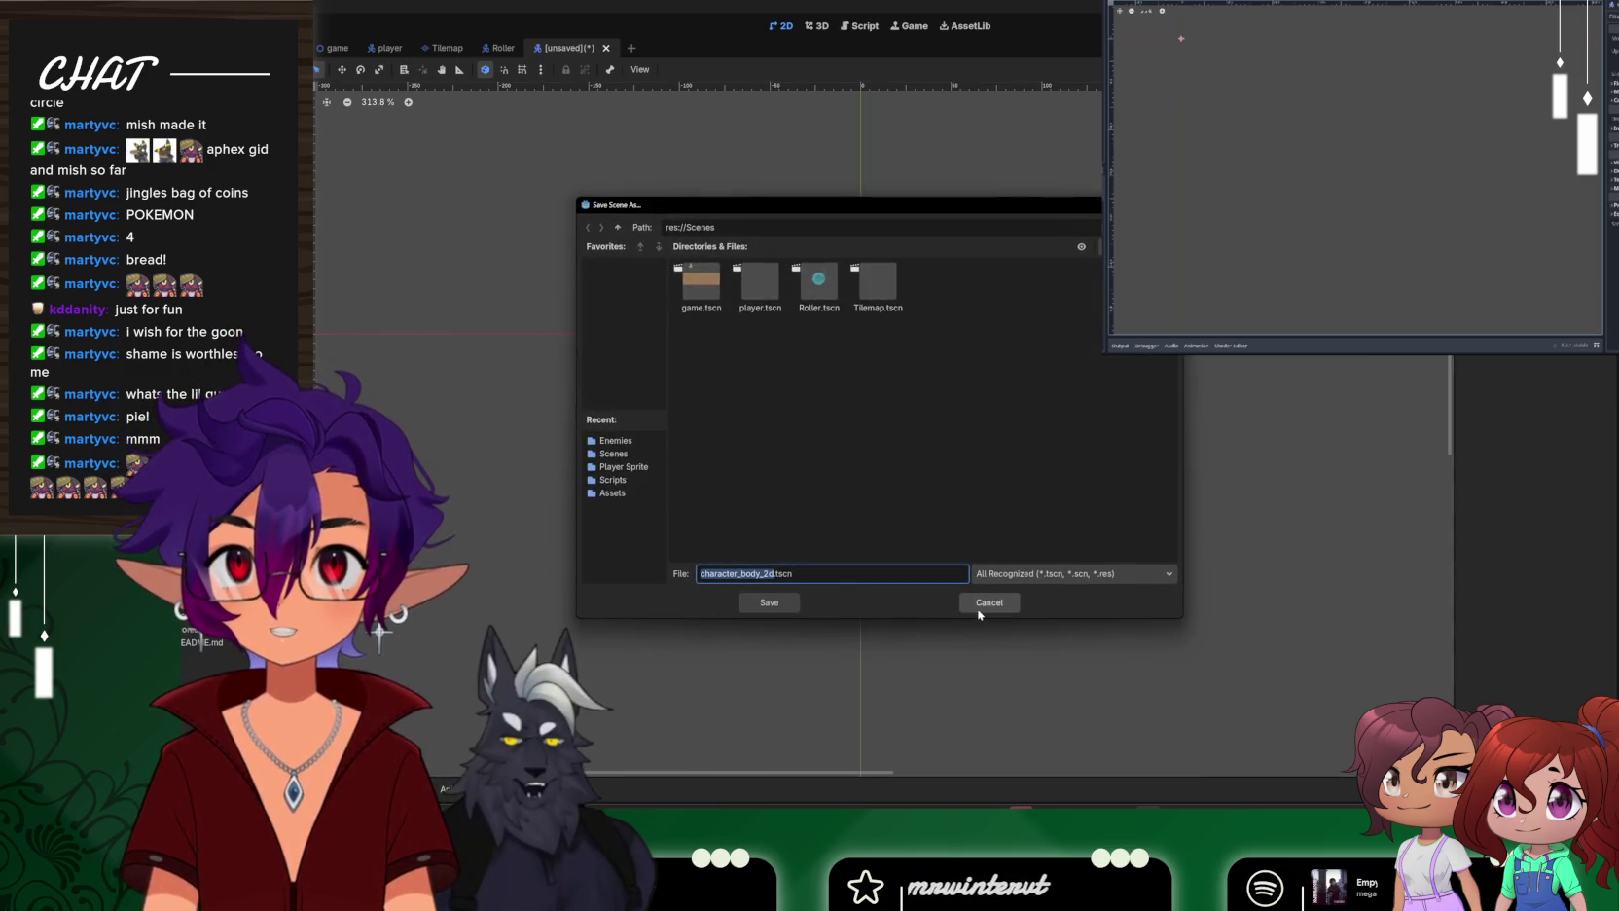
text(P)
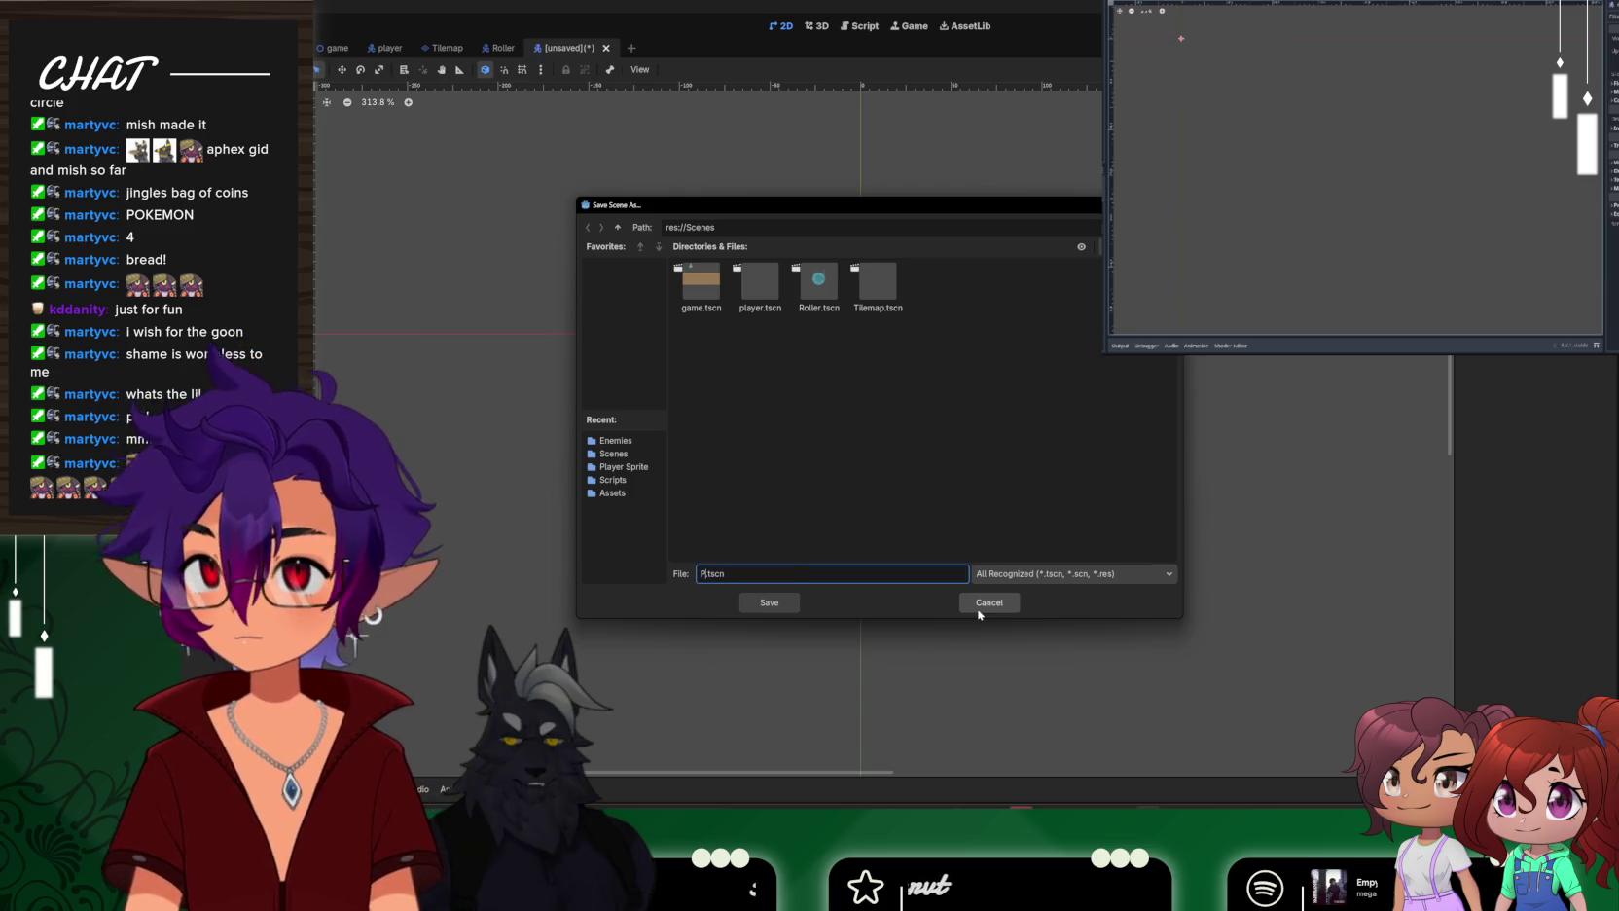
key(BackSpace)
text(Hel)
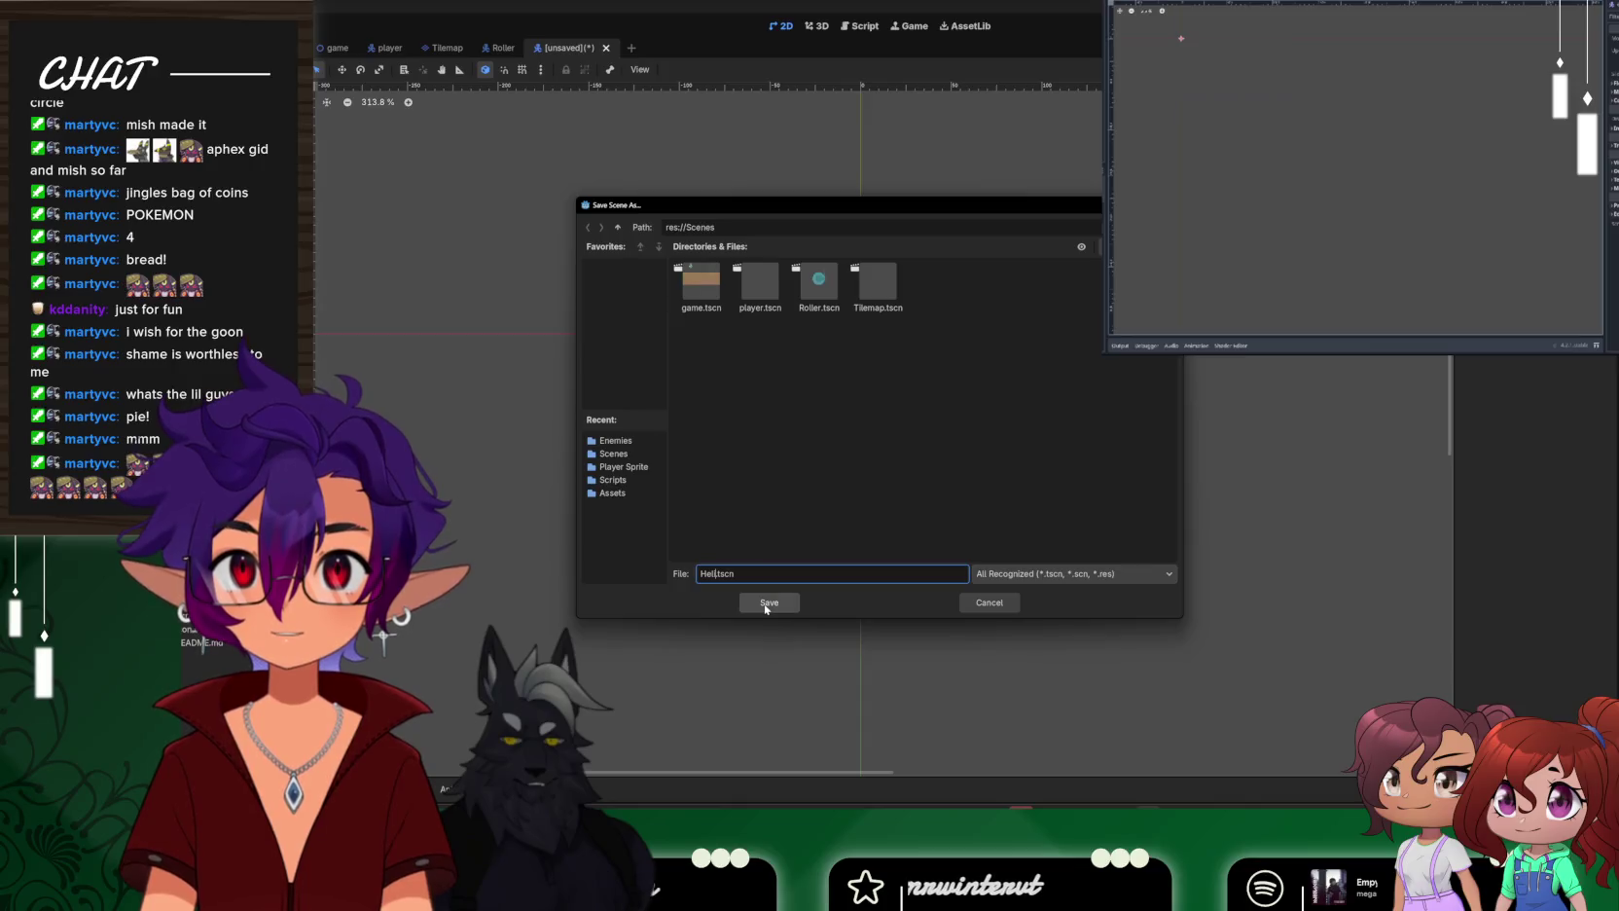
text(i)
click(765, 606)
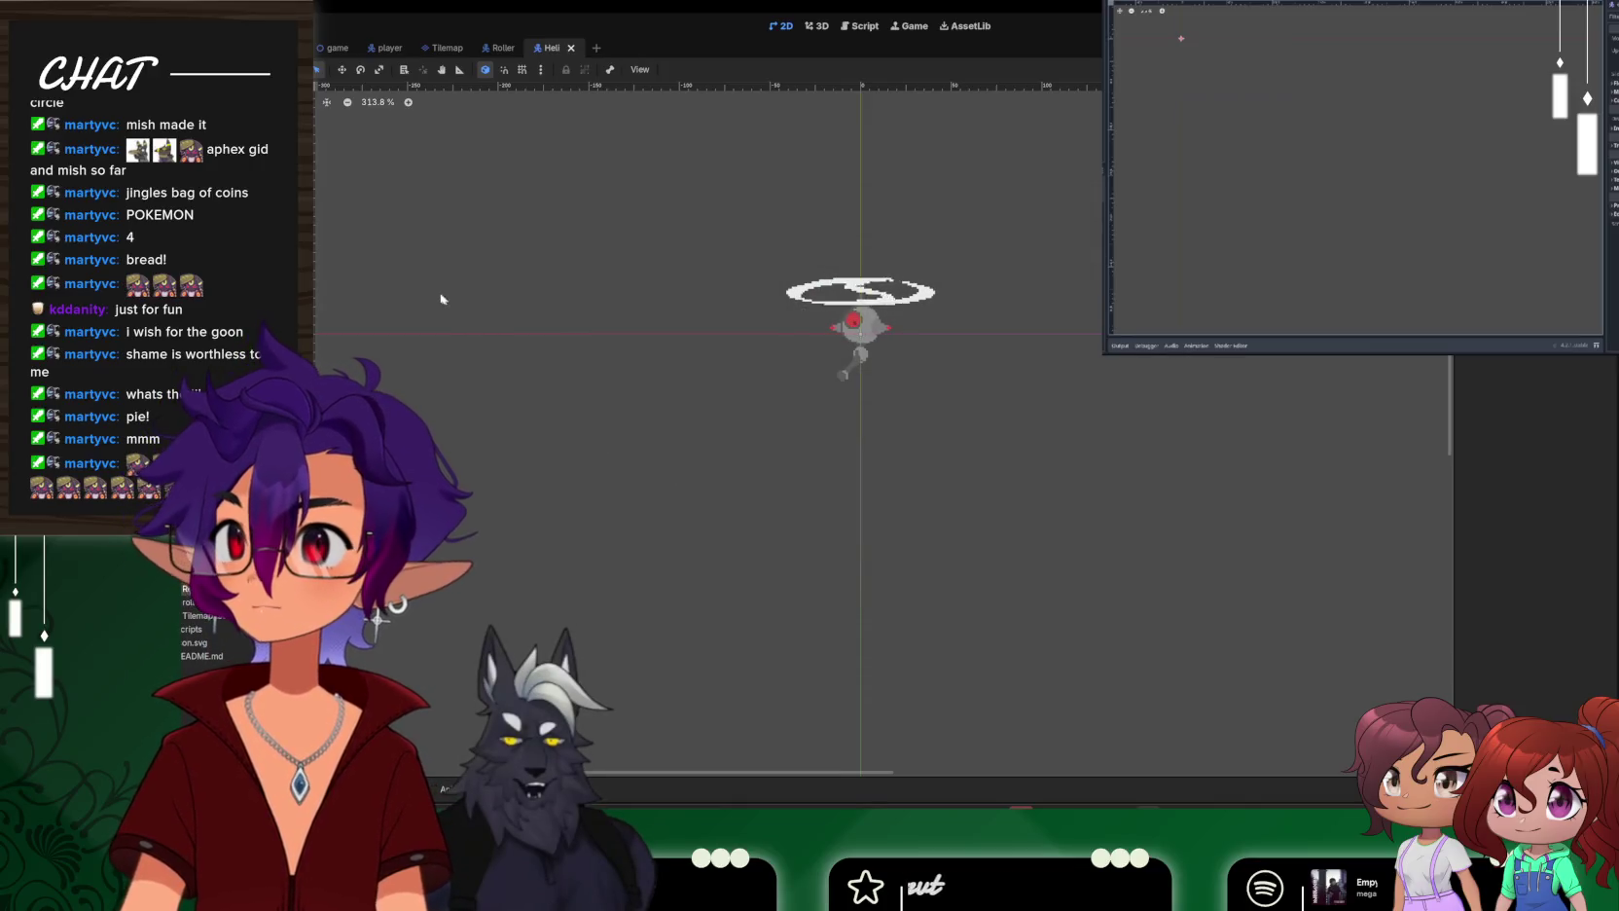